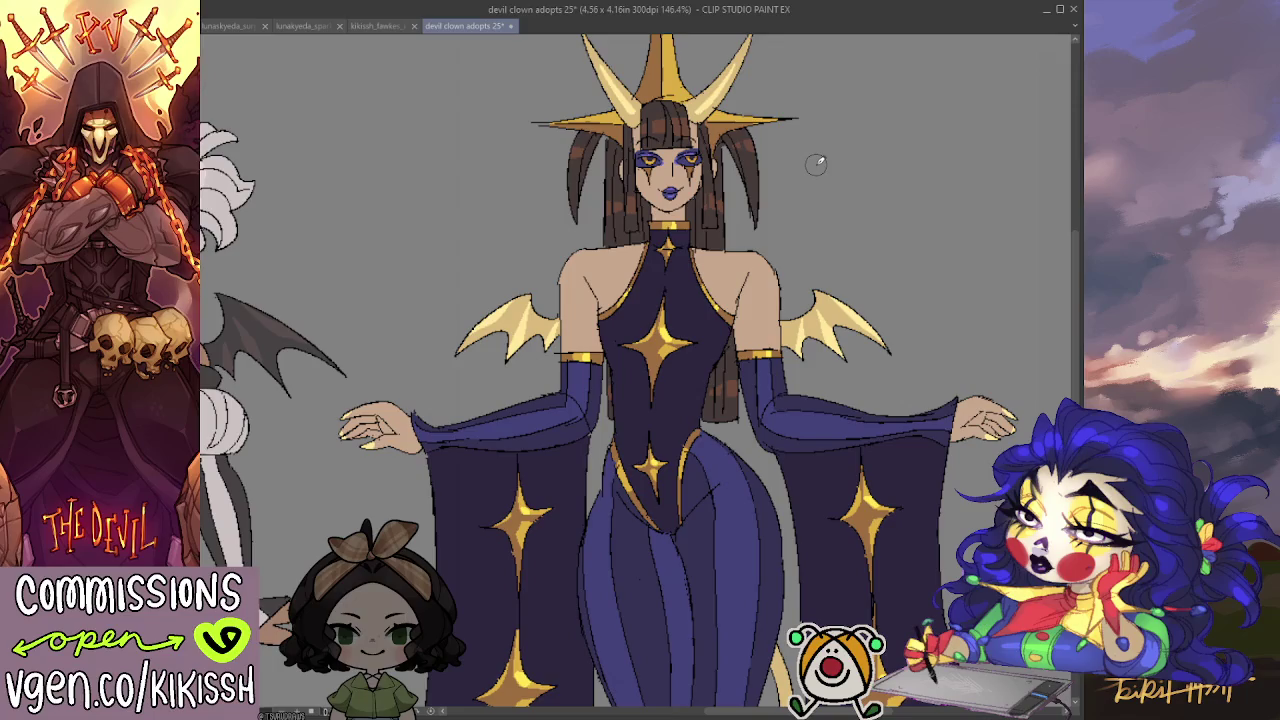
Paint purple eyeshadow across both of the devil clown's eyelids.
scroll(640, 370, "up", 1)
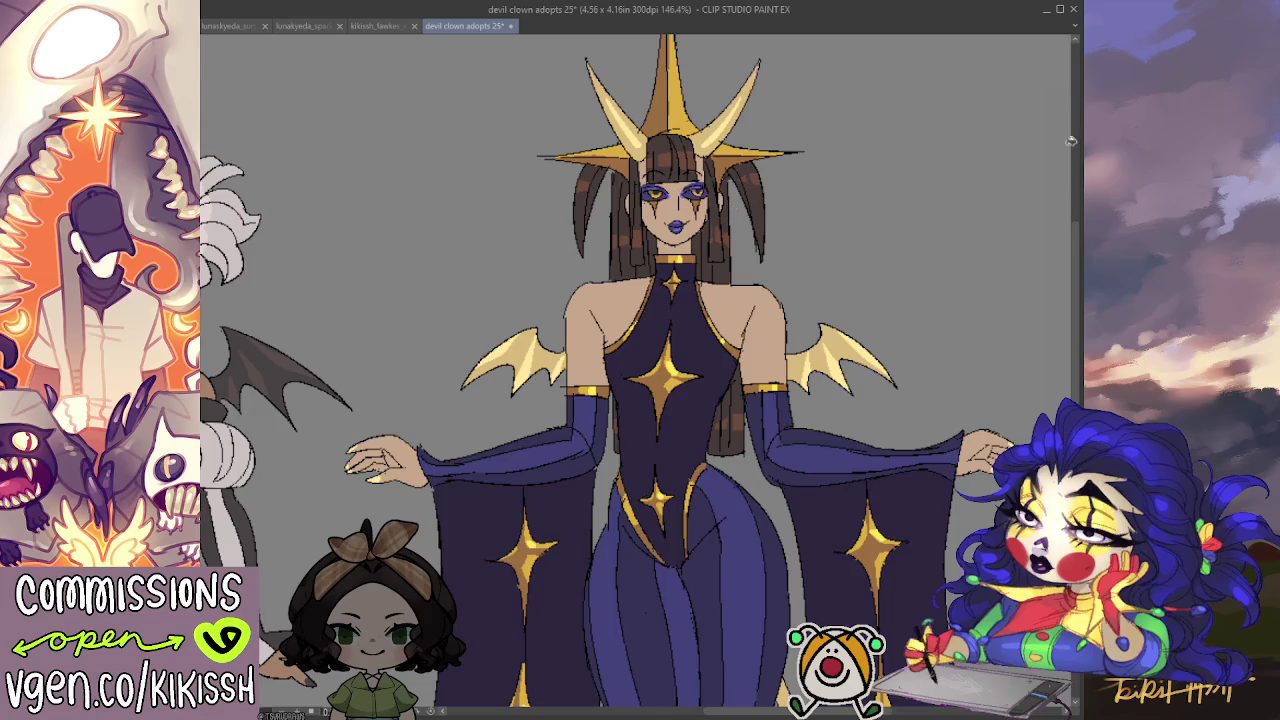
key("ctrl+a")
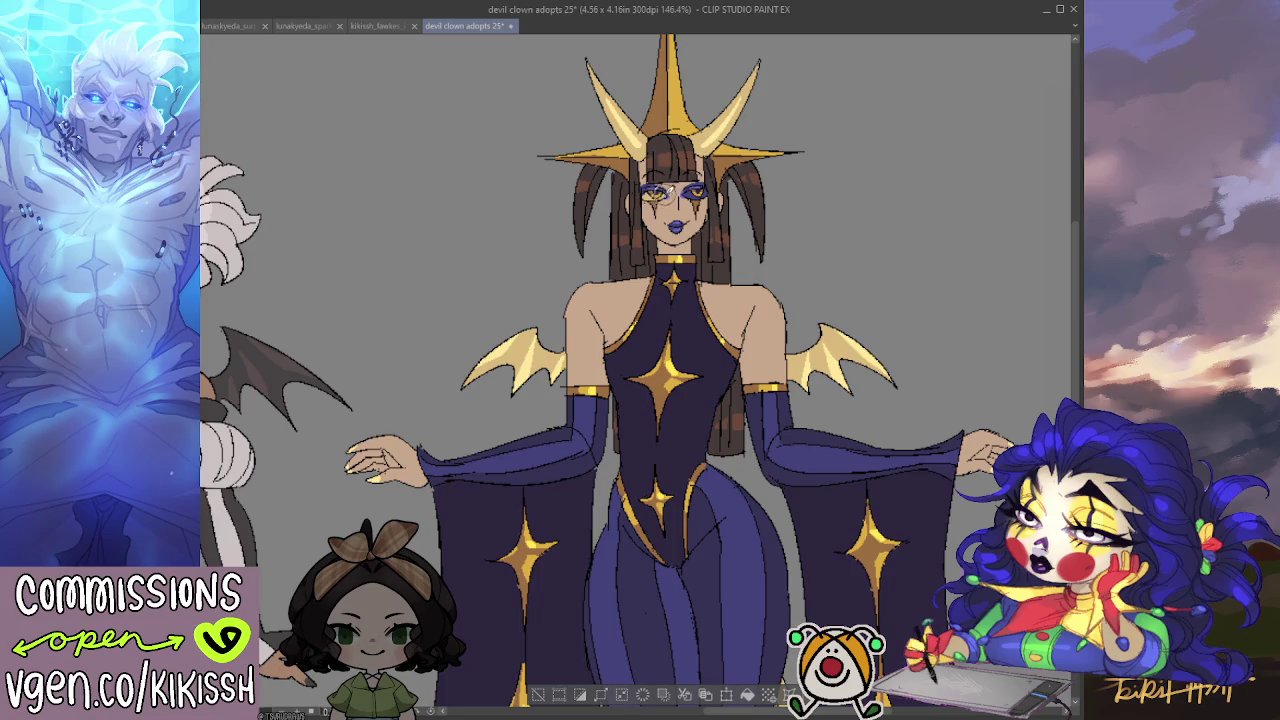
left_click_drag(648, 195, 694, 190)
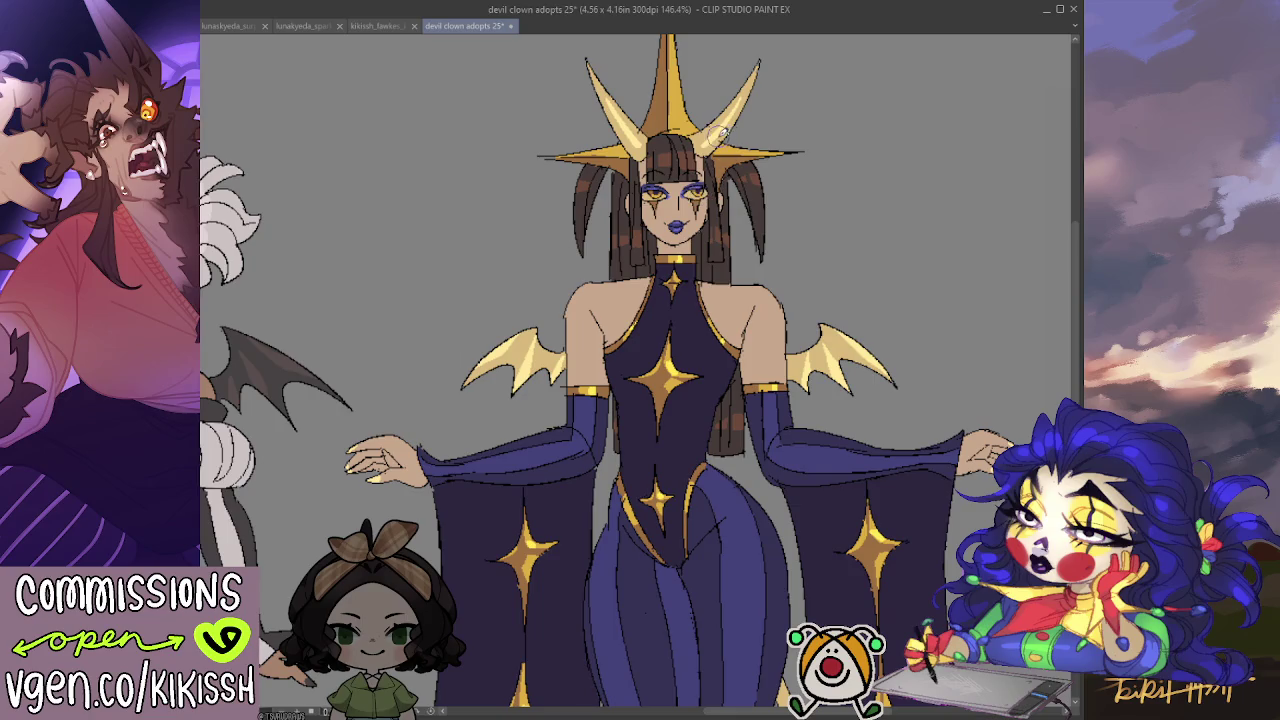
scroll(721, 133, "down", 3)
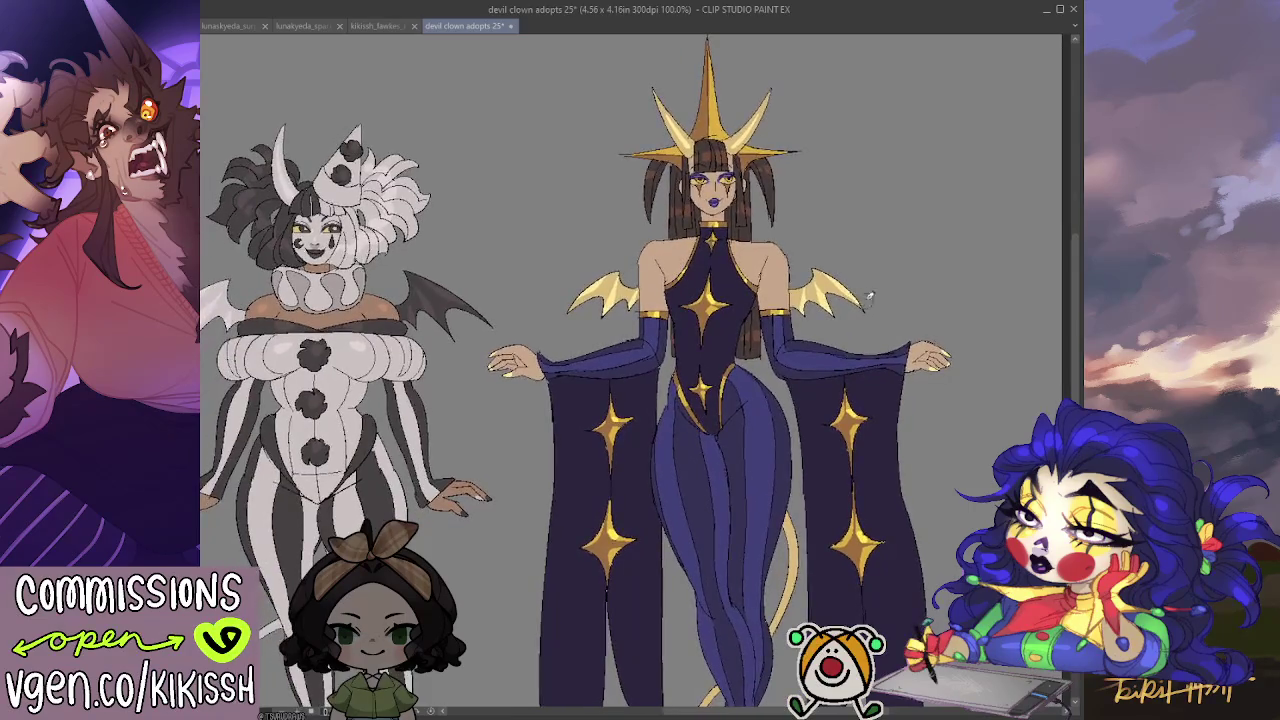
scroll(782, 328, "up", 1)
scroll(790, 433, "up", 1)
scroll(790, 433, "down", 2)
scroll(884, 426, "up", 1)
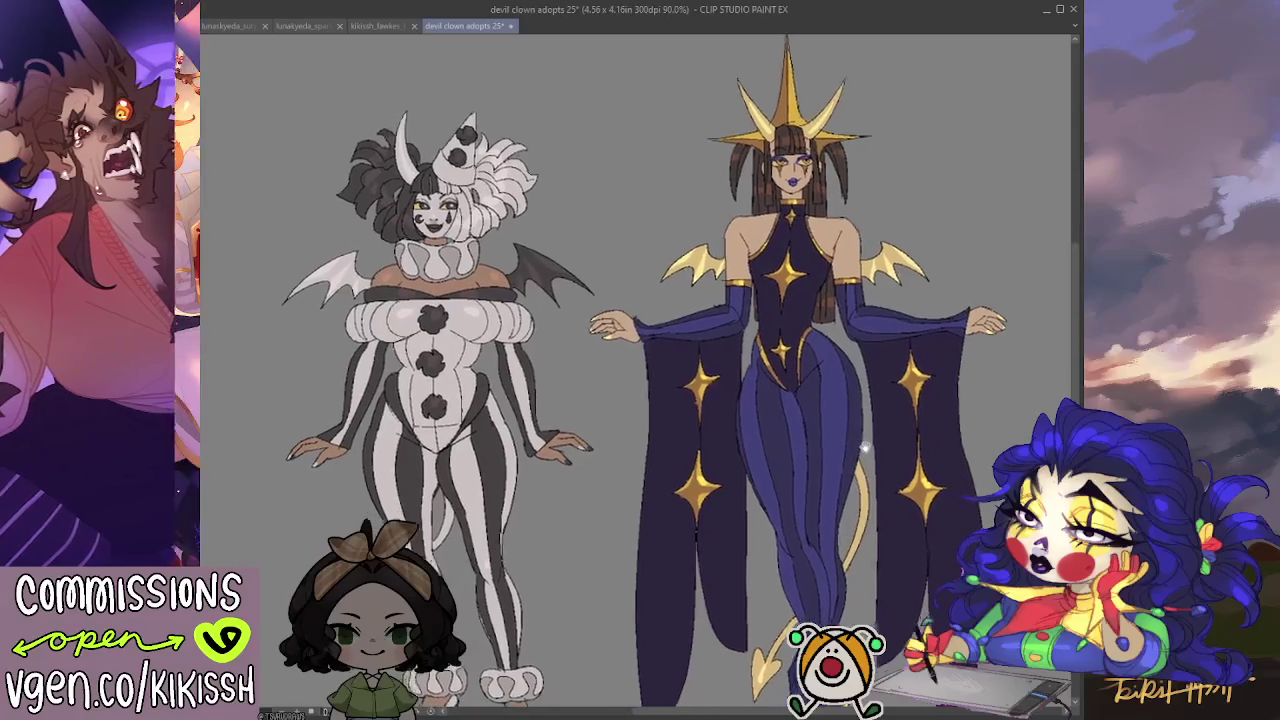
left_click_drag(729, 446, 726, 416)
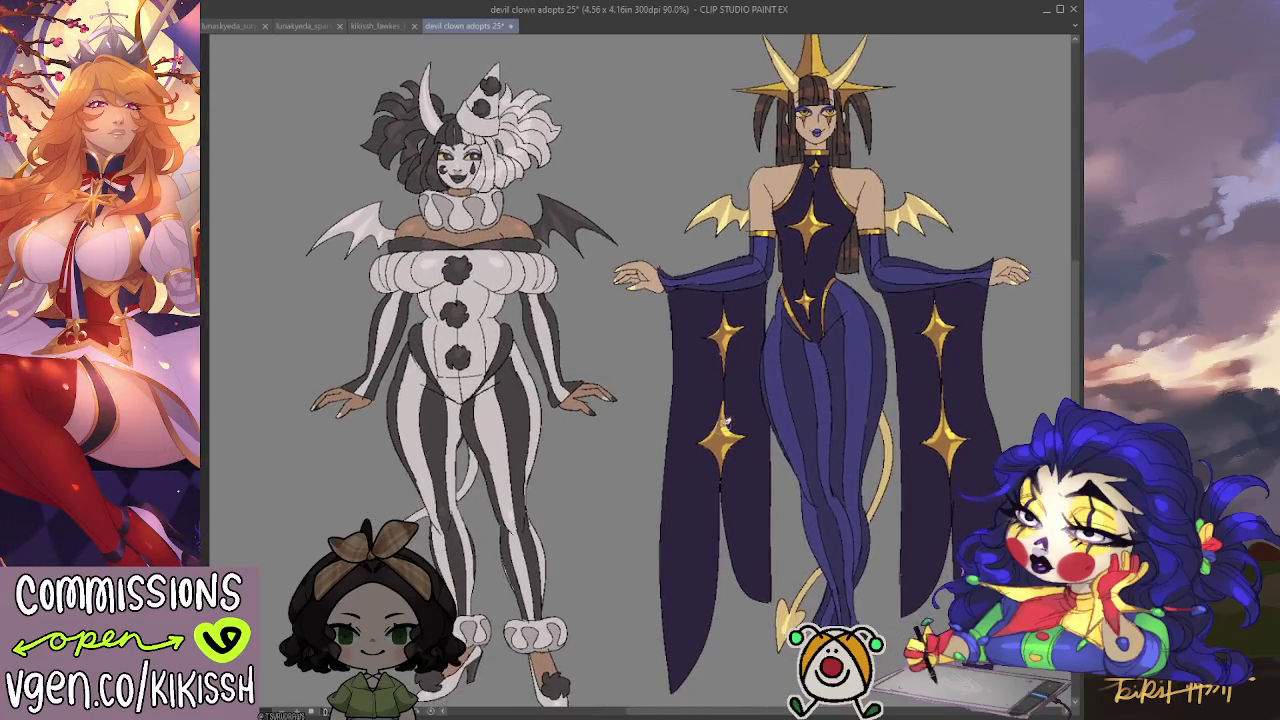
mouse_move(635, 450)
left_mouse_down()
mouse_move(663, 449)
mouse_move(611, 471)
mouse_move(600, 443)
left_mouse_up()
scroll(600, 443, "up", 2)
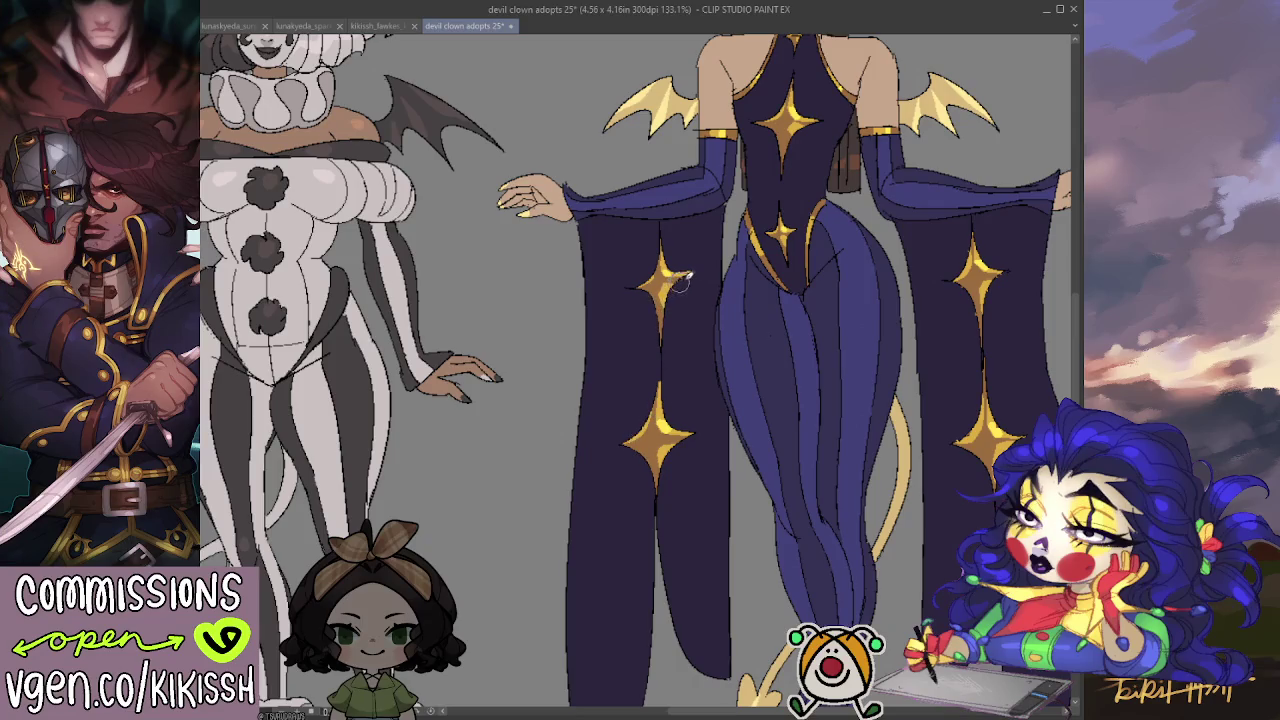
scroll(683, 281, "right", 2)
scroll(898, 280, "right", 2)
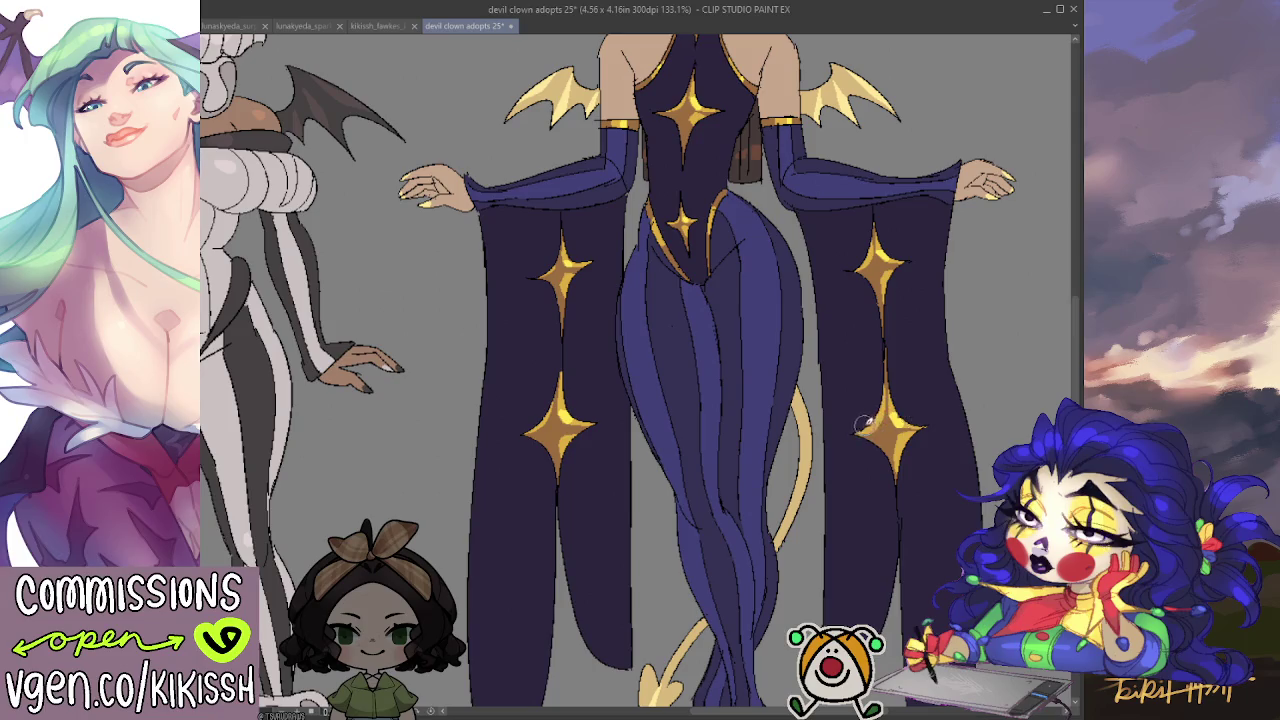
left_click_drag(860, 392, 822, 490)
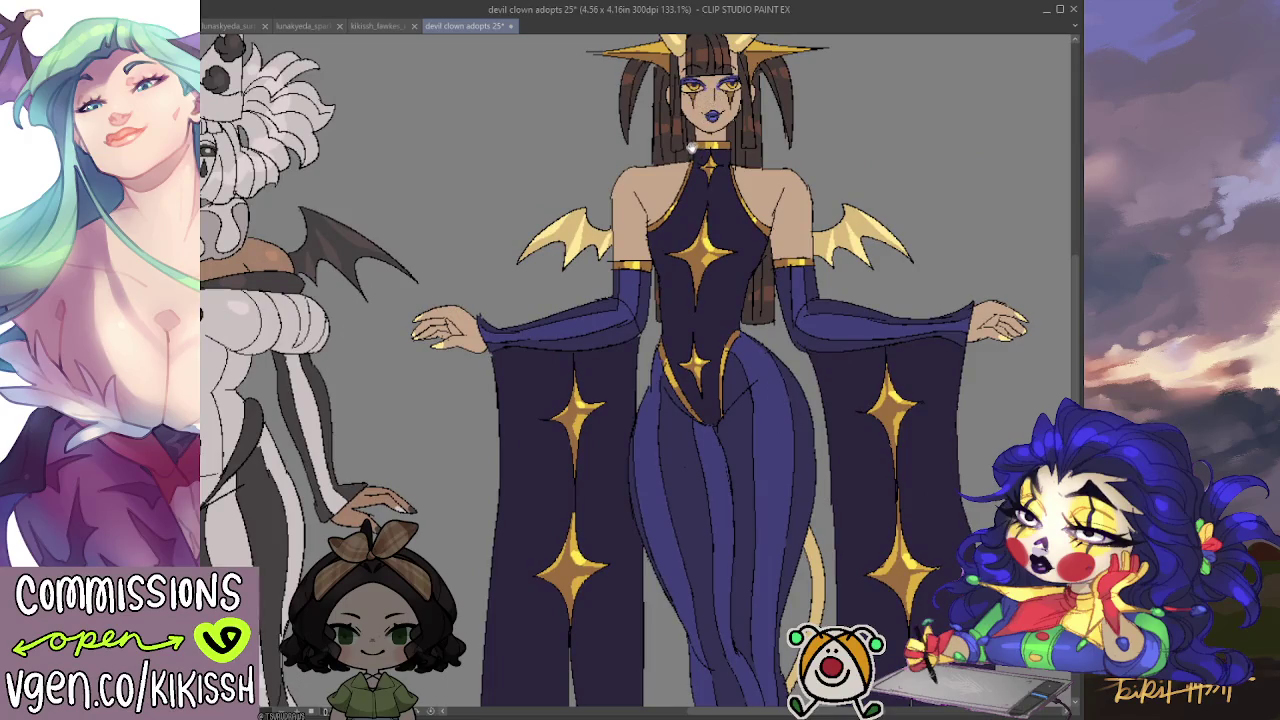
left_click_drag(690, 148, 700, 190)
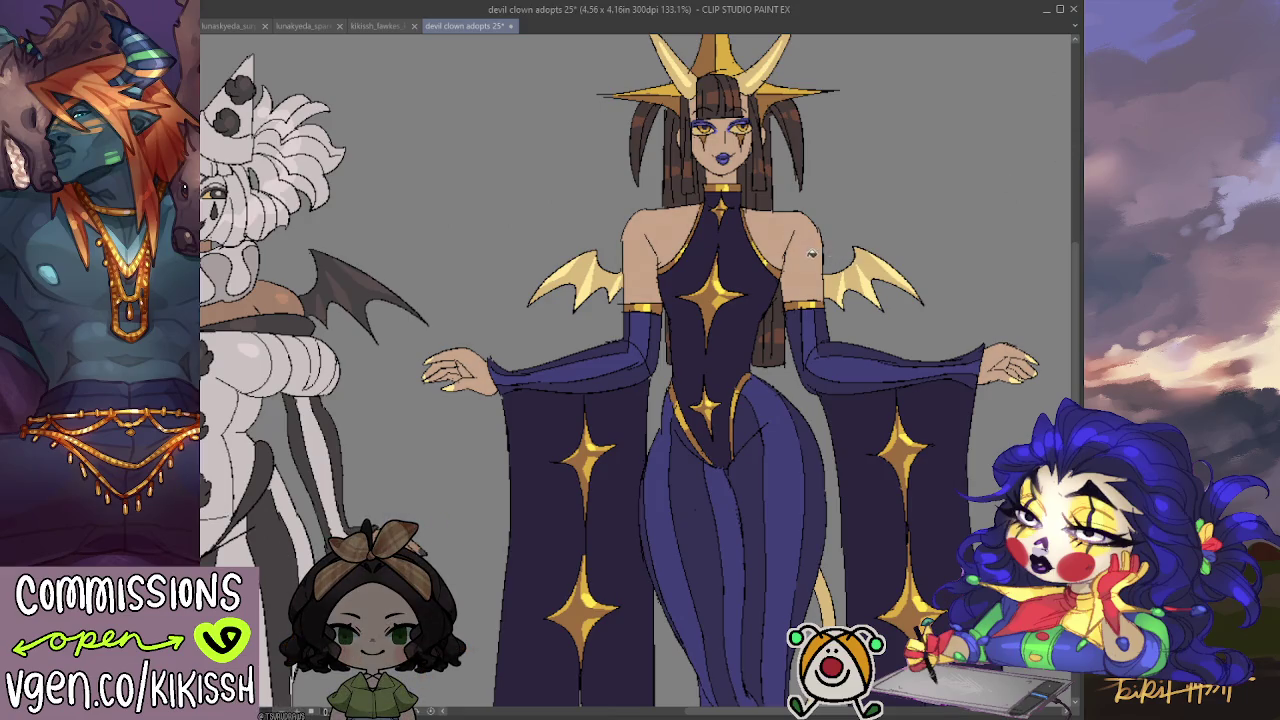
left_click_drag(845, 252, 884, 243)
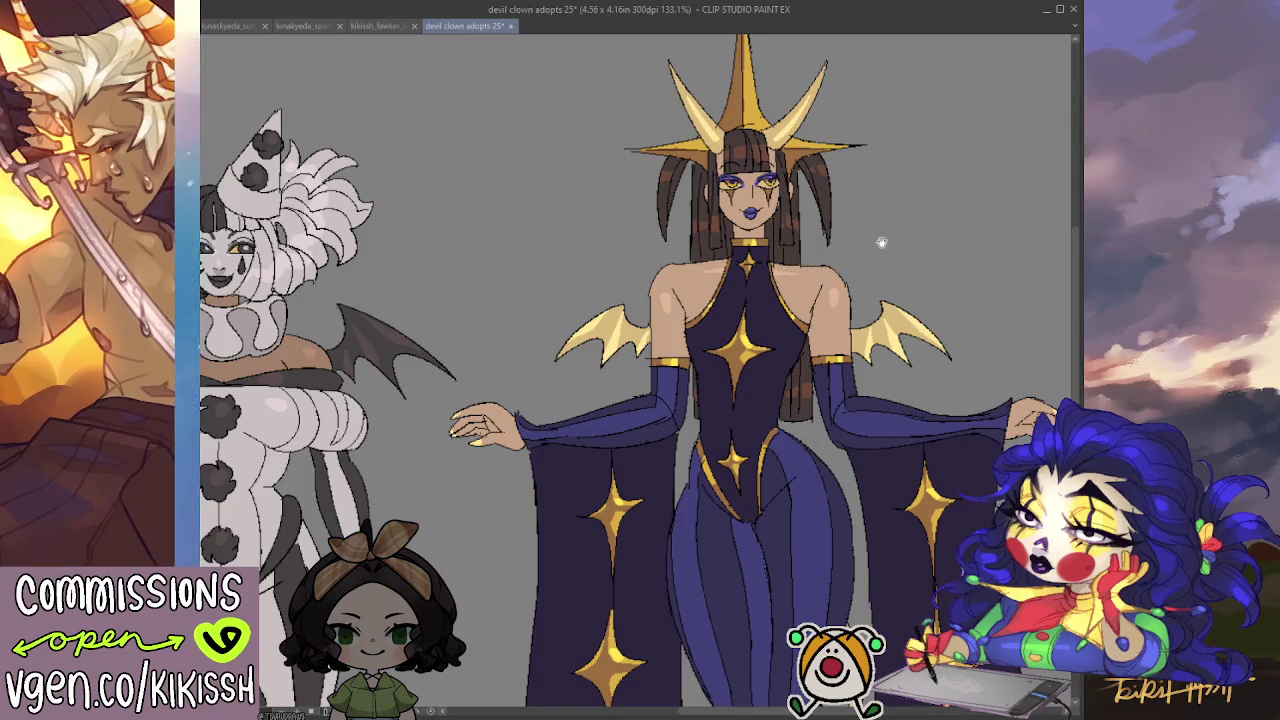
scroll(808, 268, "up", 3)
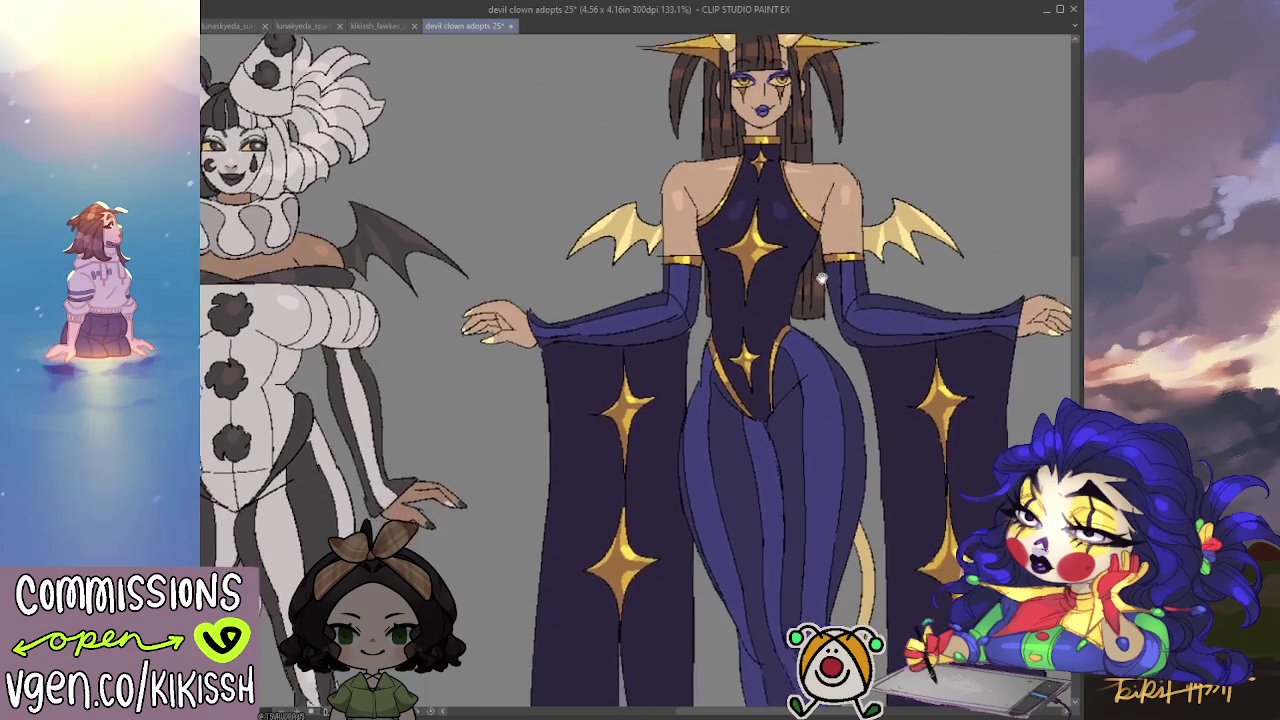
left_click_drag(751, 348, 745, 268)
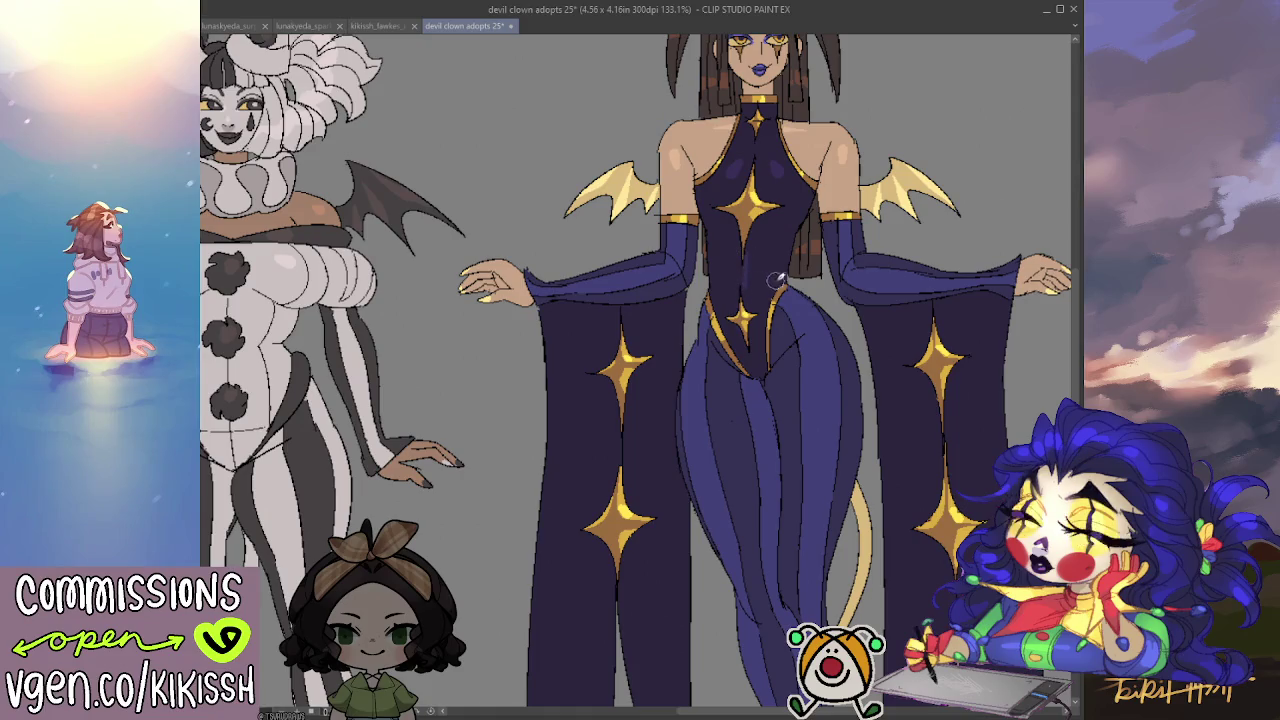
mouse_move(920, 253)
left_mouse_down()
mouse_move(887, 252)
mouse_move(952, 272)
left_mouse_up()
scroll(887, 252, "down", 2)
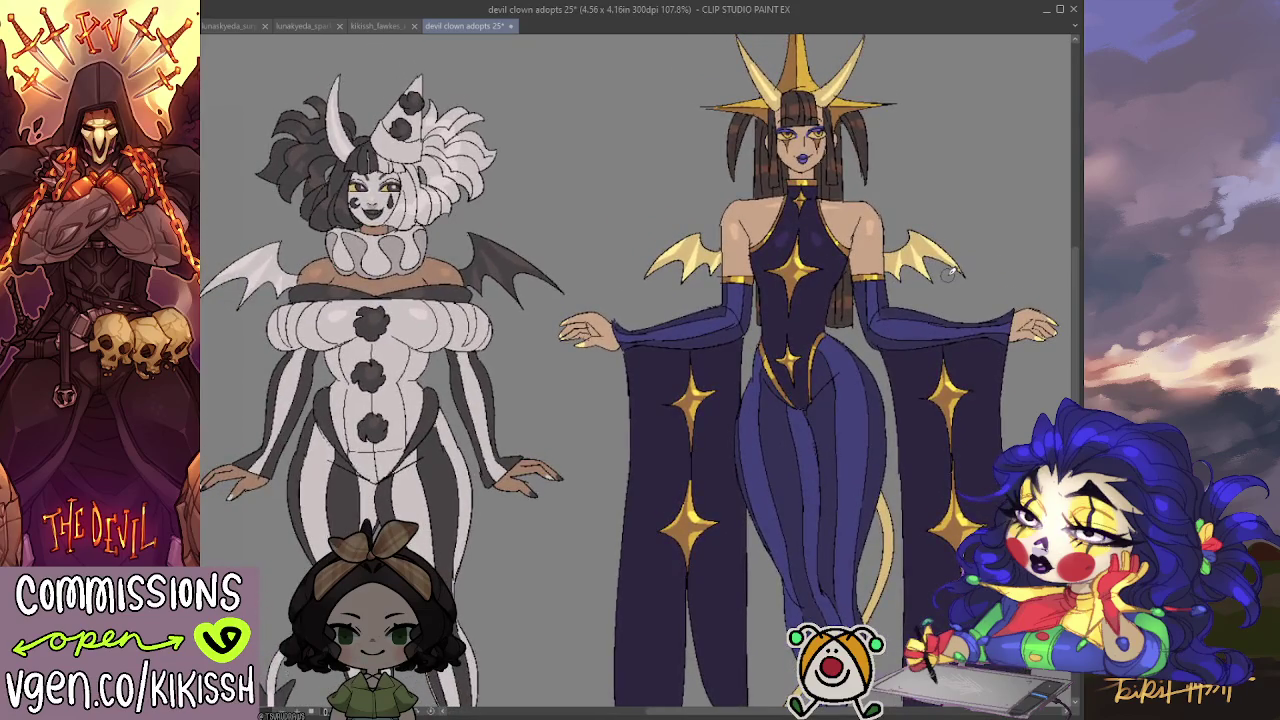
scroll(862, 237, "up", 1)
scroll(842, 204, "up", 1)
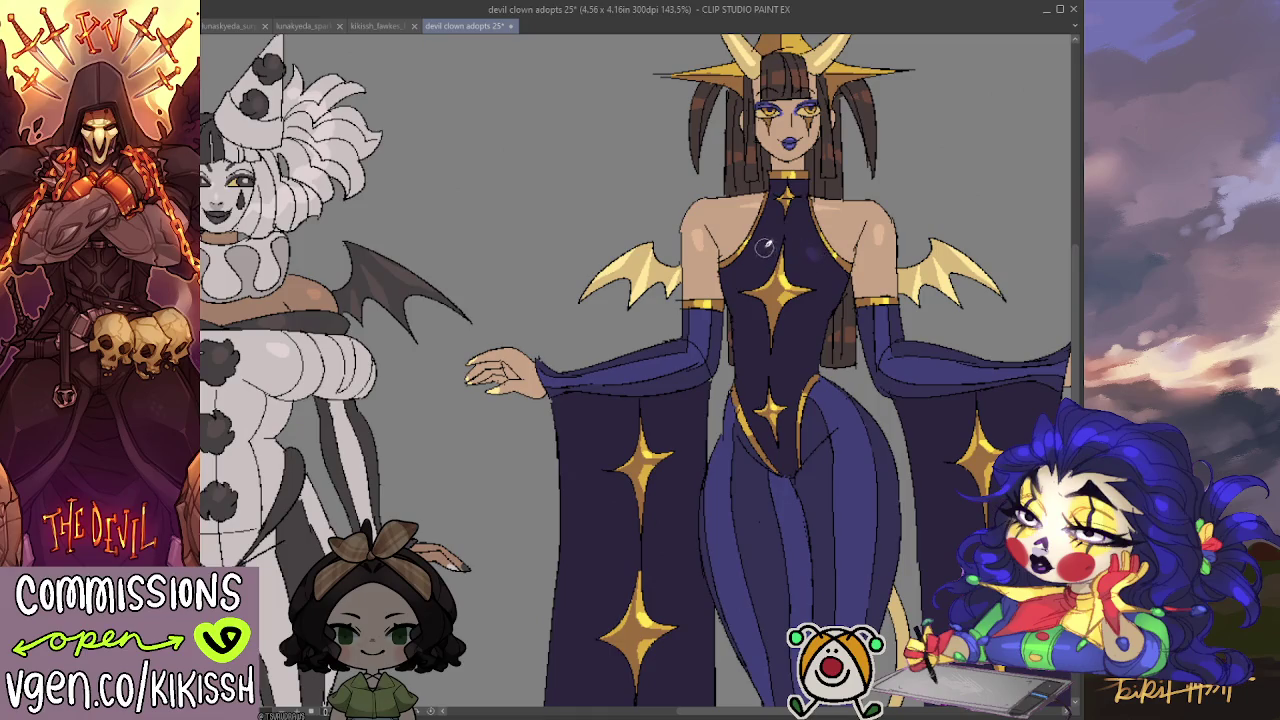
scroll(826, 210, "down", 1)
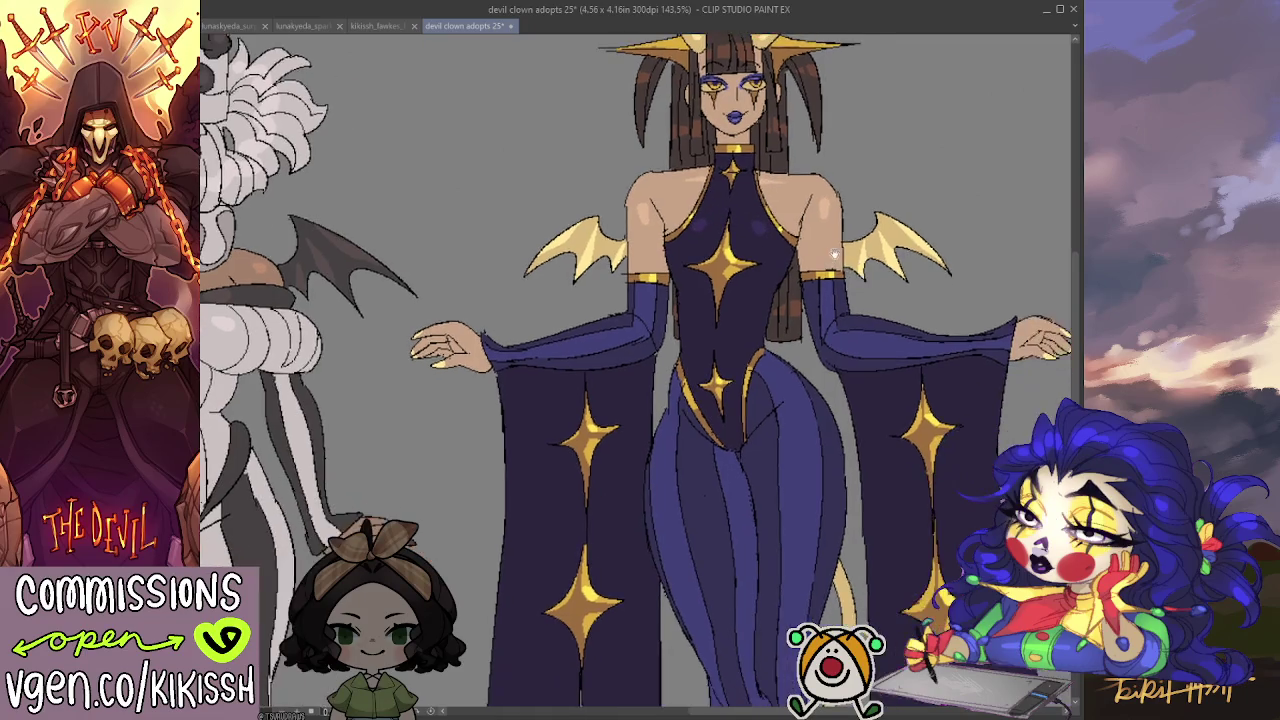
scroll(838, 250, "down", 3)
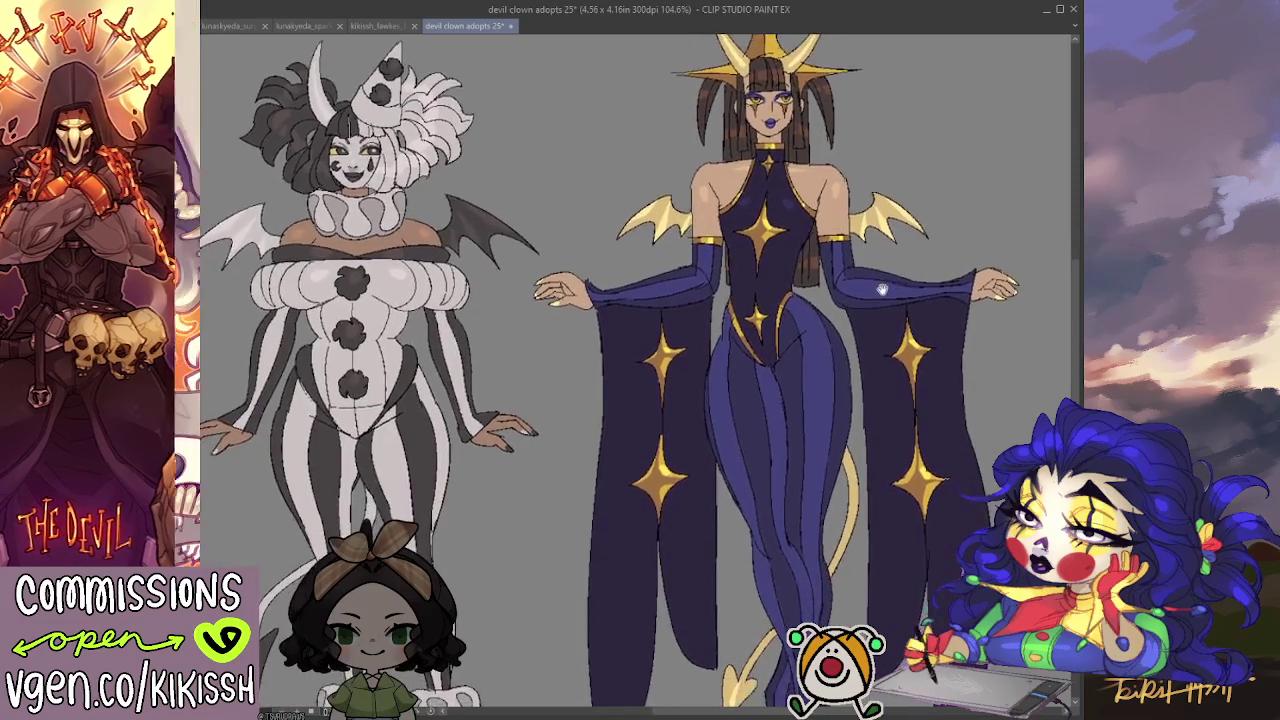
scroll(866, 256, "up", 2)
left_click_drag(872, 260, 847, 208)
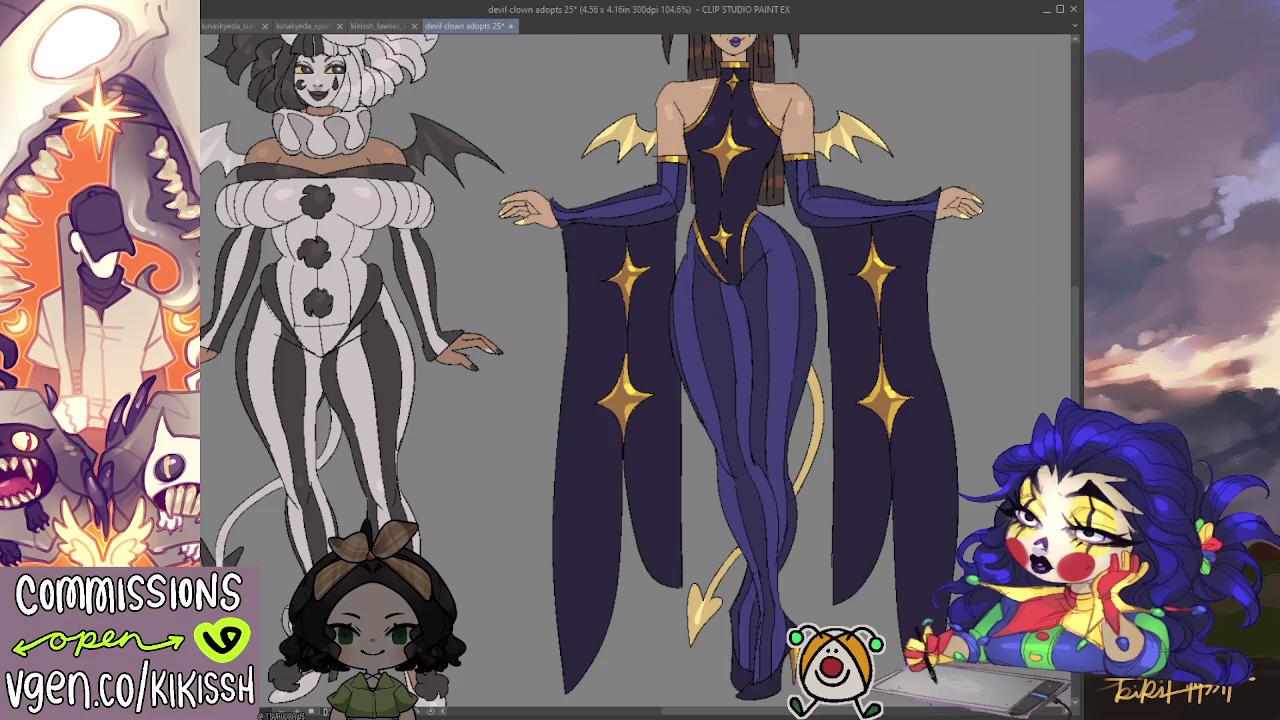
left_click(495, 258)
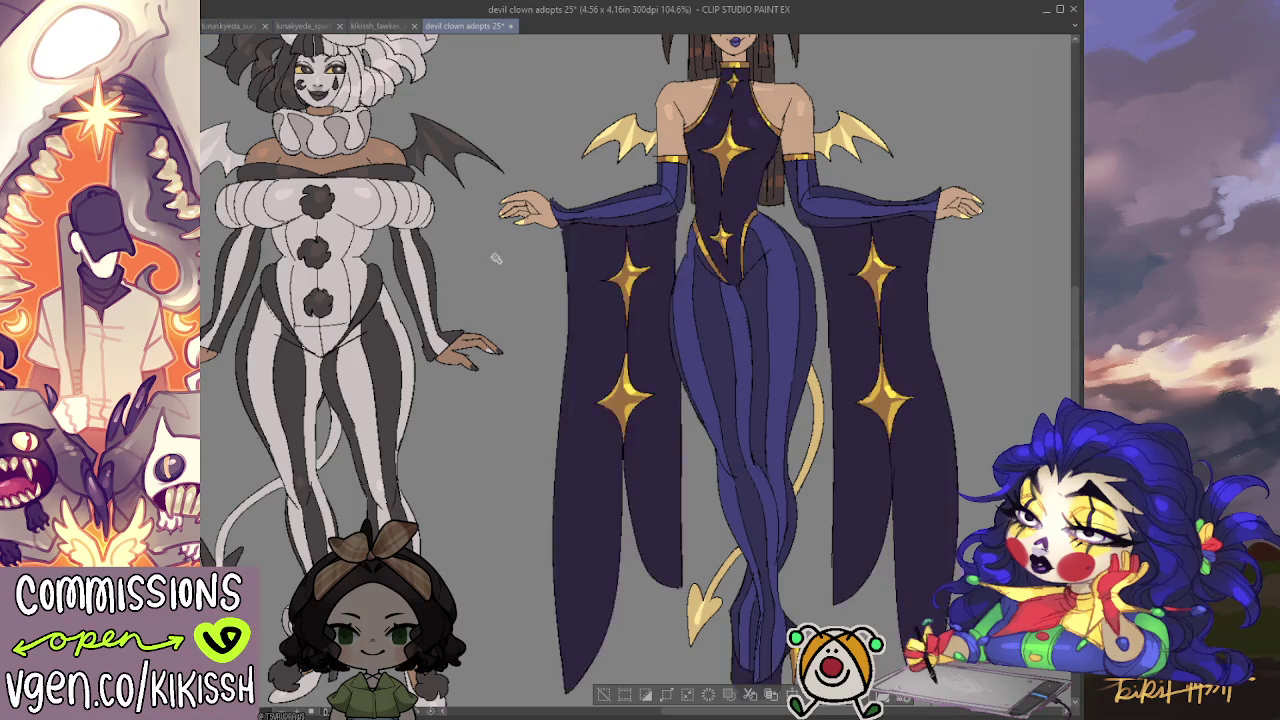
Try gold trim strokes along the left sleeve's edge and lower hem.
left_click_drag(563, 226, 567, 677)
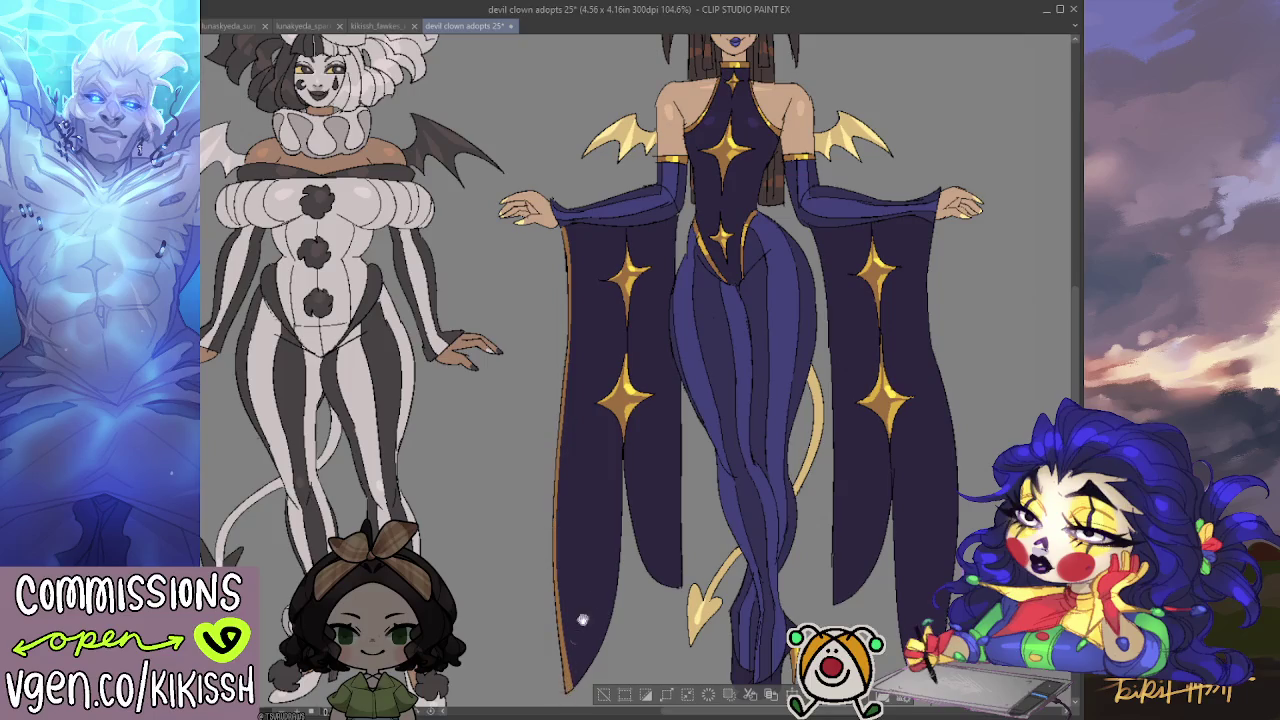
left_click_drag(582, 620, 578, 566)
mouse_move(553, 622)
left_mouse_down()
mouse_move(600, 556)
mouse_move(614, 432)
left_mouse_up()
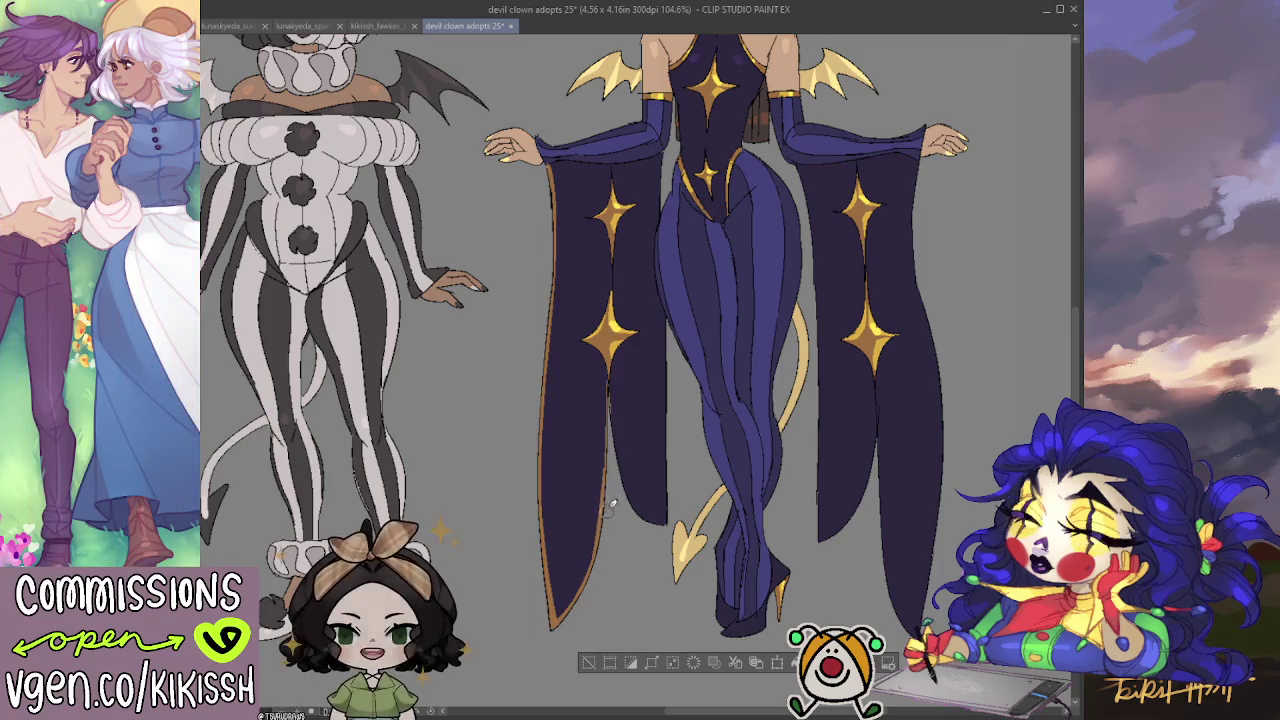
left_click_drag(612, 490, 611, 390)
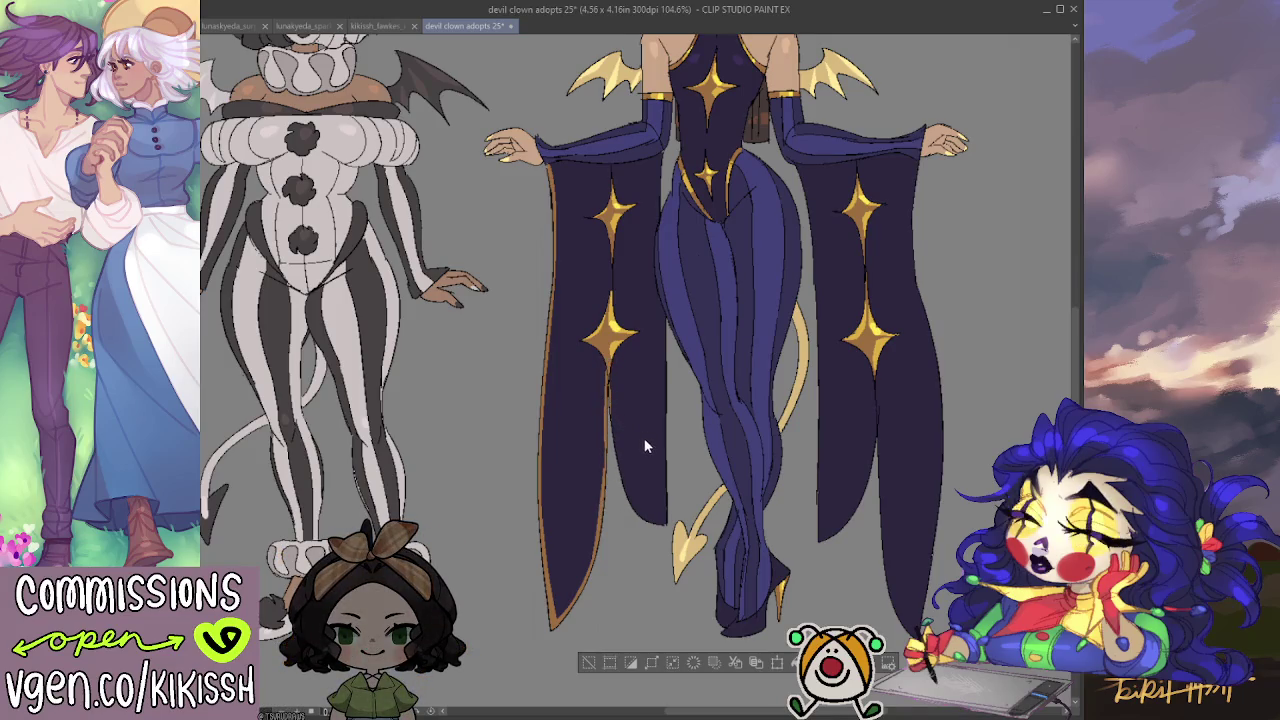
Undo the gold sleeve trim and auto-select the dark sleeves and bodysuit.
key("ctrl+z")
key("ctrl+z")
key("ctrl+z")
key("ctrl+z")
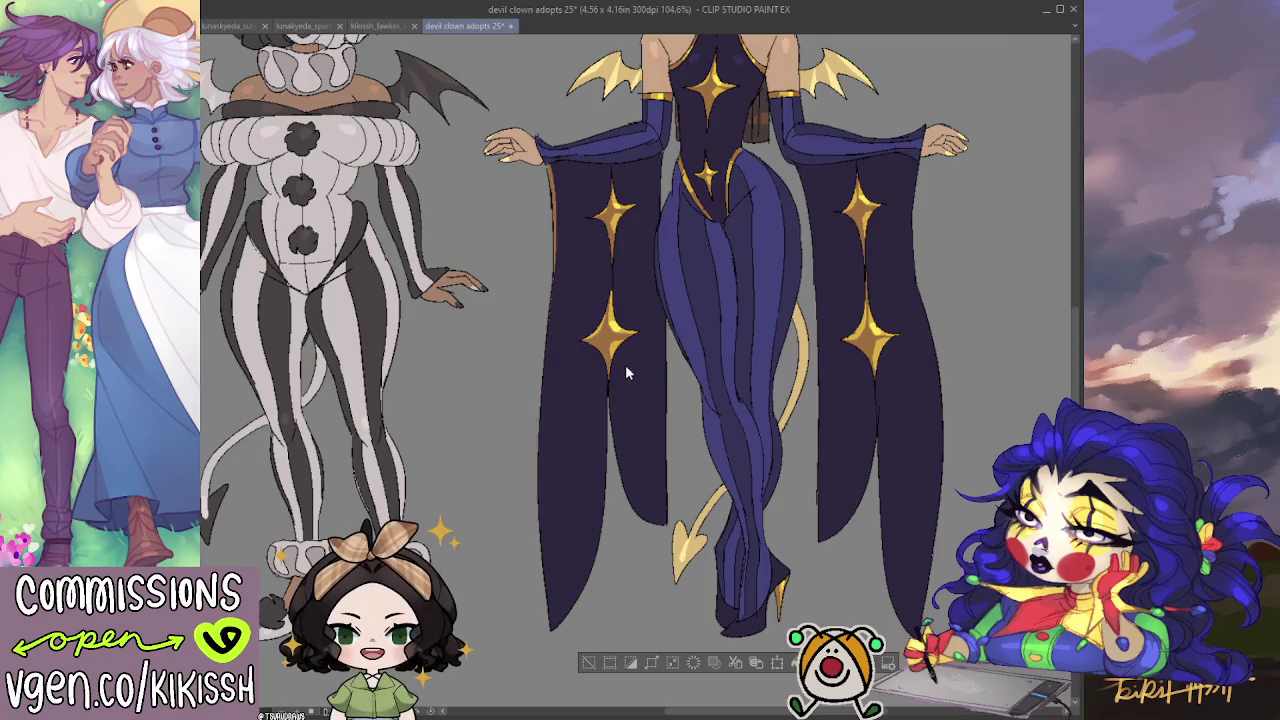
key("ctrl+z")
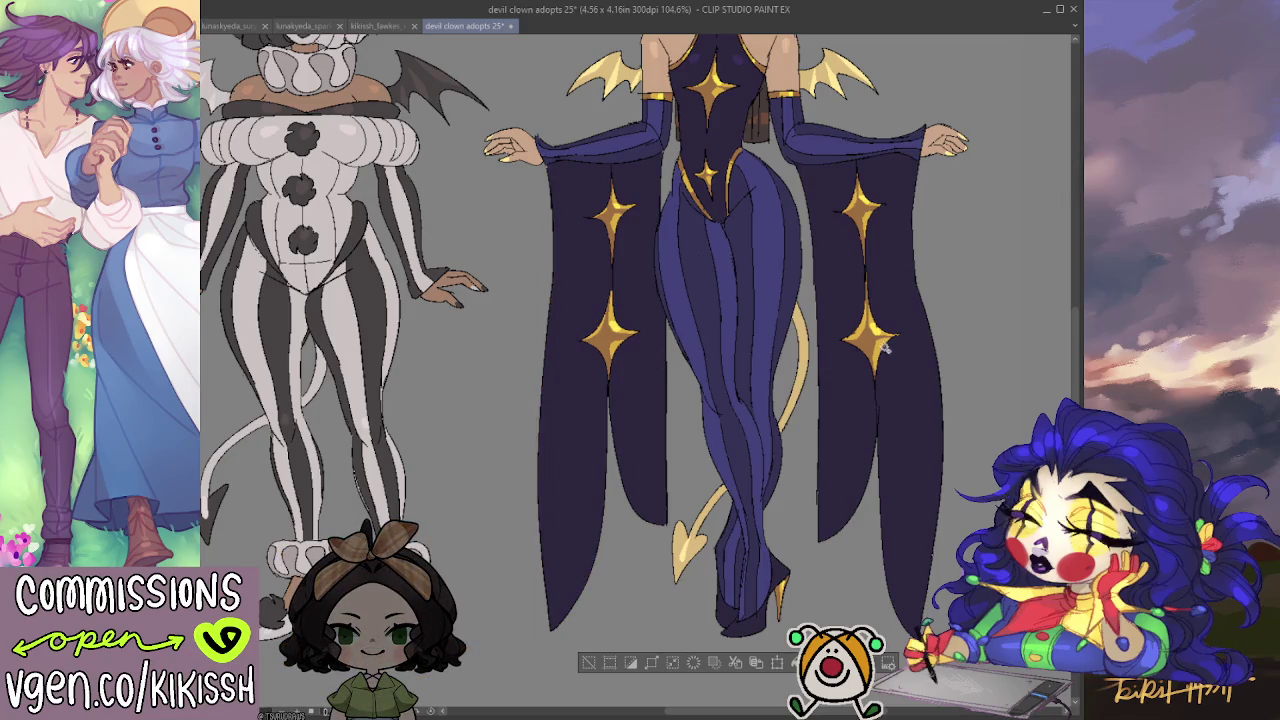
left_click(904, 402)
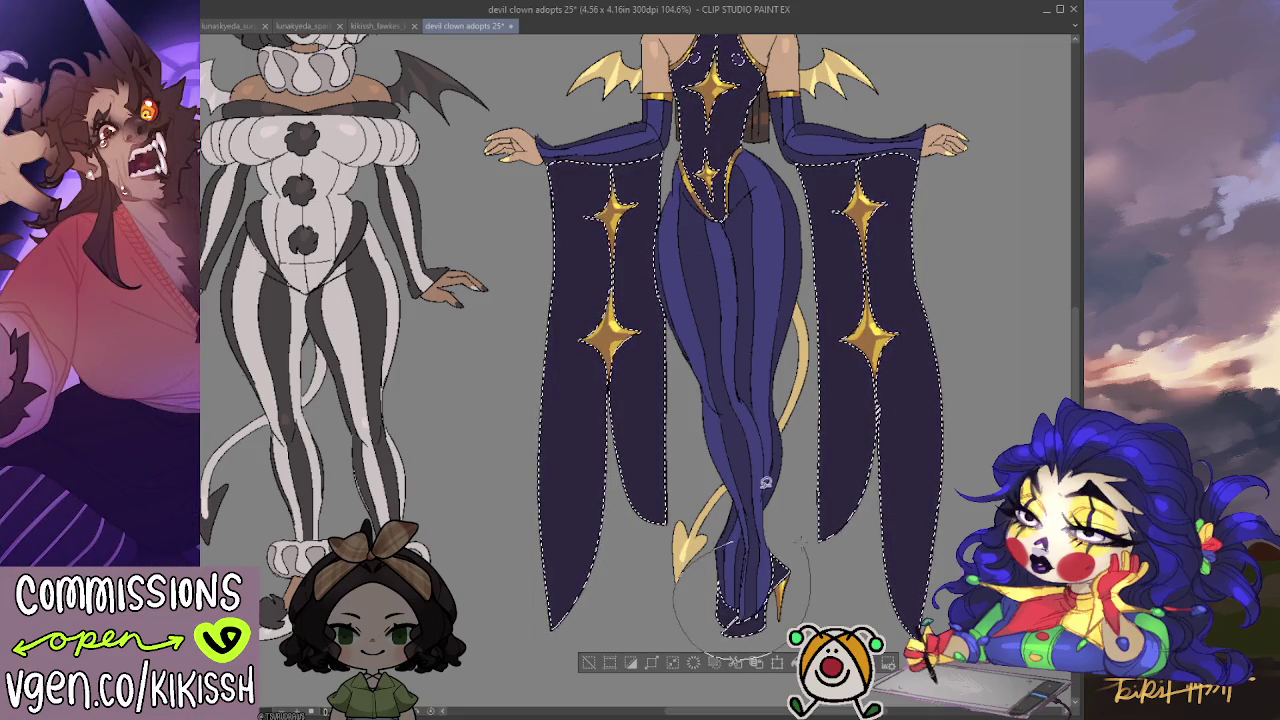
scroll(771, 372, "up", 5)
Fade both sleeve bottoms into a lighter purple gradient, then deselect.
mouse_move(745, 445)
left_mouse_down()
mouse_move(793, 124)
mouse_move(736, 352)
left_mouse_up()
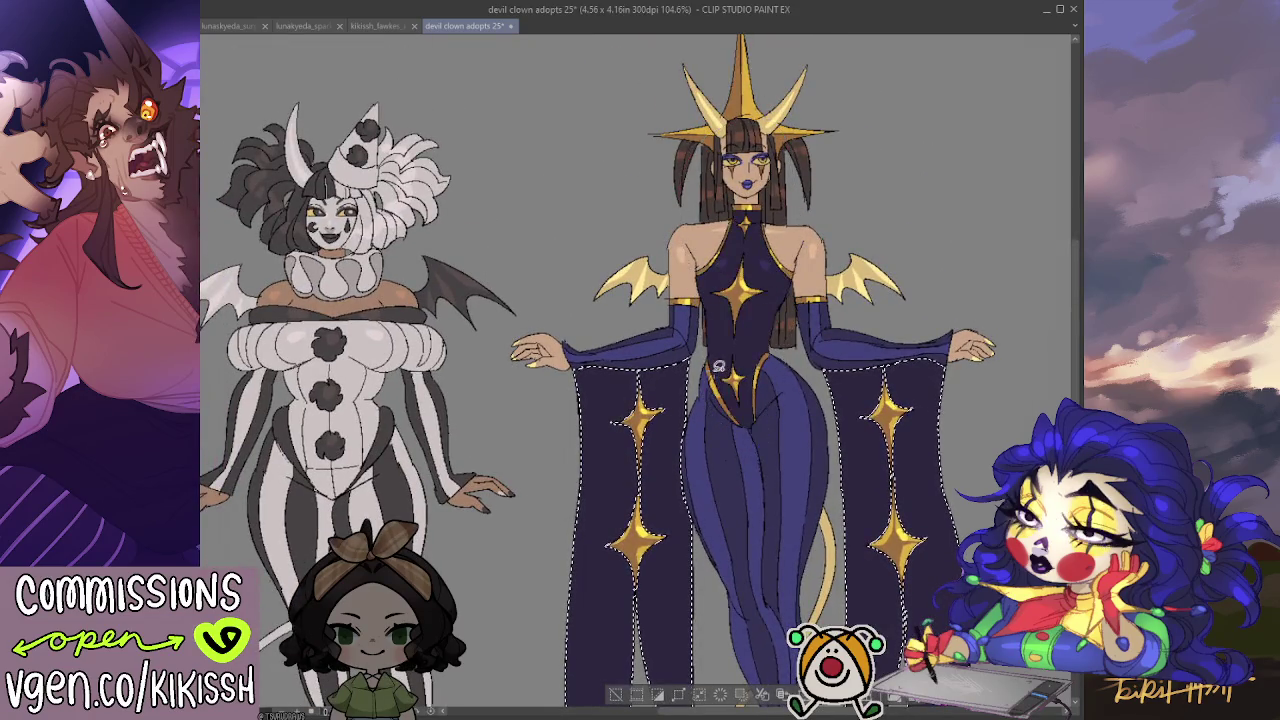
scroll(736, 352, "down", 5)
key("ctrl+d")
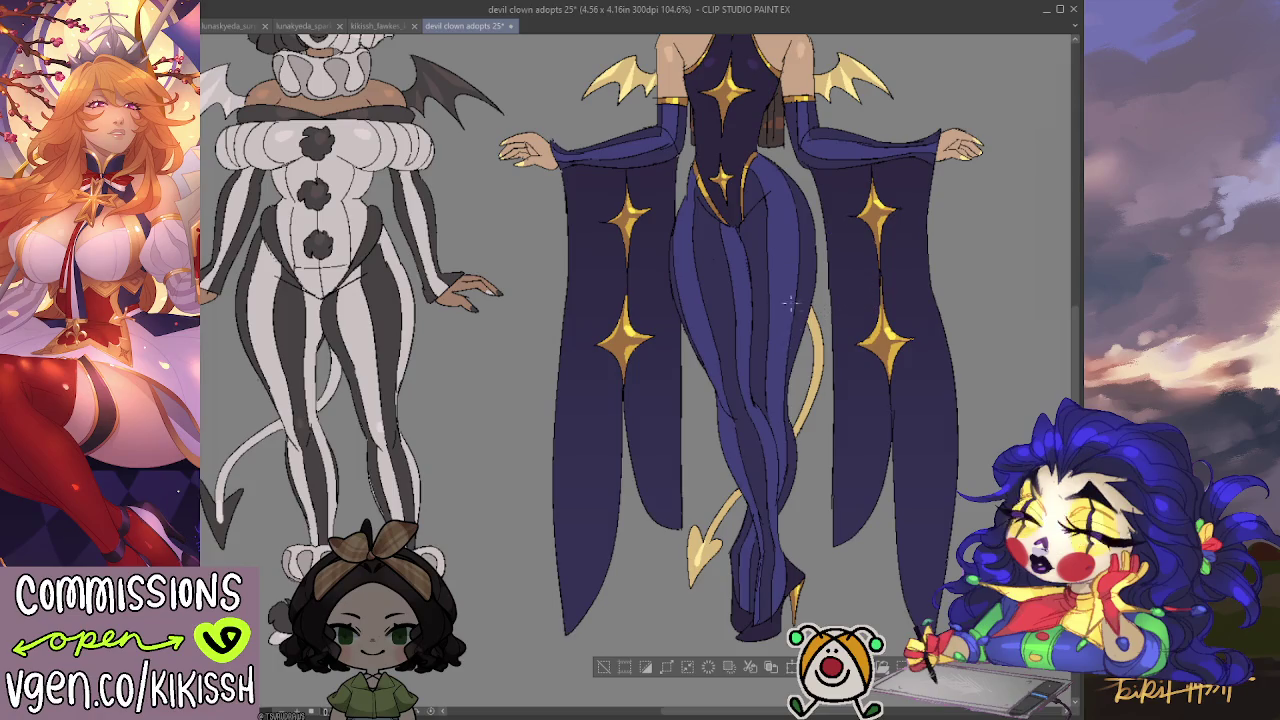
left_click_drag(748, 605, 769, 421)
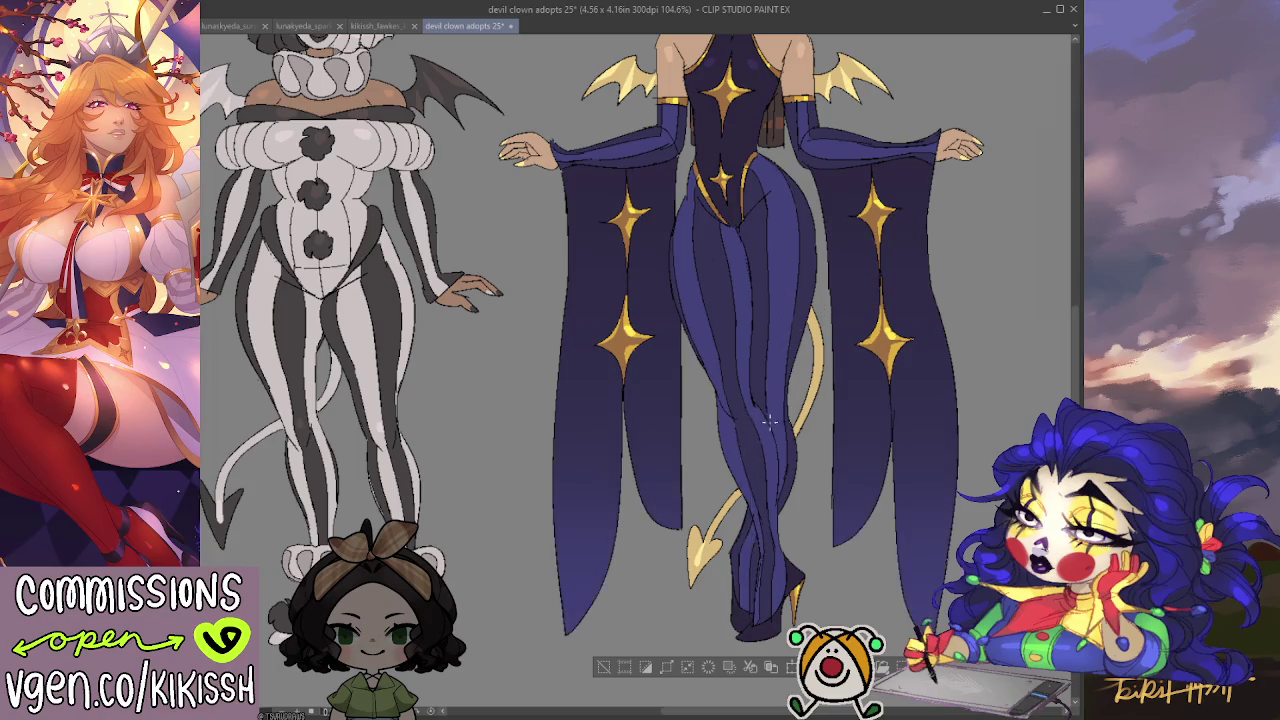
key("ctrl+z")
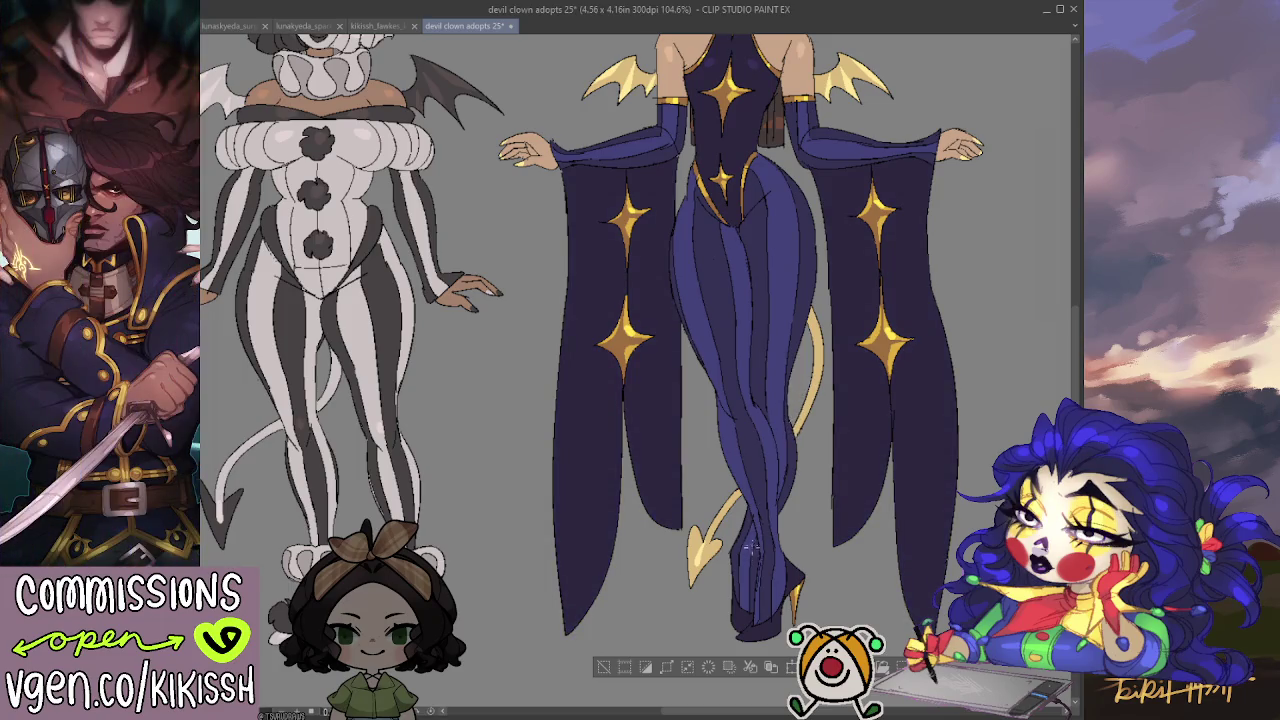
left_click_drag(752, 548, 758, 135)
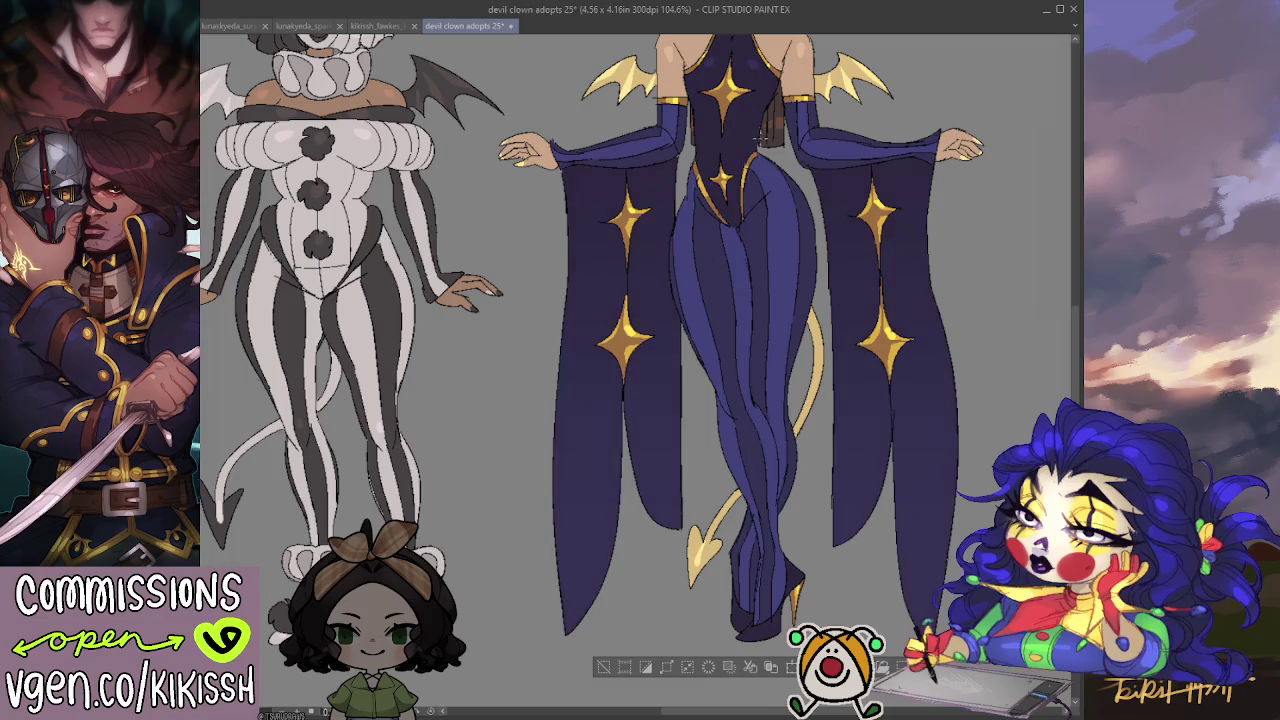
left_click_drag(750, 578, 752, 452)
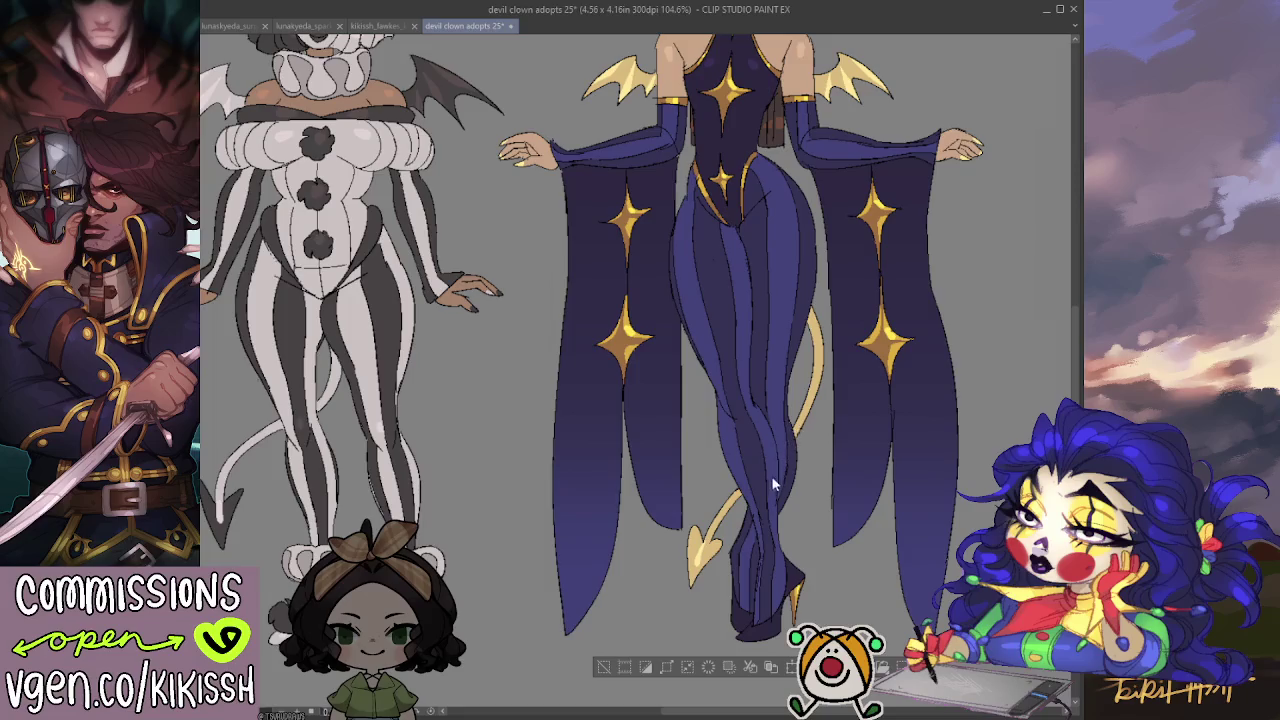
key("ctrl+d")
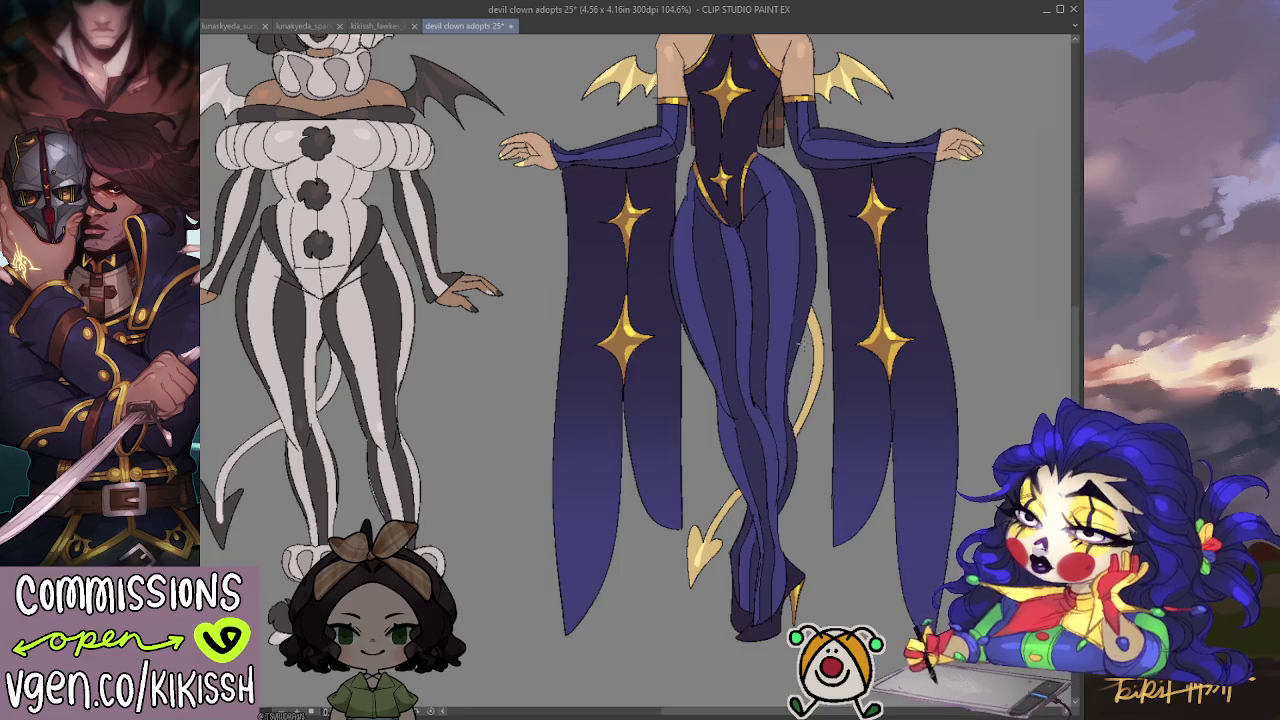
scroll(790, 343, "down", 2)
left_click_drag(790, 343, 907, 452)
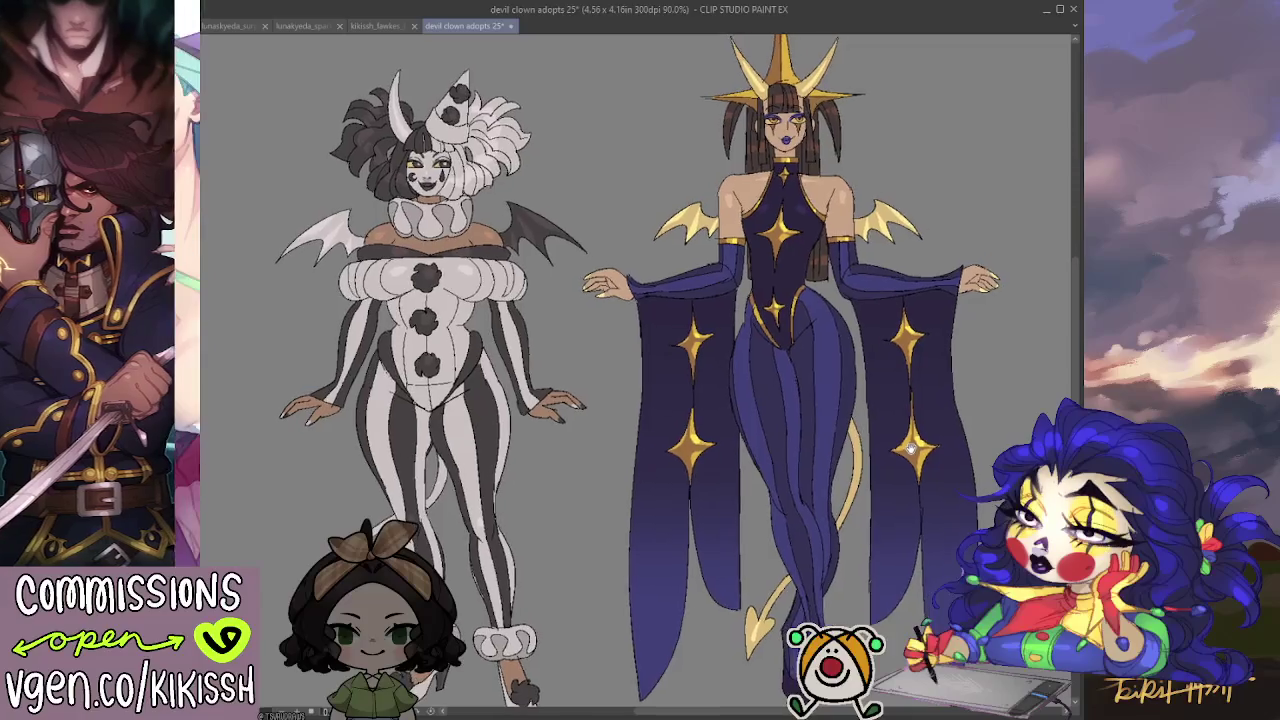
key("ctrl+z")
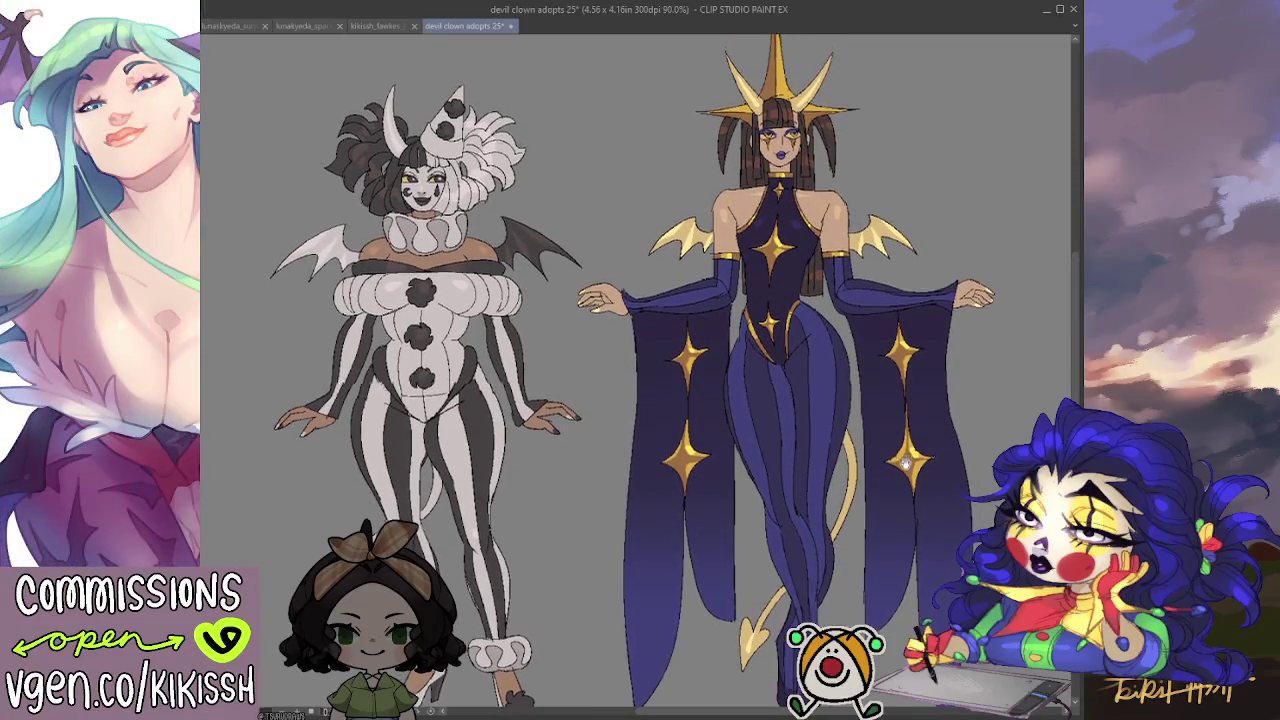
left_click_drag(905, 457, 910, 493)
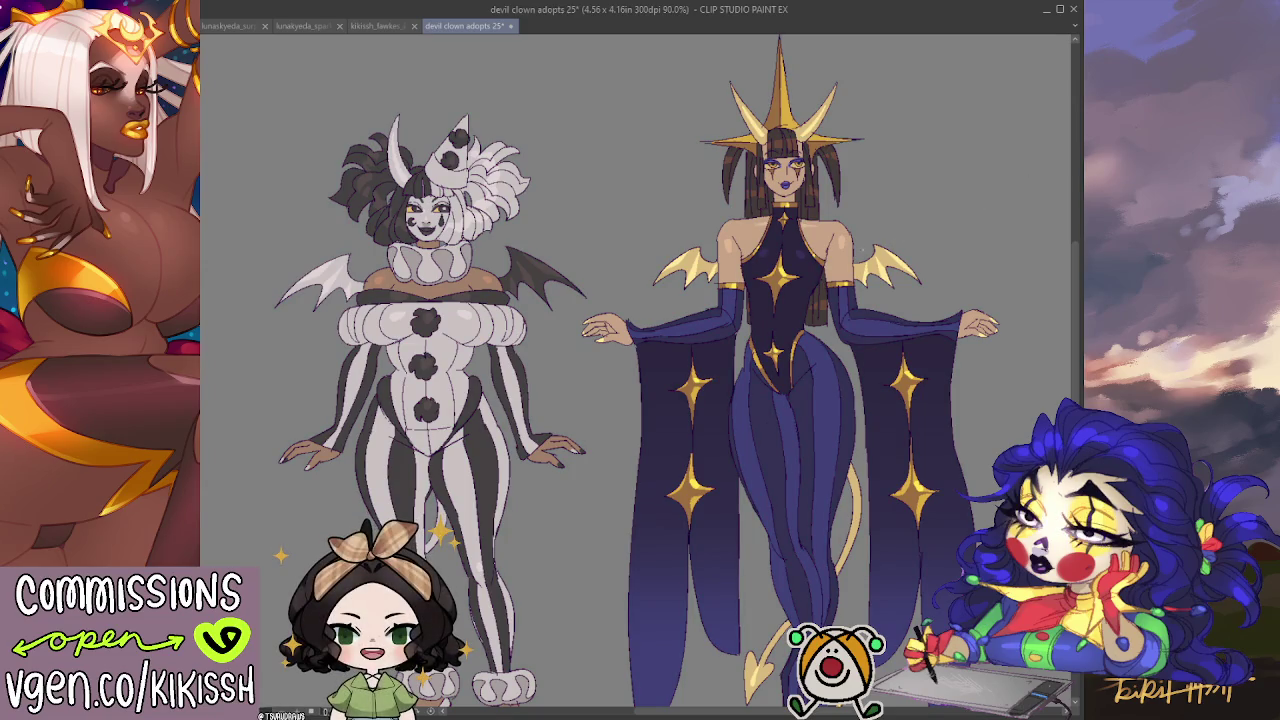
scroll(781, 250, "up", 1)
scroll(781, 248, "up", 1)
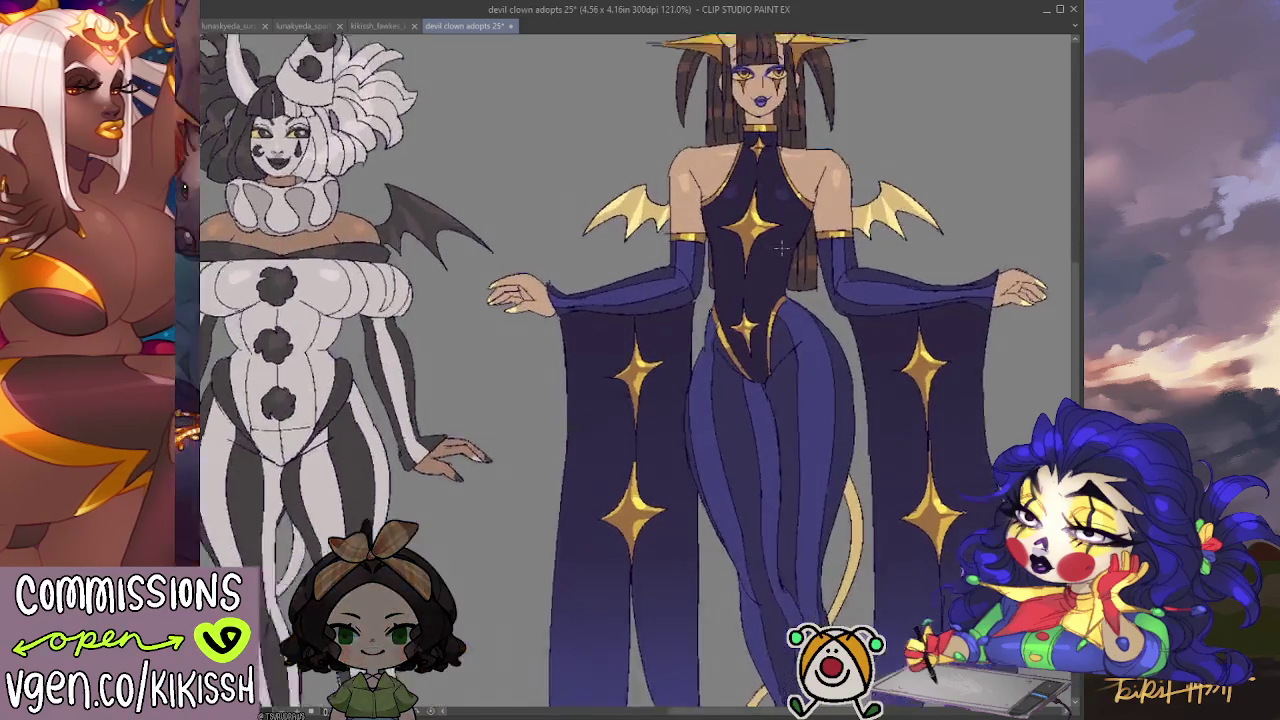
scroll(781, 250, "up", 1)
scroll(781, 250, "up", 1)
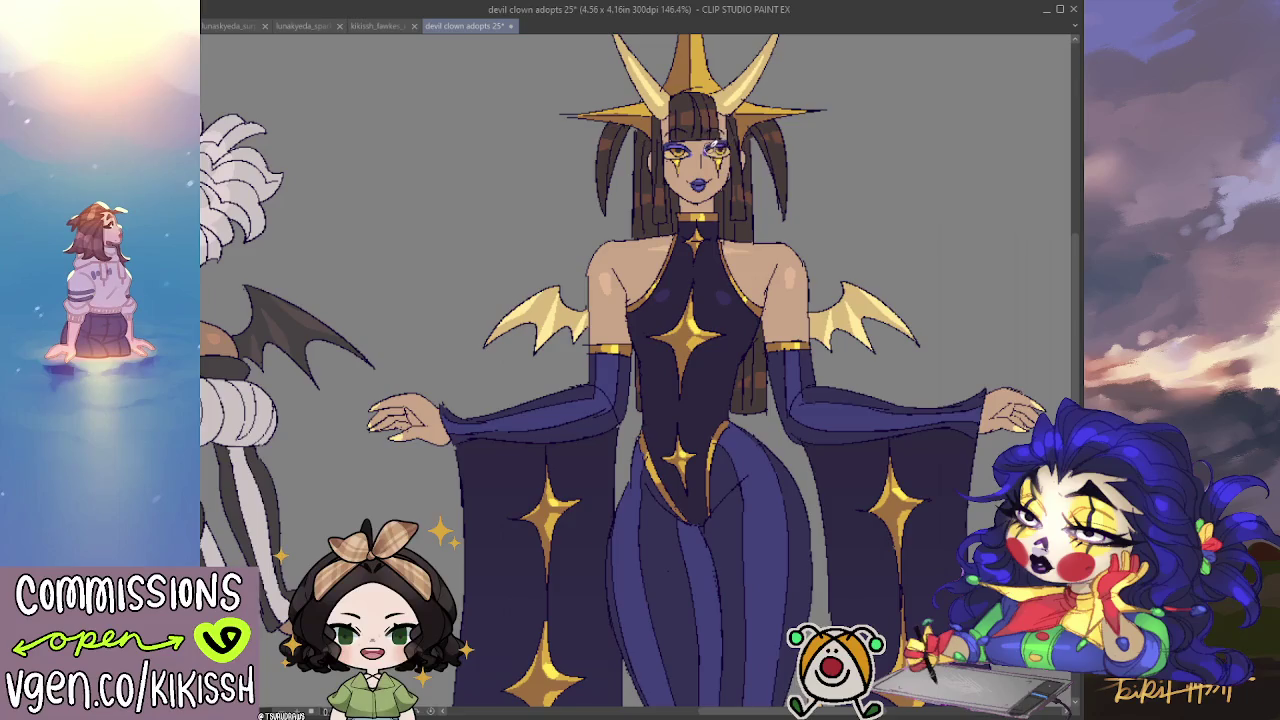
scroll(818, 190, "down", 1)
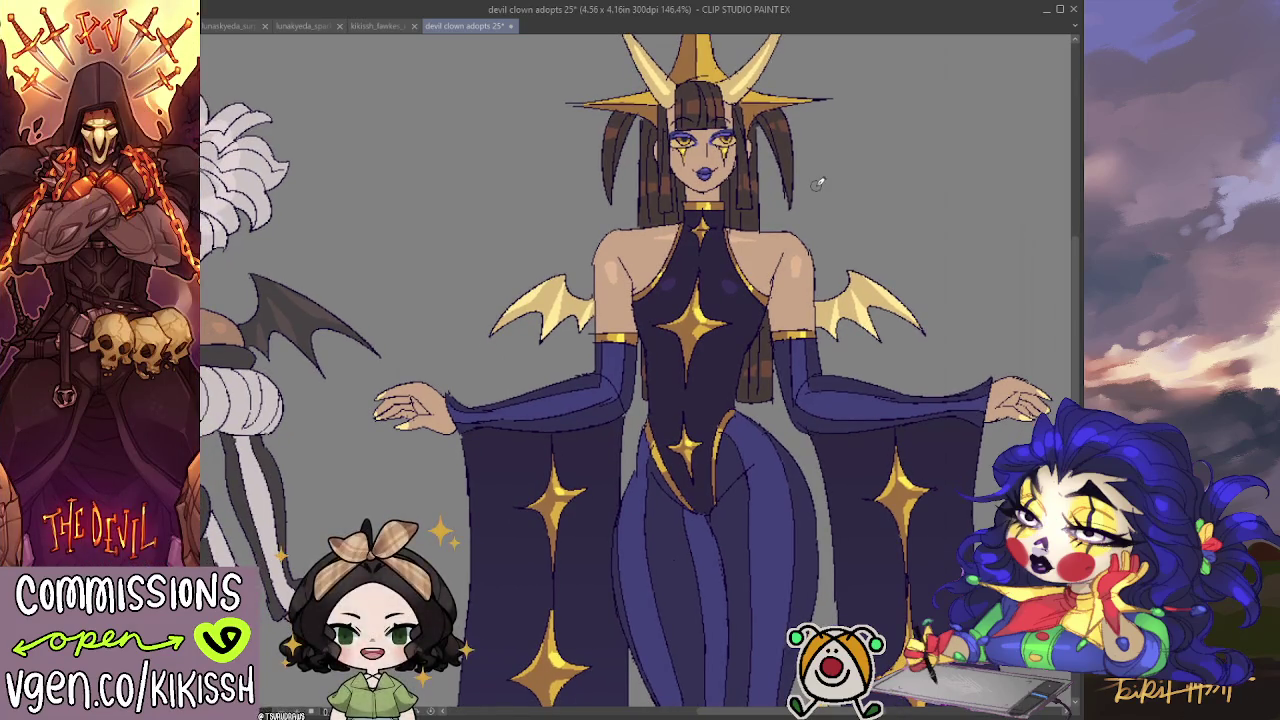
scroll(818, 183, "down", 3)
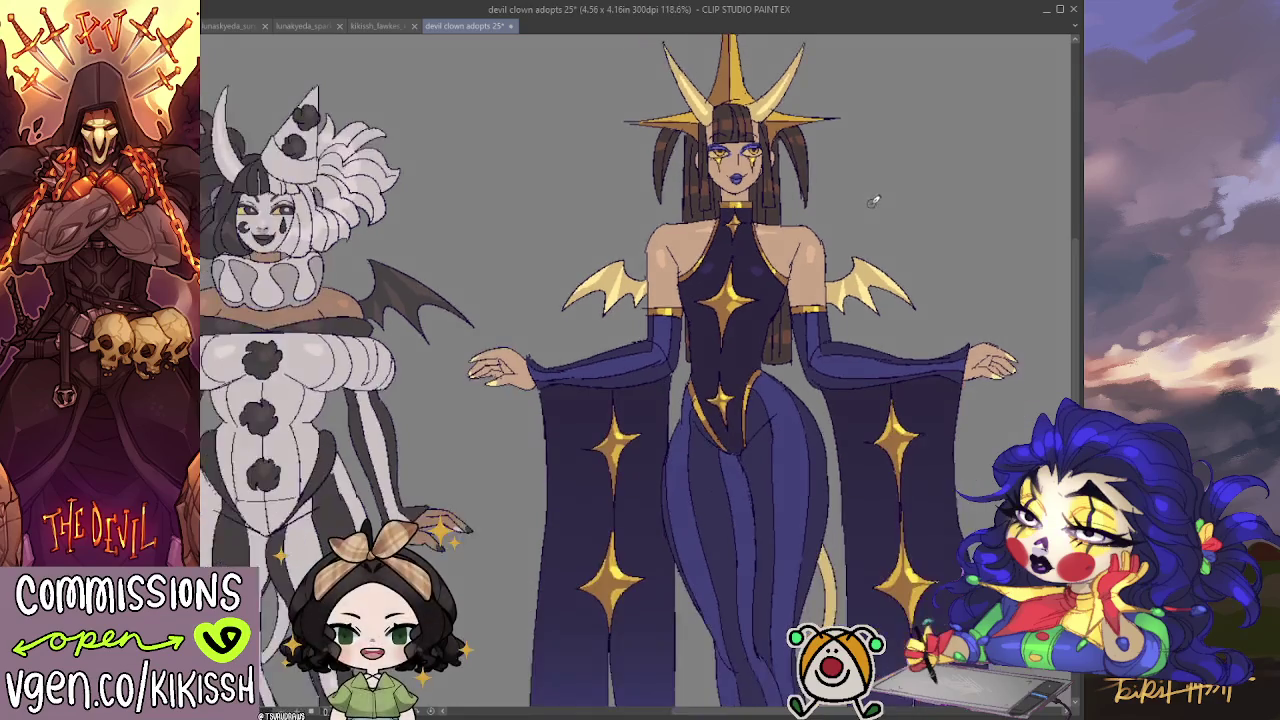
scroll(905, 283, "down", 1)
scroll(905, 282, "up", 2)
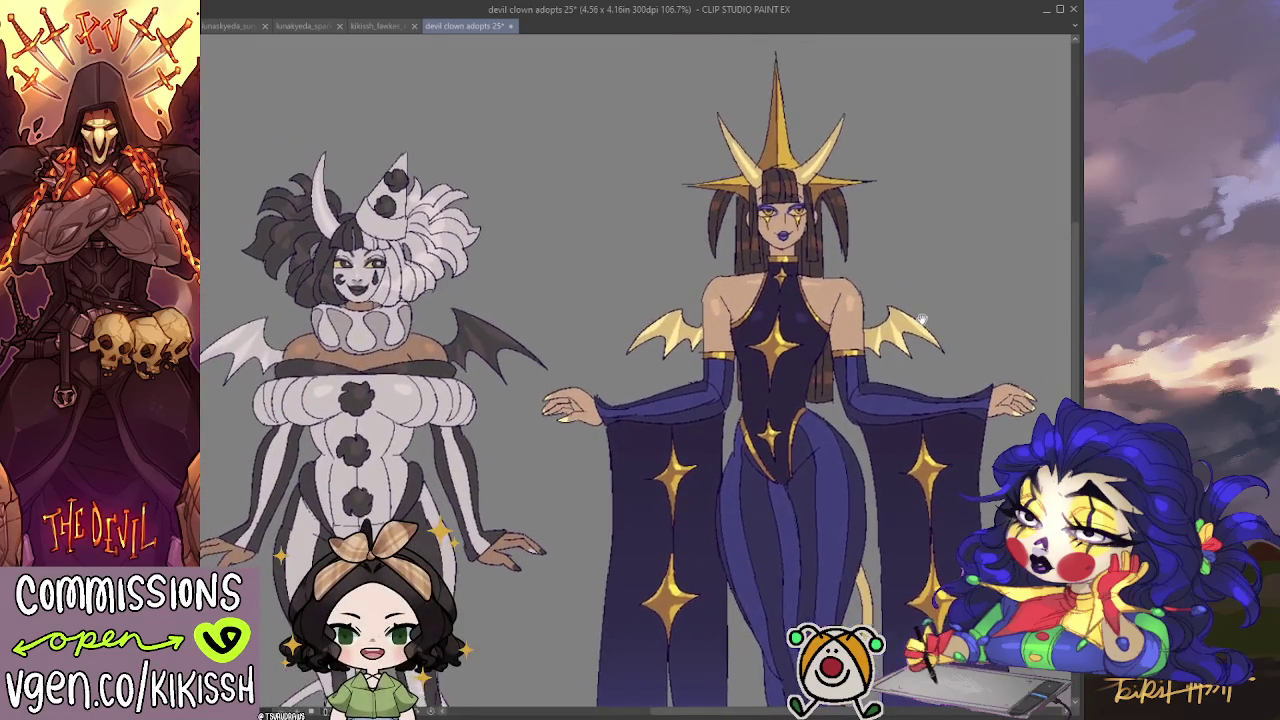
scroll(861, 263, "up", 3)
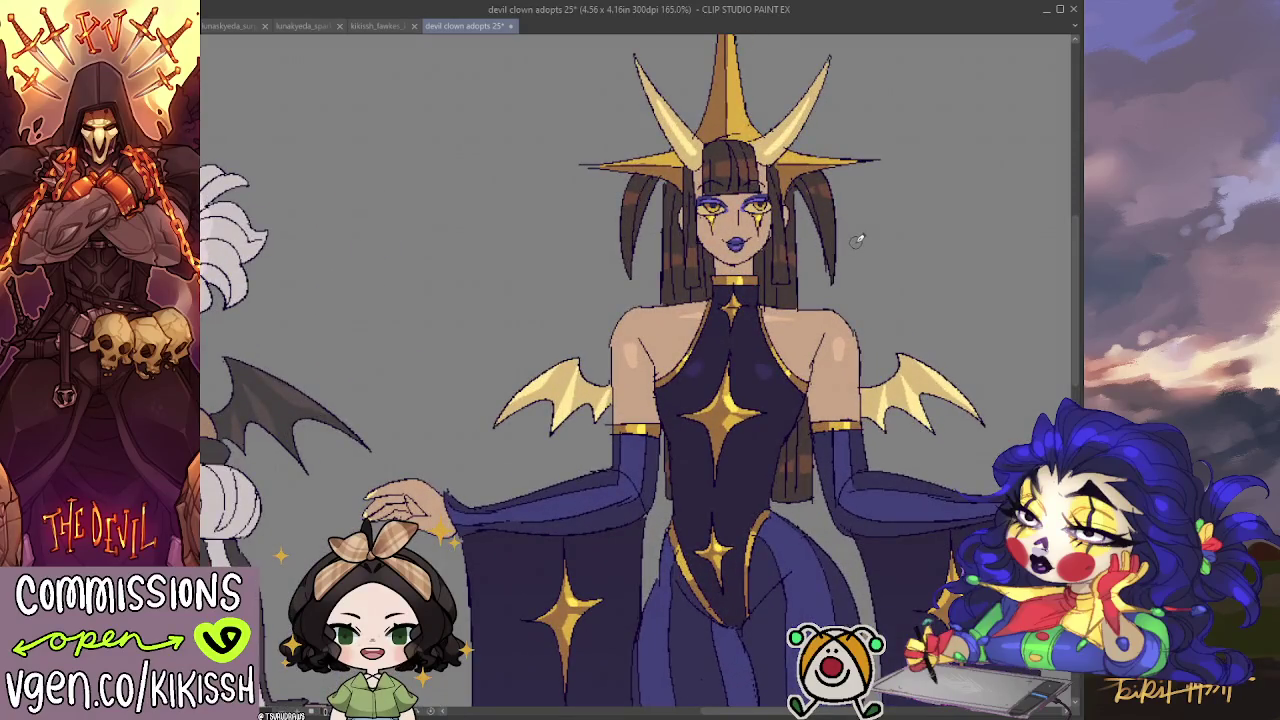
scroll(853, 250, "down", 1)
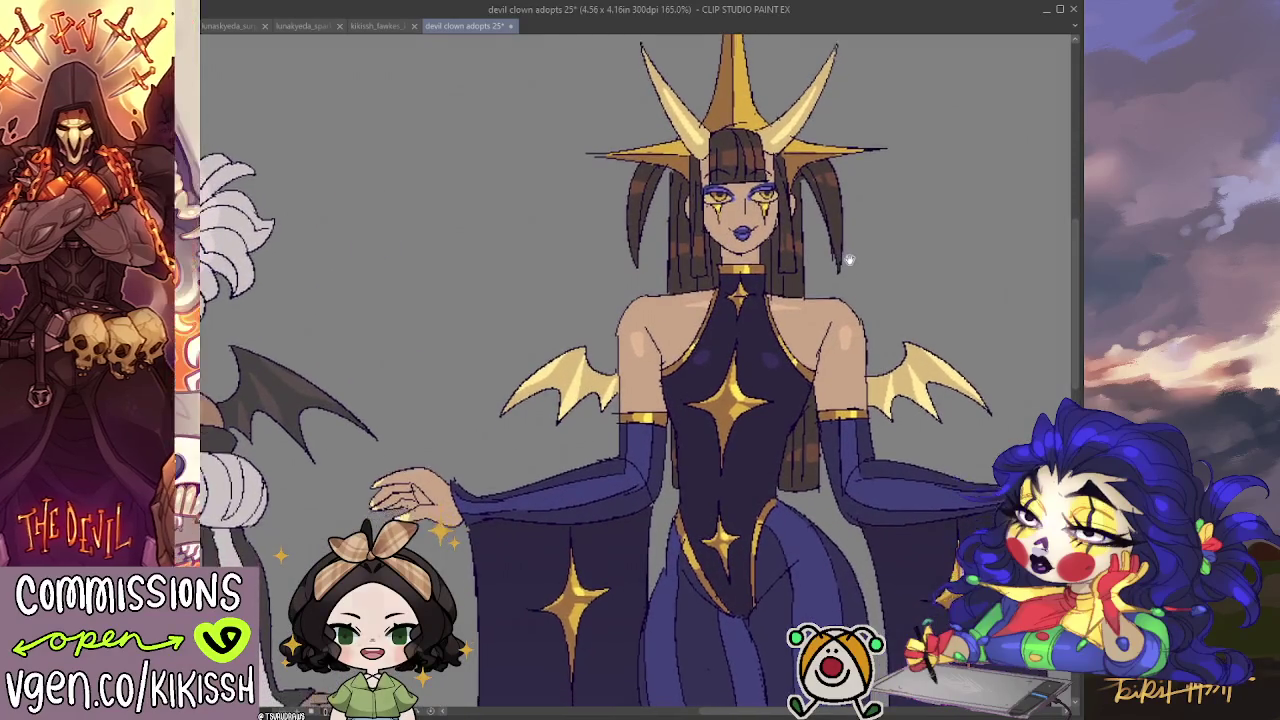
left_click_drag(848, 260, 843, 226)
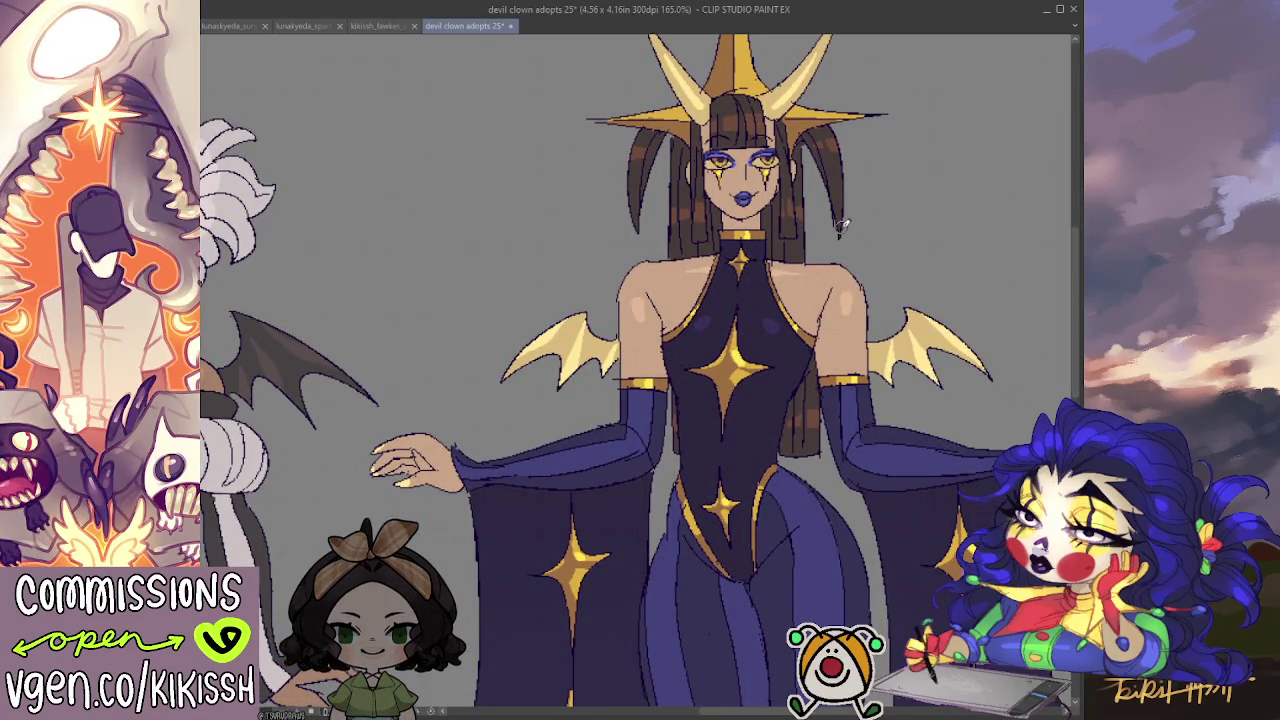
scroll(773, 272, "down", 3)
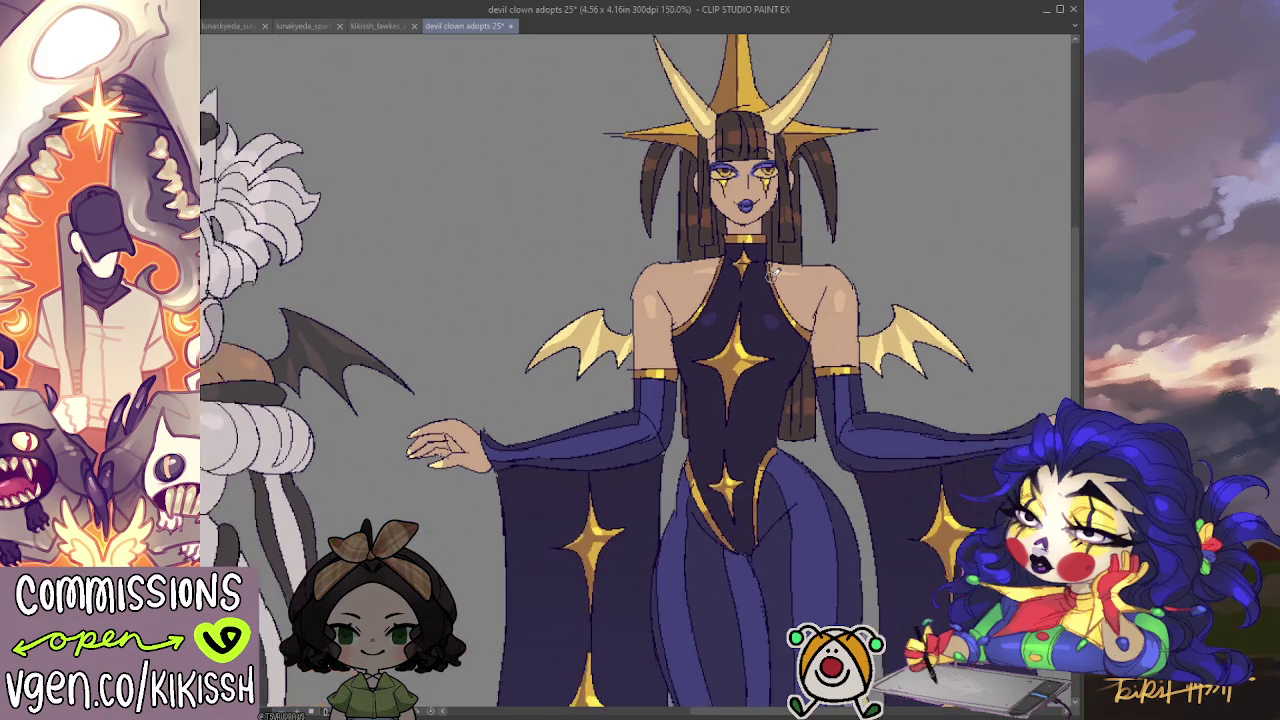
scroll(753, 143, "up", 3)
scroll(753, 143, "up", 1)
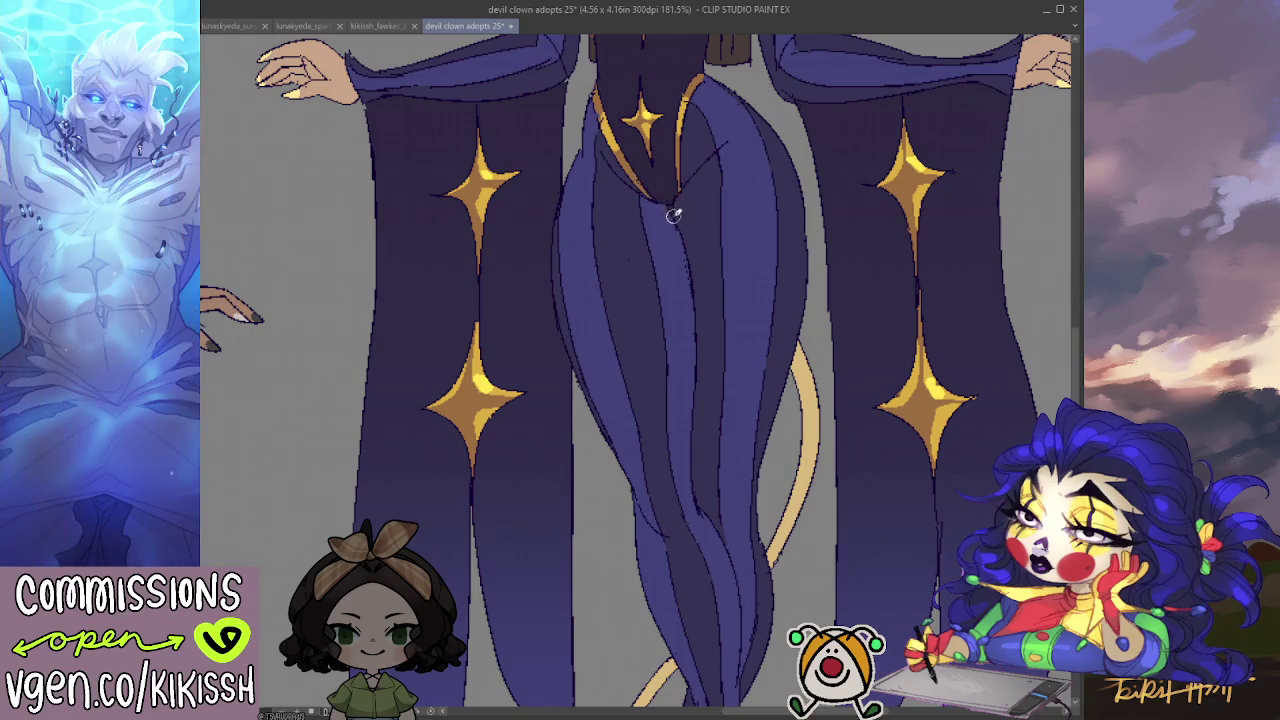
scroll(741, 199, "down", 5)
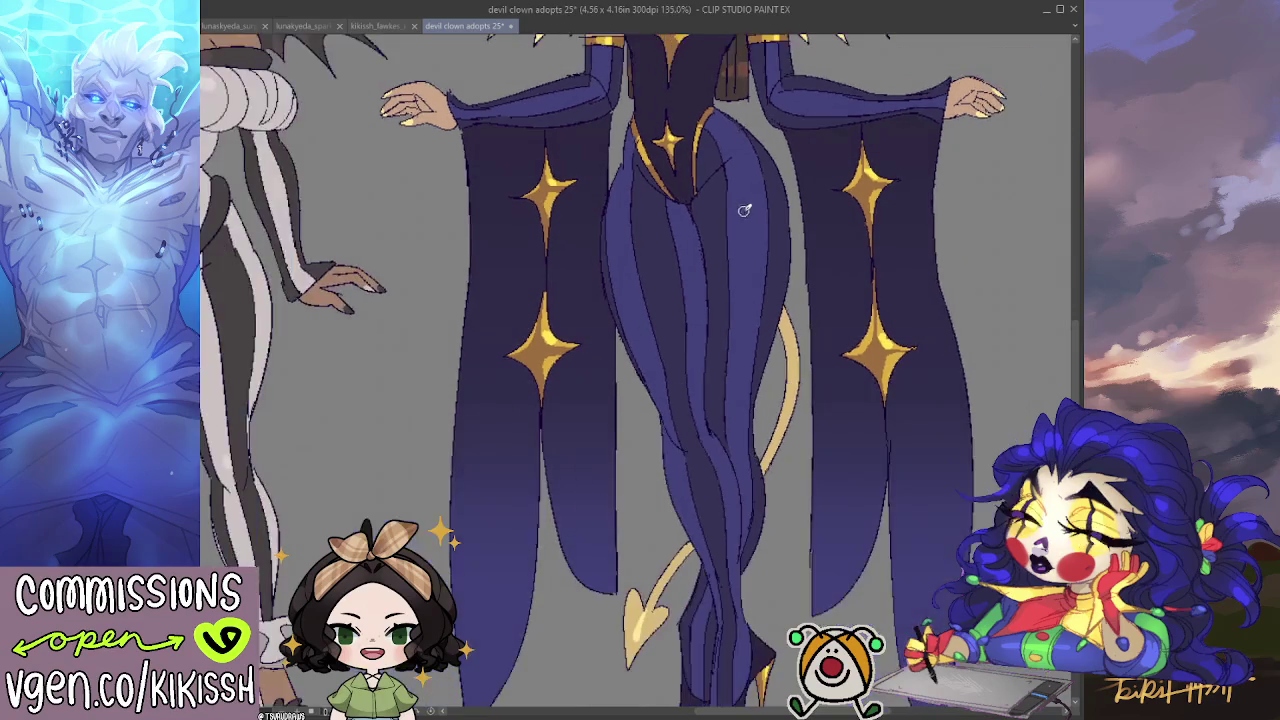
left_click_drag(800, 230, 927, 500)
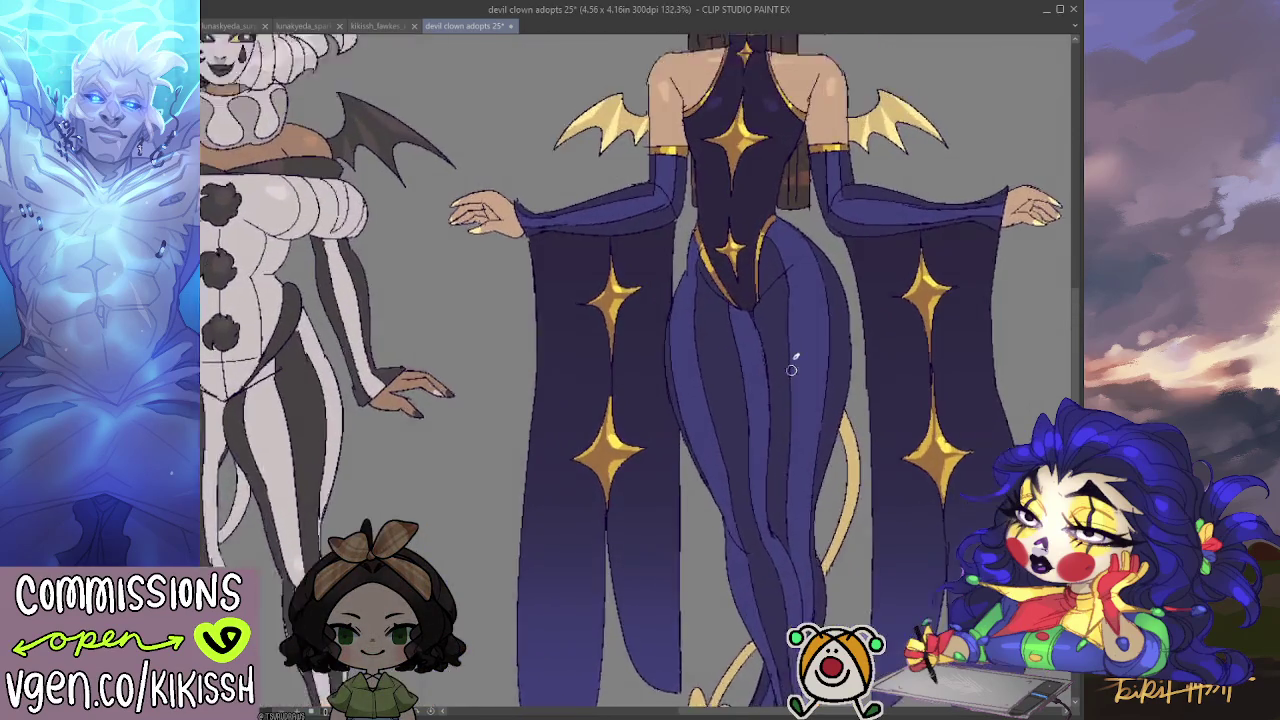
scroll(788, 349, "up", 4)
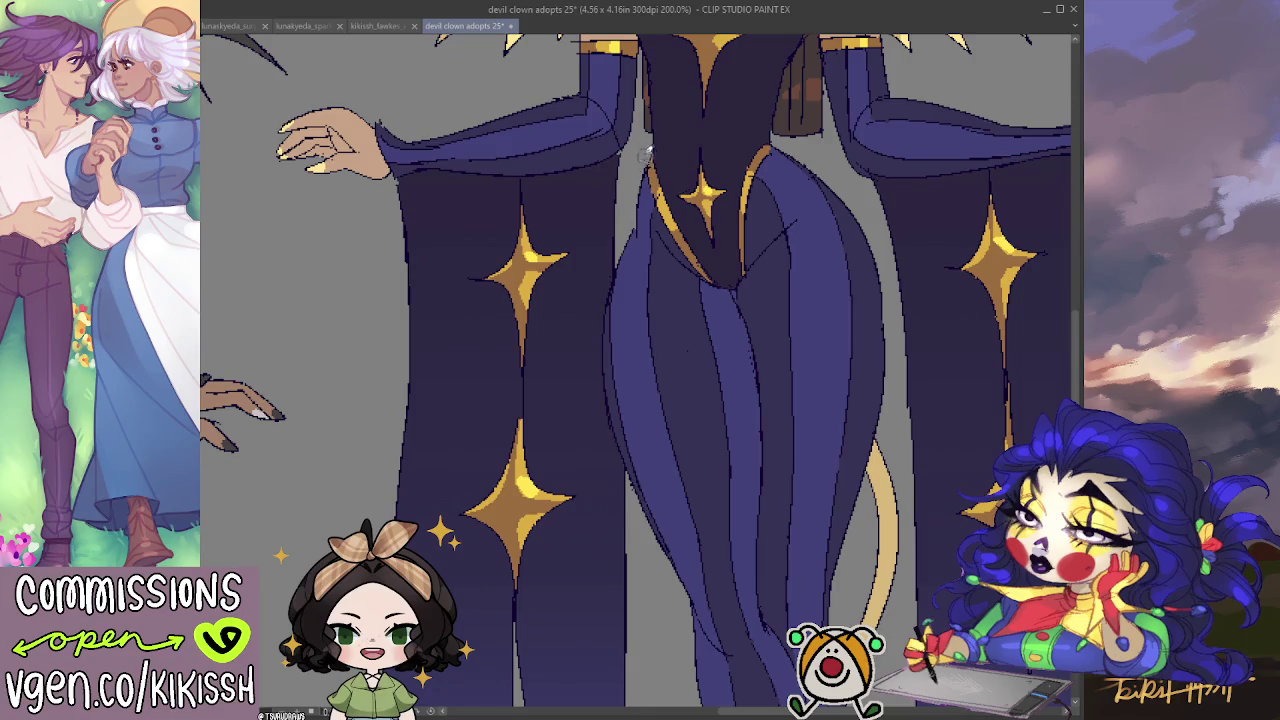
scroll(633, 122, "down", 1)
scroll(633, 122, "down", 2)
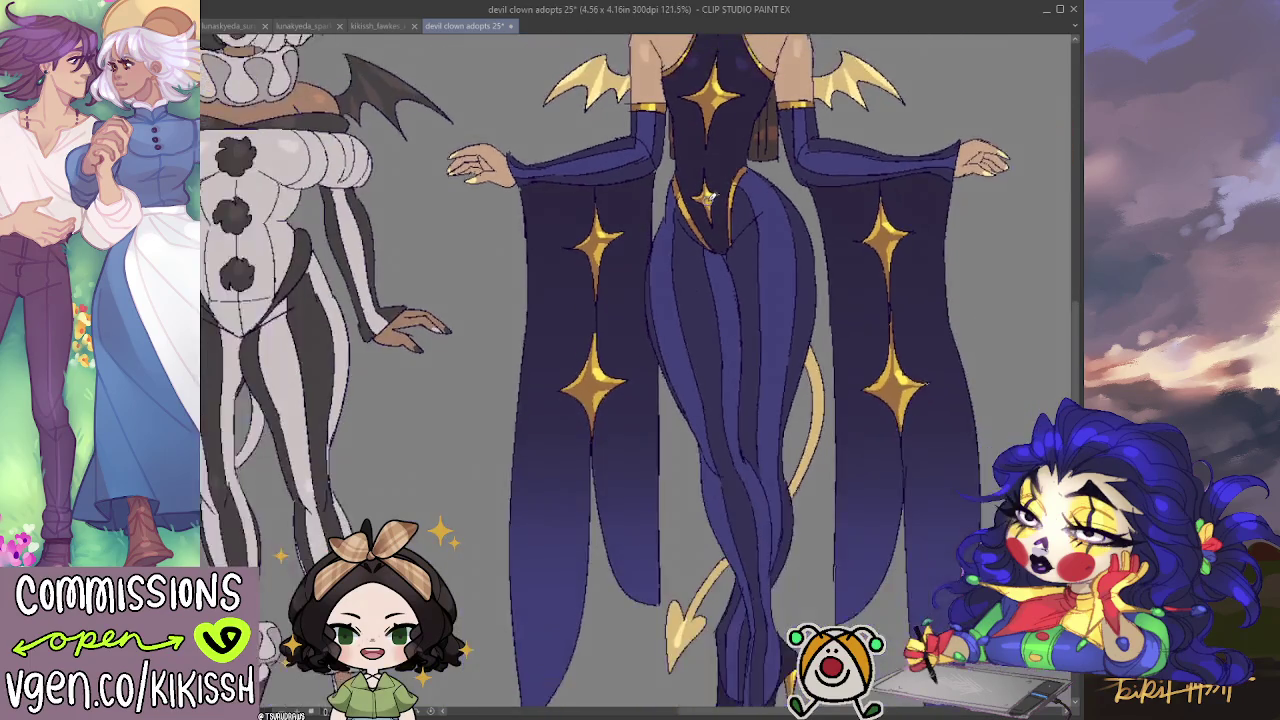
scroll(633, 122, "down", 1)
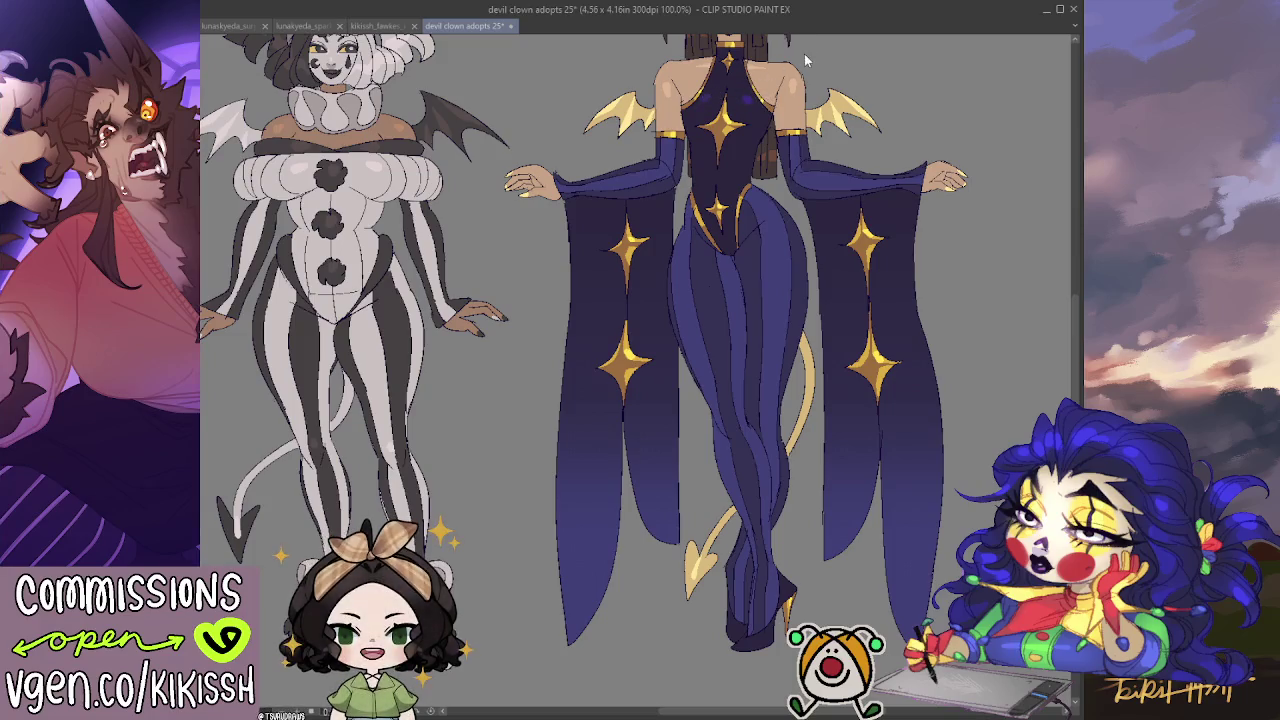
scroll(835, 185, "up", 3)
scroll(828, 196, "up", 3)
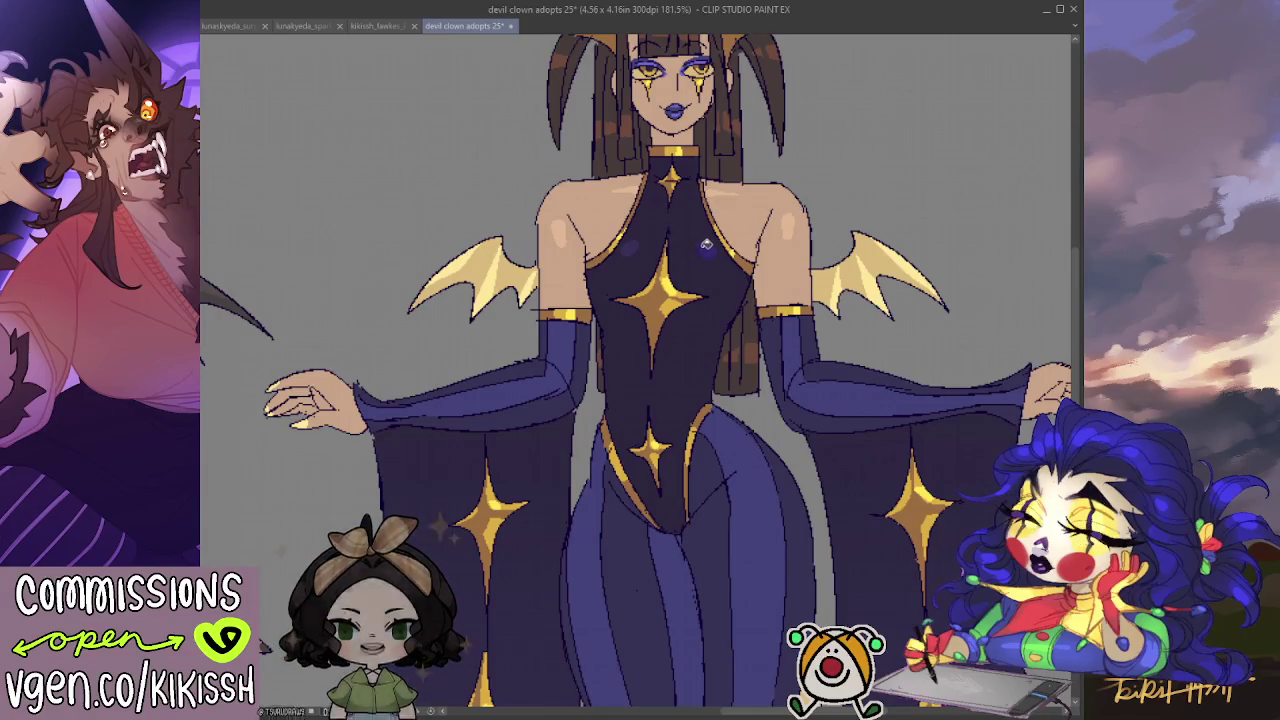
scroll(818, 325, "down", 1)
scroll(815, 340, "down", 5)
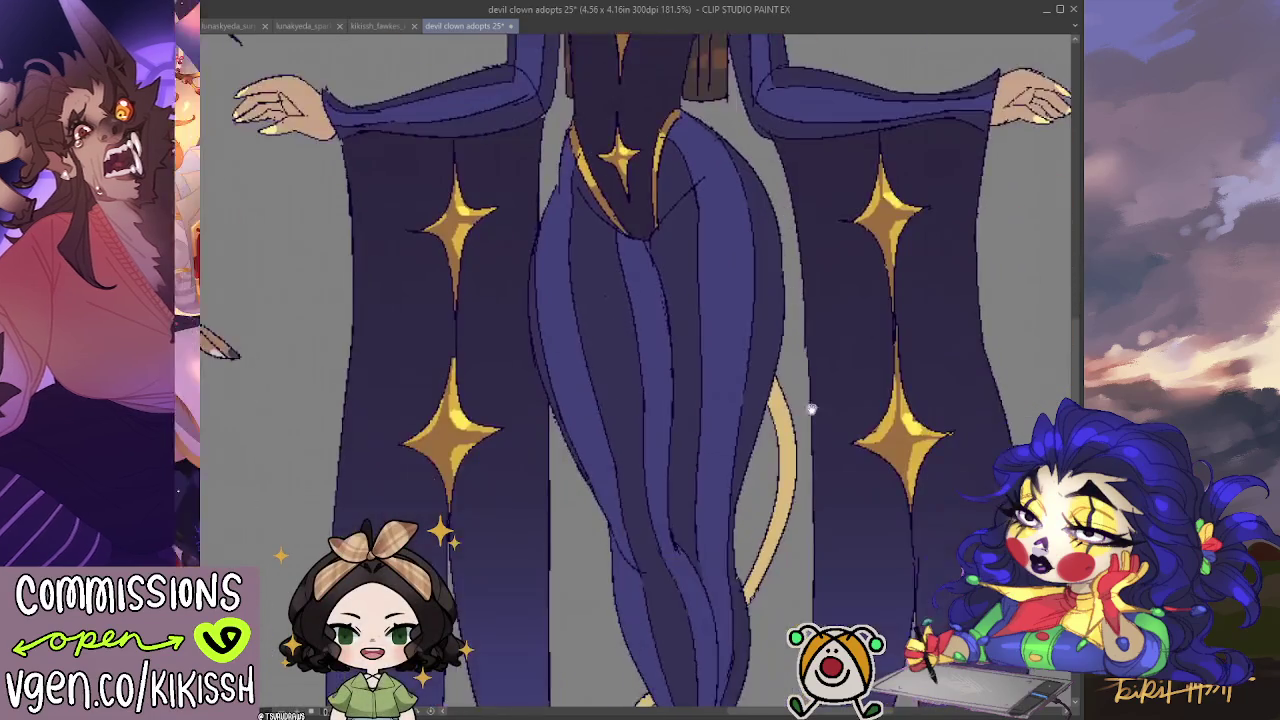
scroll(810, 355, "down", 3)
scroll(803, 370, "down", 2)
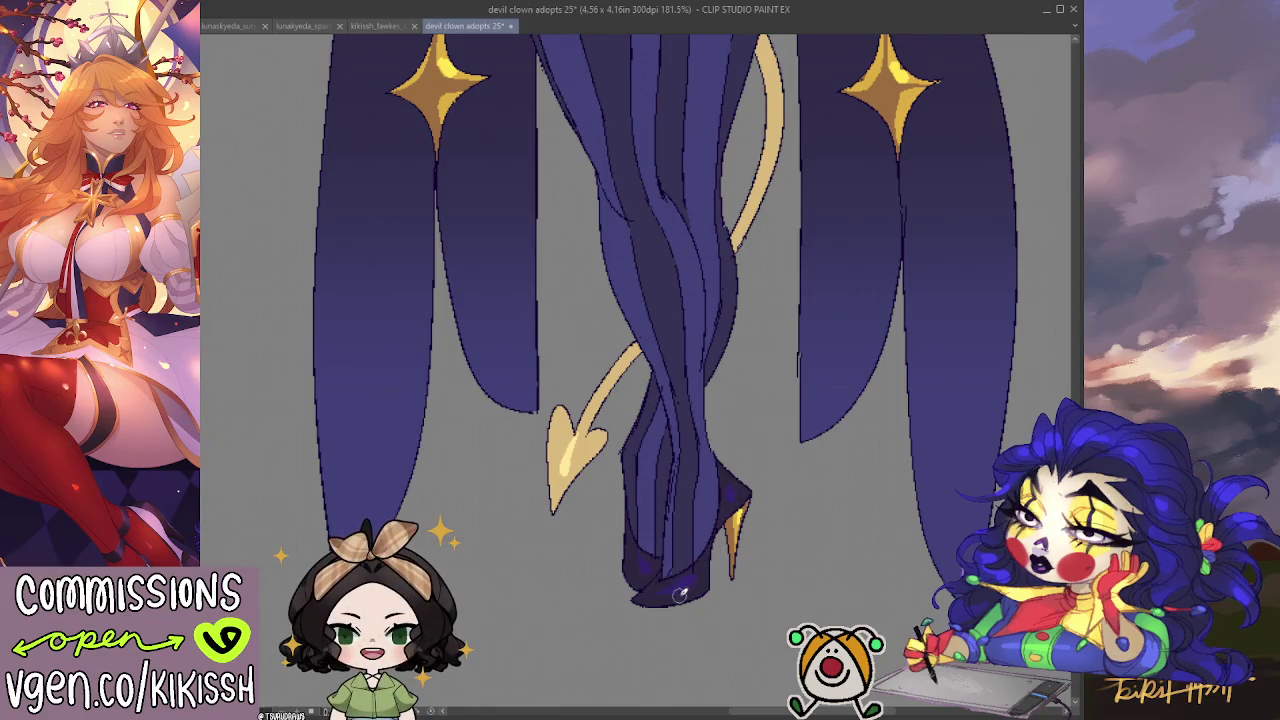
scroll(680, 431, "down", 2)
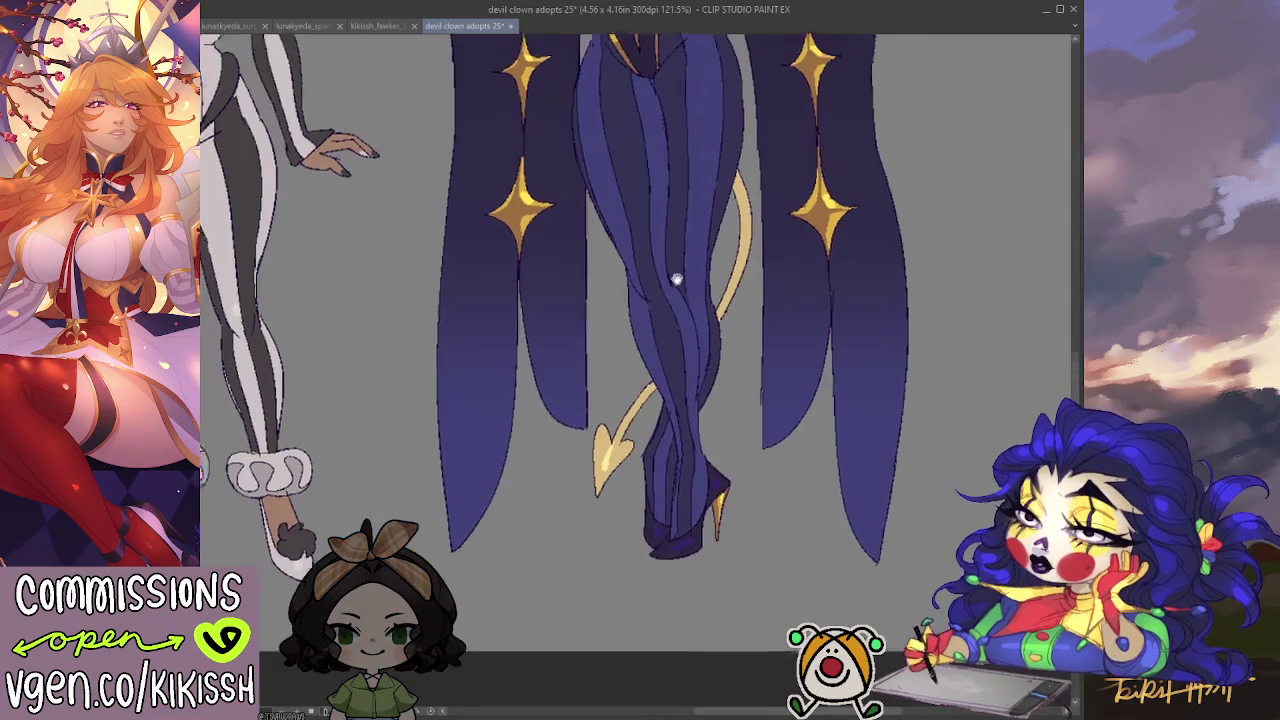
scroll(690, 431, "down", 3)
scroll(703, 431, "up", 2)
scroll(703, 431, "down", 1)
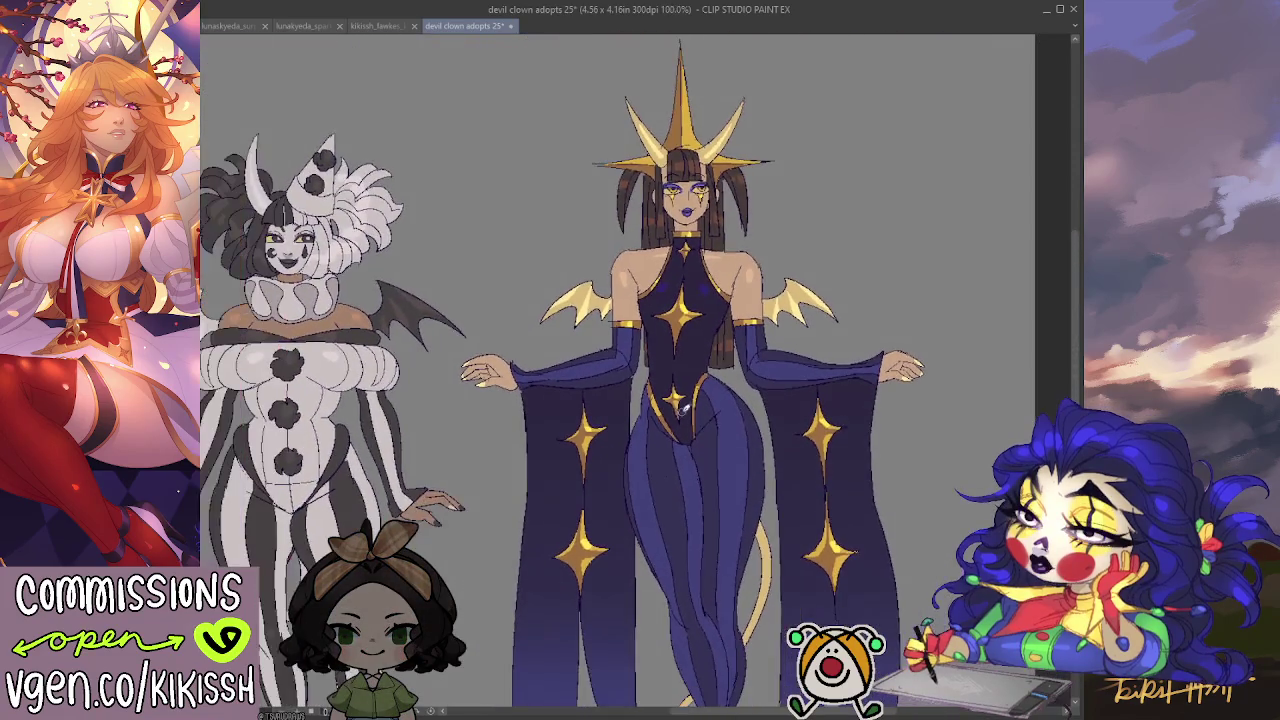
left_click_drag(757, 428, 787, 416)
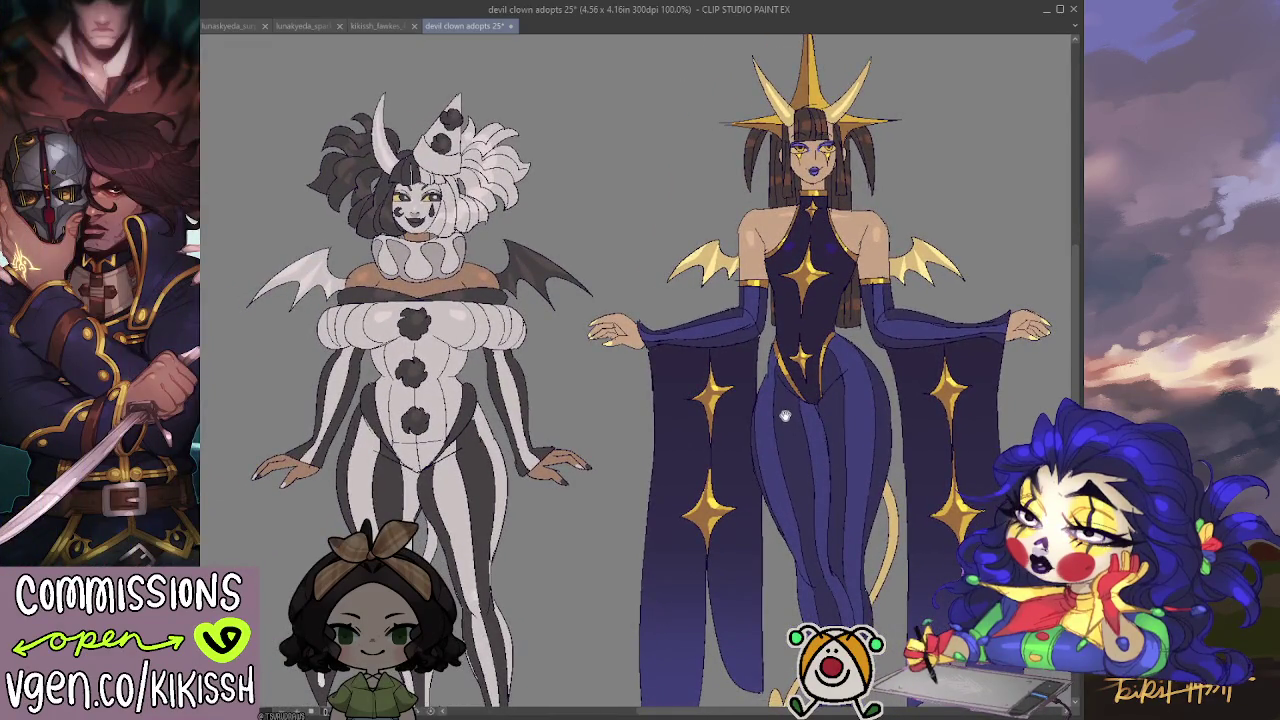
left_click_drag(785, 416, 787, 412)
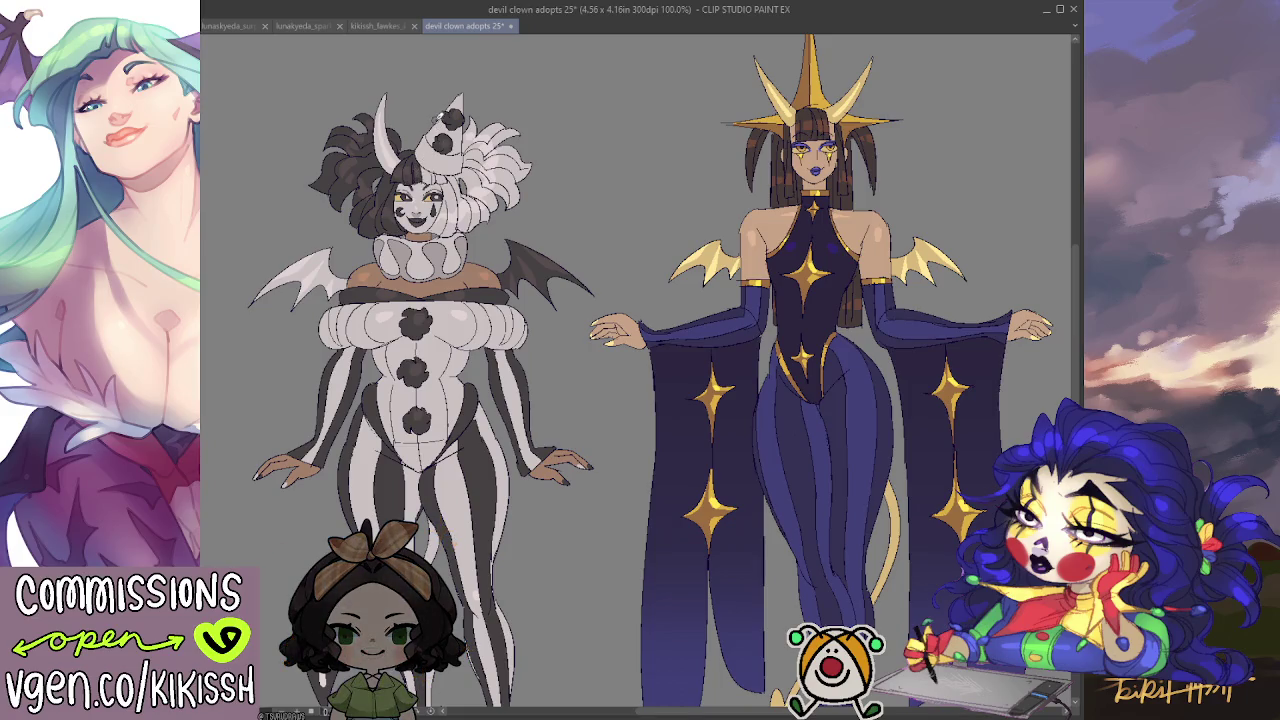
scroll(600, 280, "down", 1)
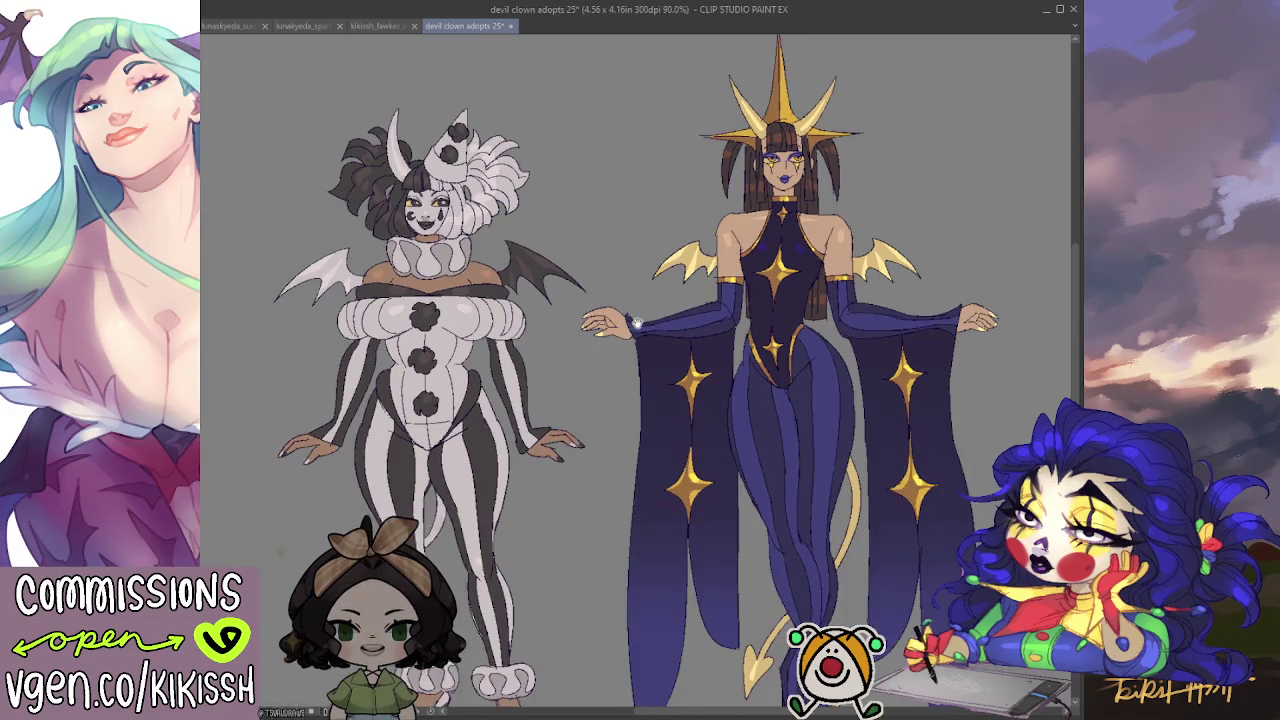
scroll(600, 280, "down", 1)
scroll(610, 282, "down", 1)
scroll(615, 285, "down", 1)
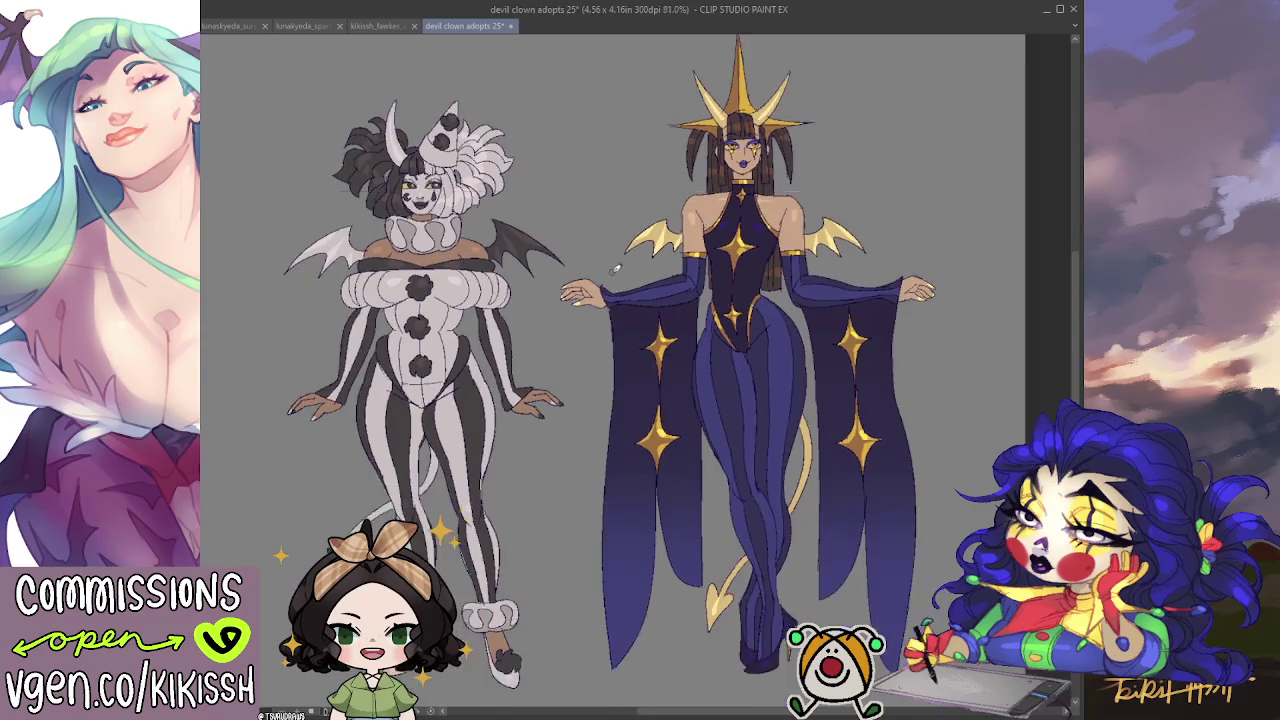
scroll(630, 298, "down", 1)
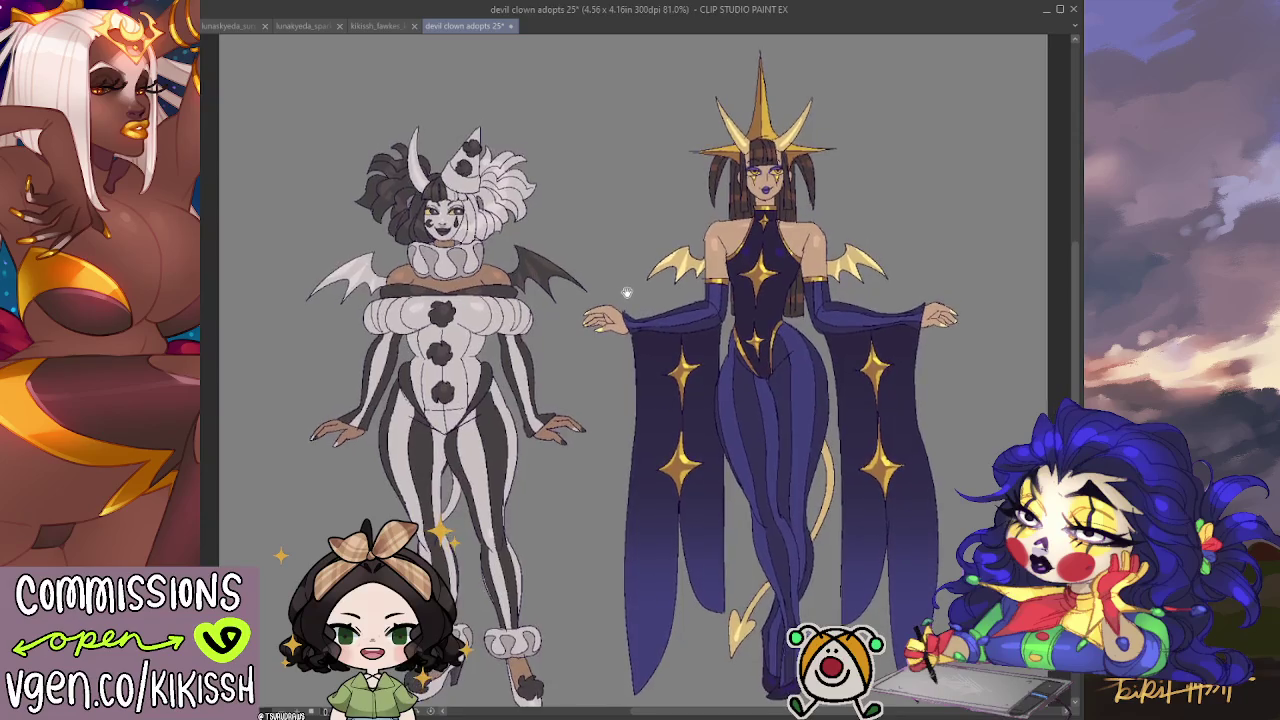
scroll(700, 250, "up", 2)
scroll(777, 217, "up", 2)
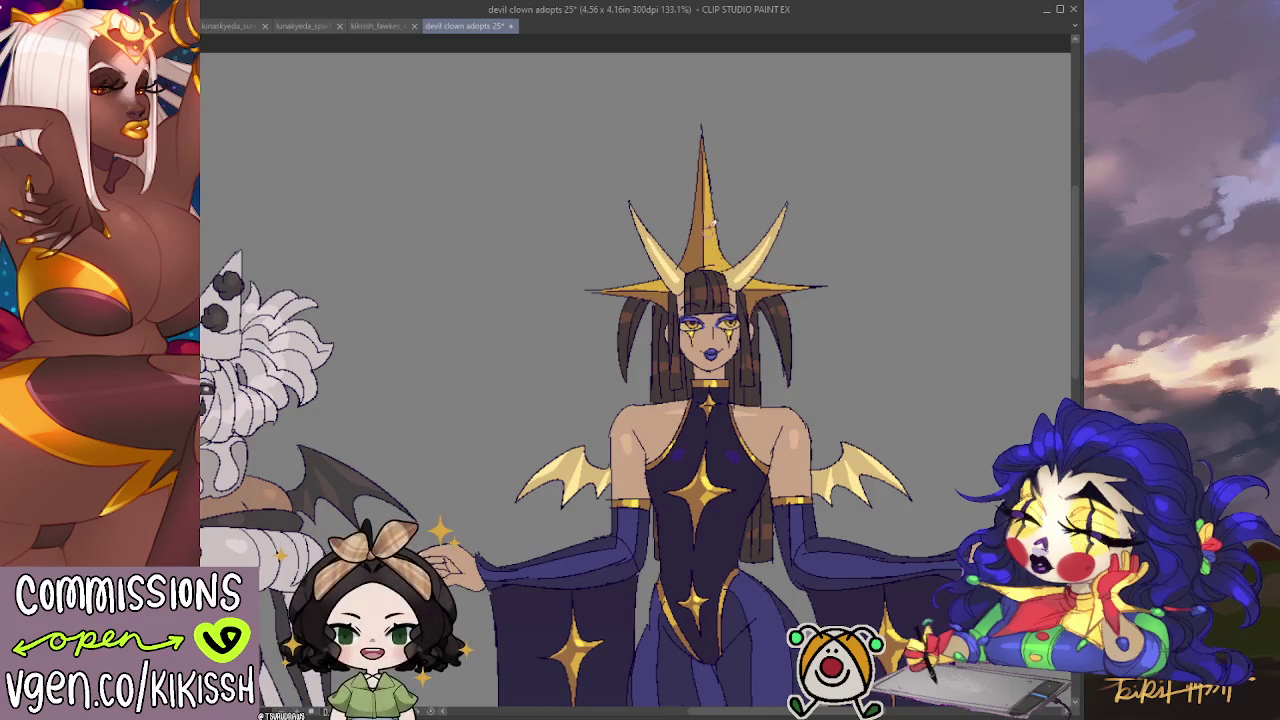
Add a light highlight stroke down the crown's centre spike from its tip.
left_click_drag(703, 138, 711, 212)
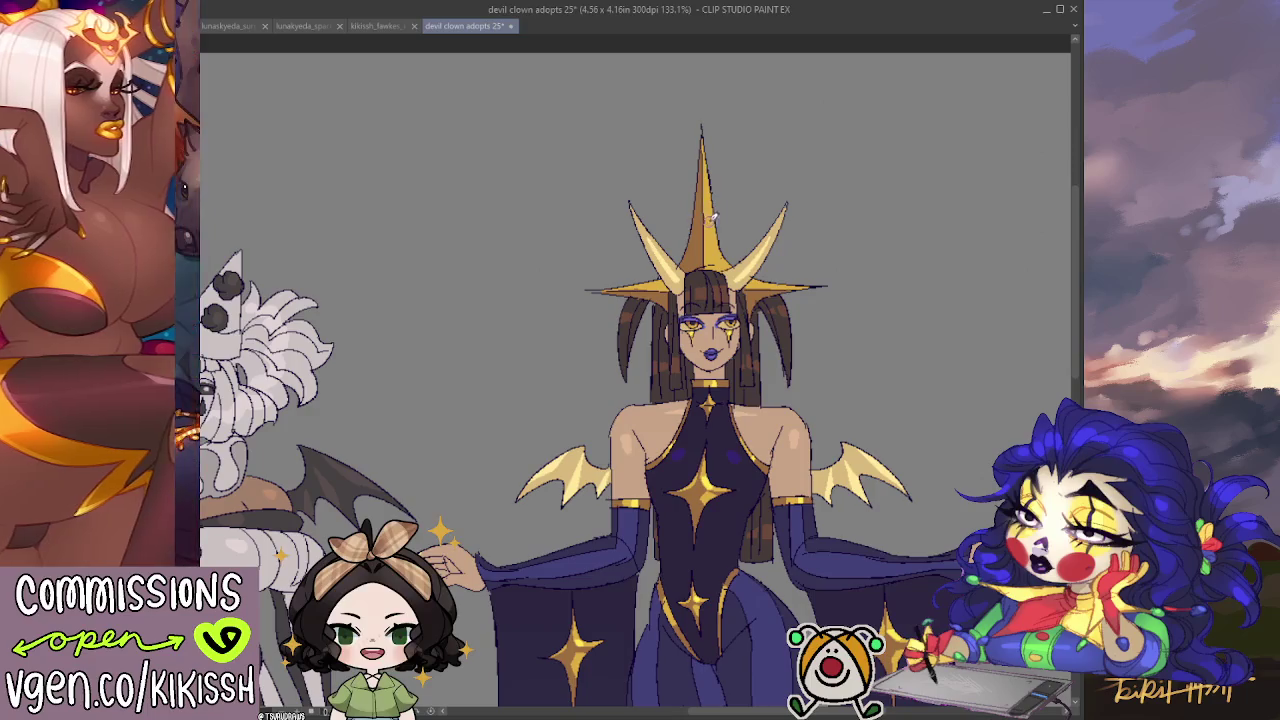
scroll(785, 246, "down", 2)
scroll(785, 246, "down", 1)
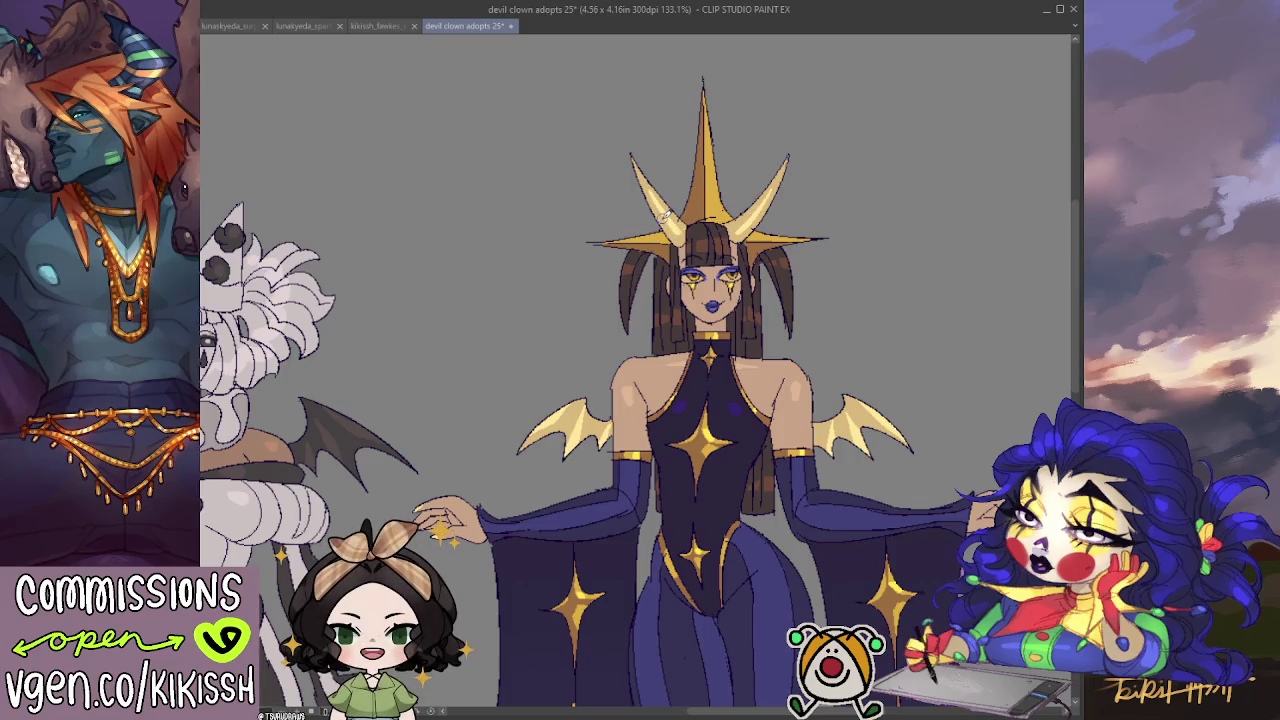
scroll(665, 215, "down", 2)
scroll(650, 300, "down", 2)
scroll(633, 393, "down", 1)
mouse_move(633, 393)
left_mouse_down()
mouse_move(657, 238)
mouse_move(695, 288)
left_mouse_up()
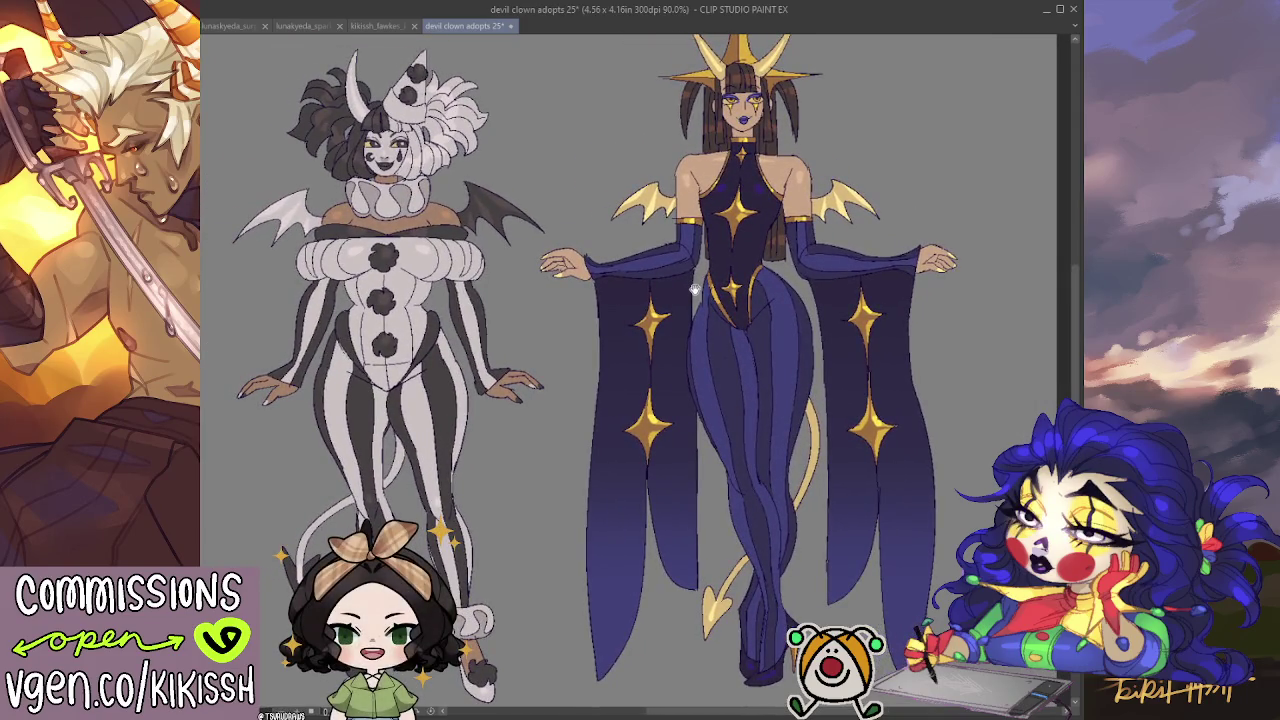
scroll(731, 406, "up", 2)
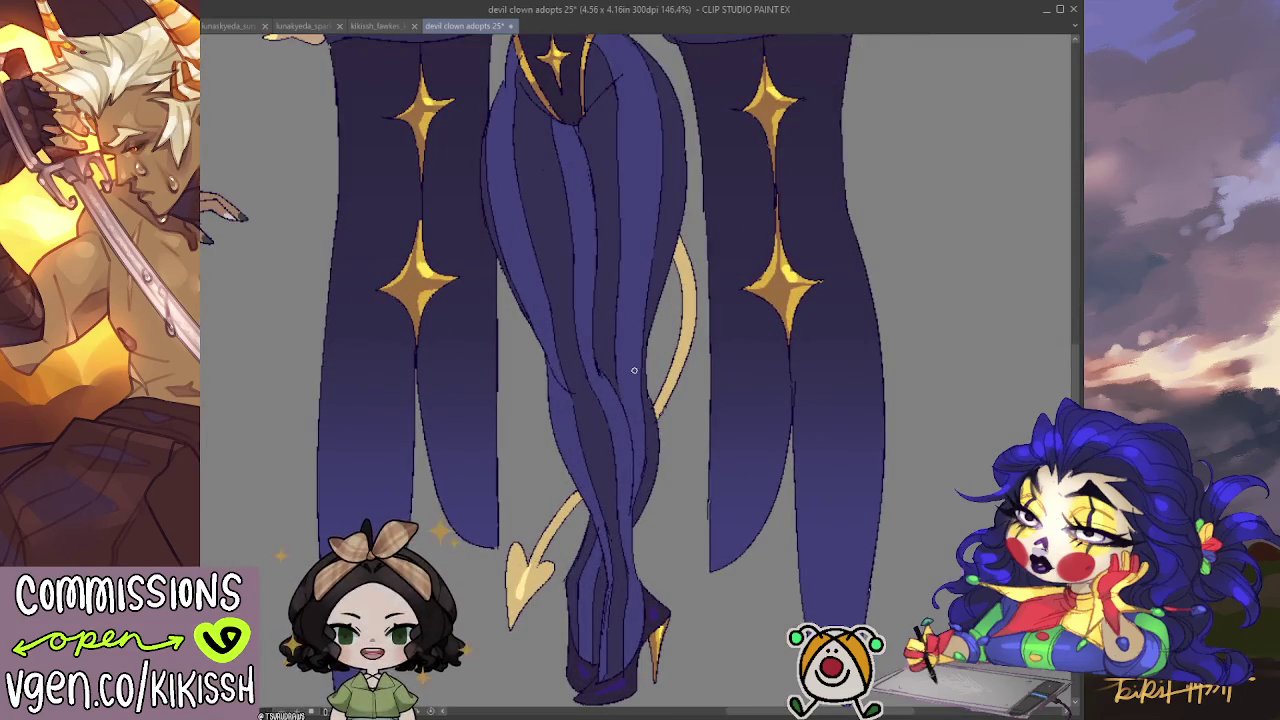
Paint thin gold highlight lines along the high heels' upper edge and sole.
left_click_drag(894, 462, 869, 277)
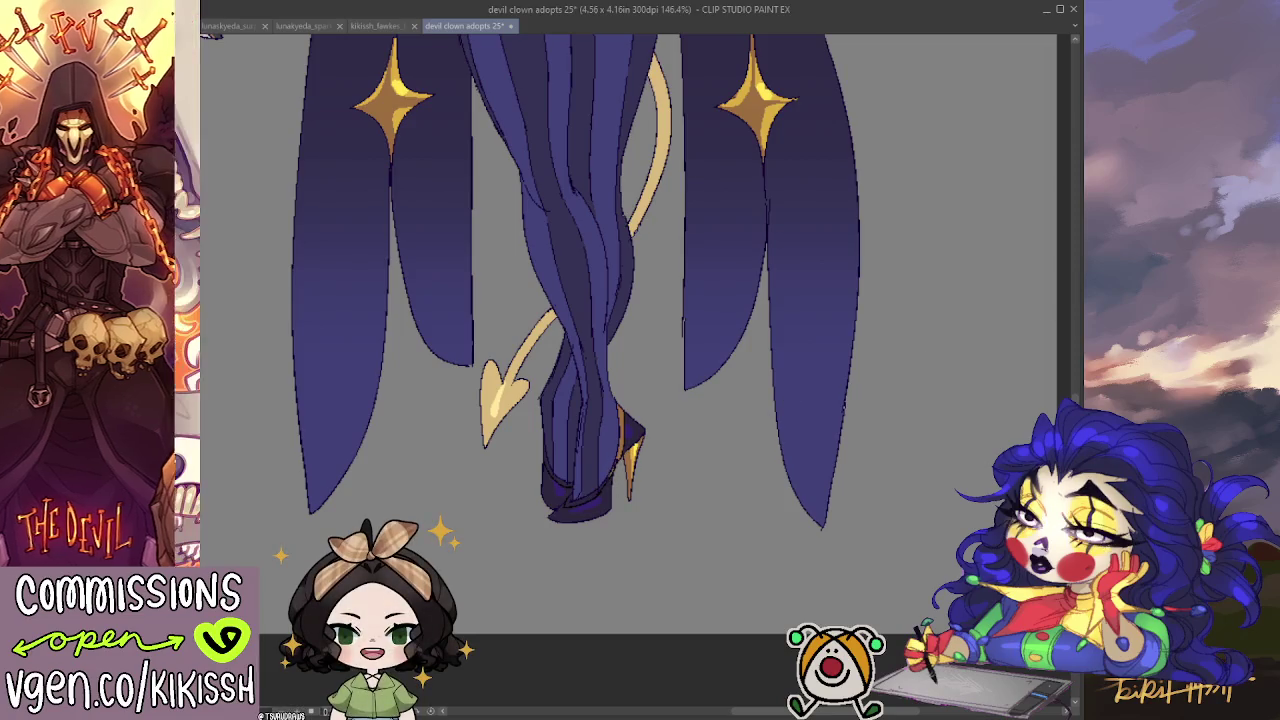
left_click_drag(576, 486, 545, 450)
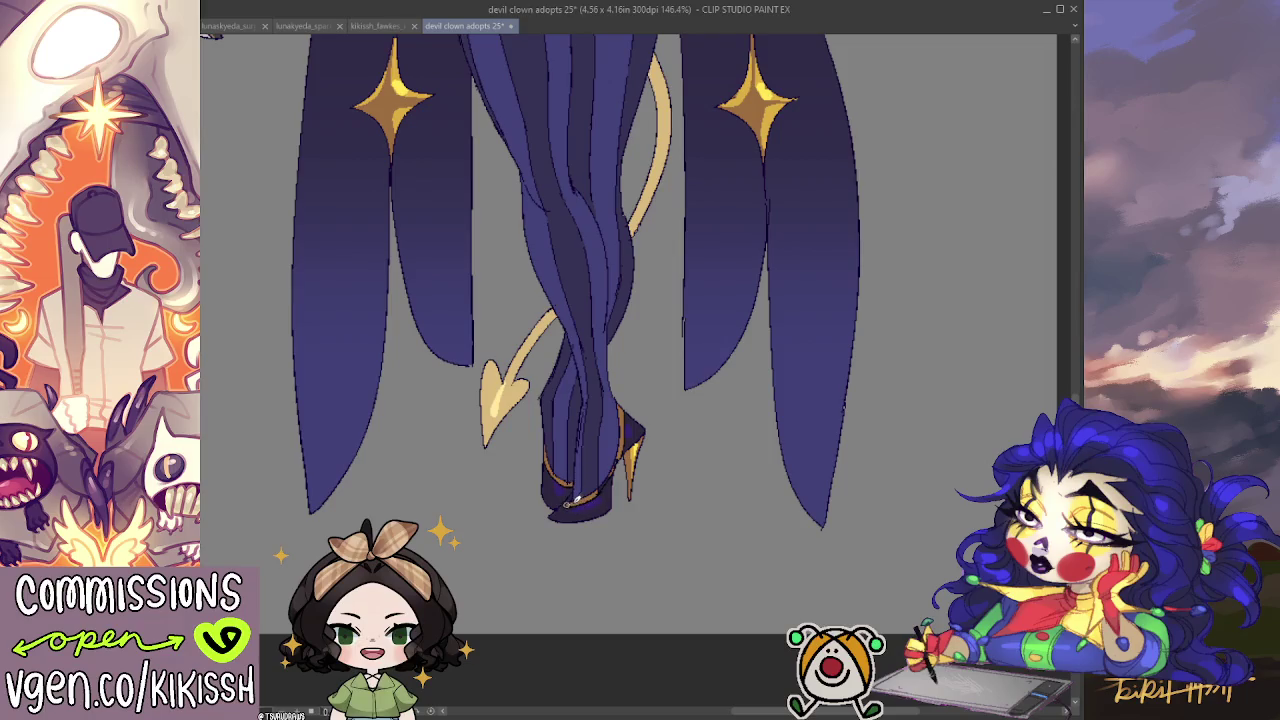
left_click_drag(566, 503, 600, 490)
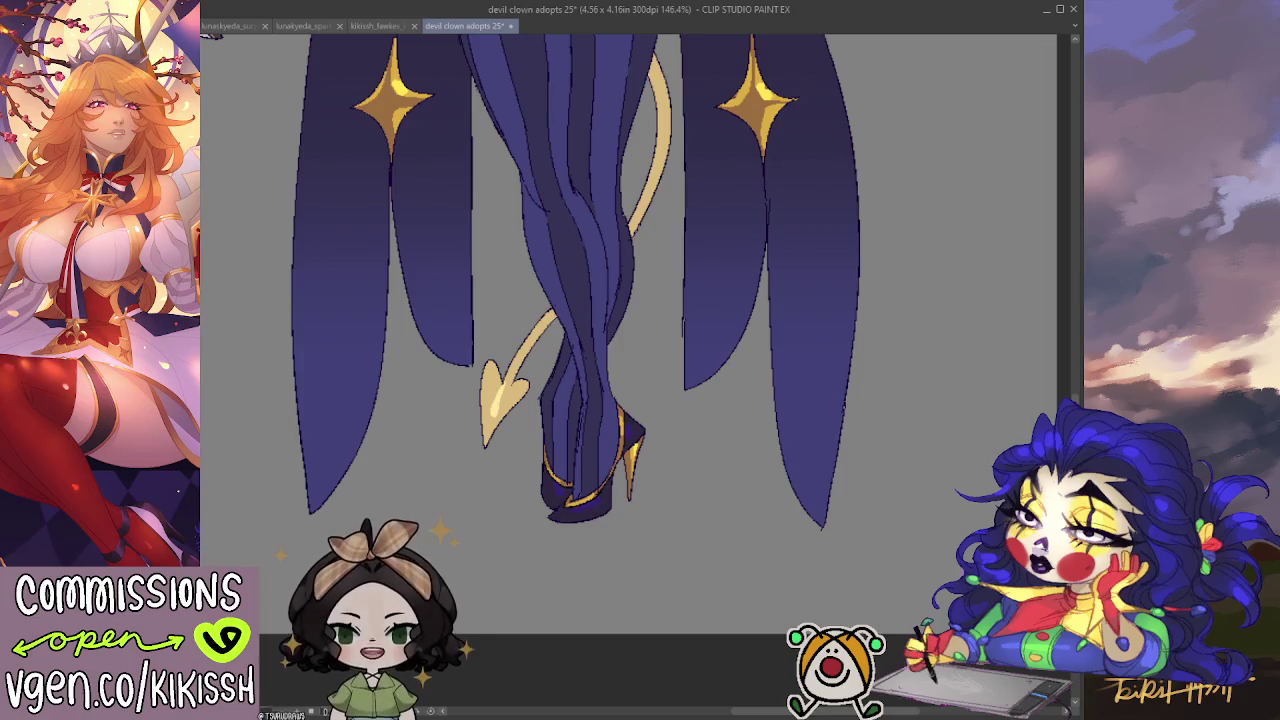
scroll(889, 541, "down", 4)
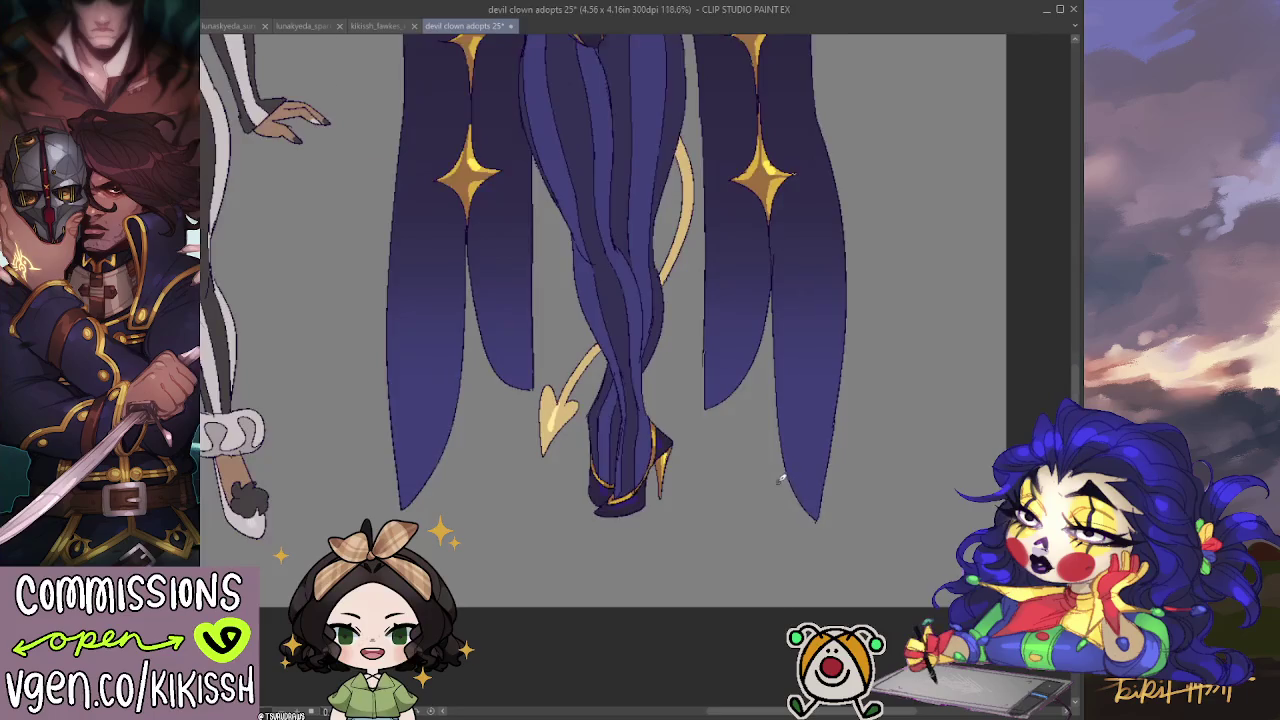
scroll(803, 507, "up", 3)
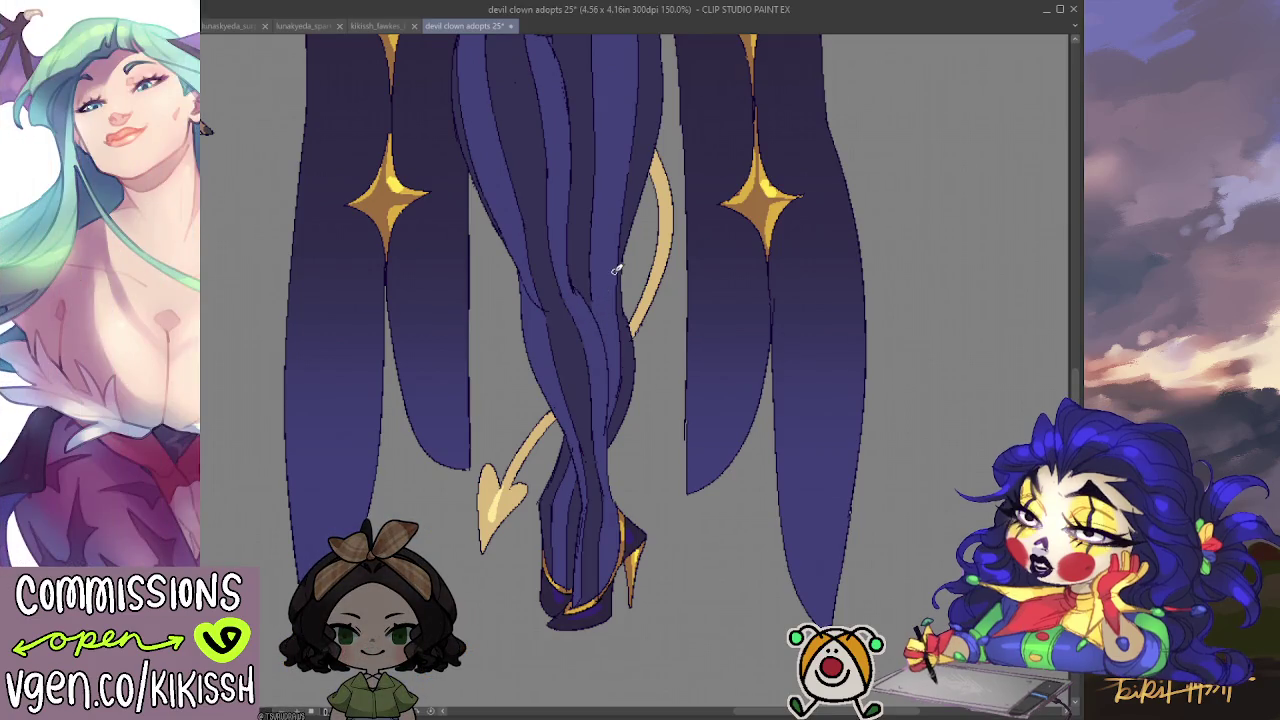
scroll(574, 246, "down", 2)
left_click_drag(574, 246, 658, 480)
scroll(623, 371, "up", 1)
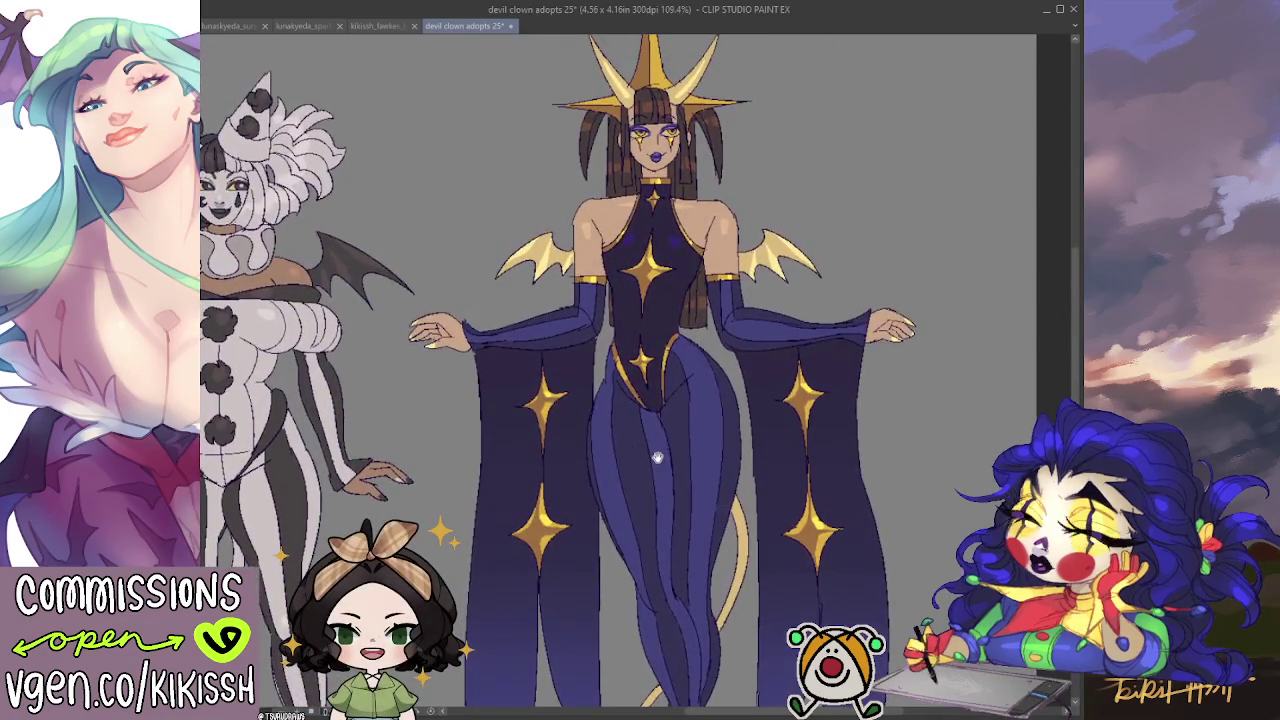
scroll(658, 480, "down", 1)
scroll(658, 480, "down", 1)
mouse_move(658, 480)
left_mouse_down()
mouse_move(717, 510)
mouse_move(784, 480)
mouse_move(781, 456)
left_mouse_up()
scroll(784, 480, "down", 1)
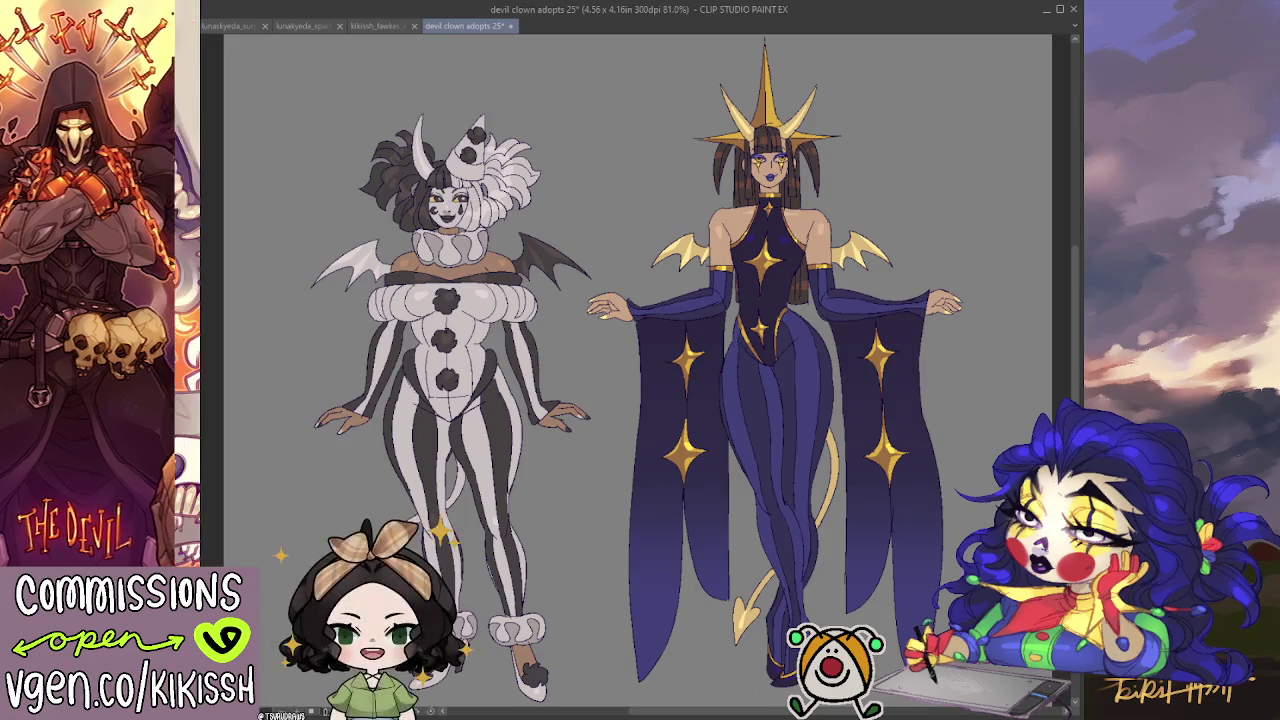
left_click_drag(626, 475, 633, 420)
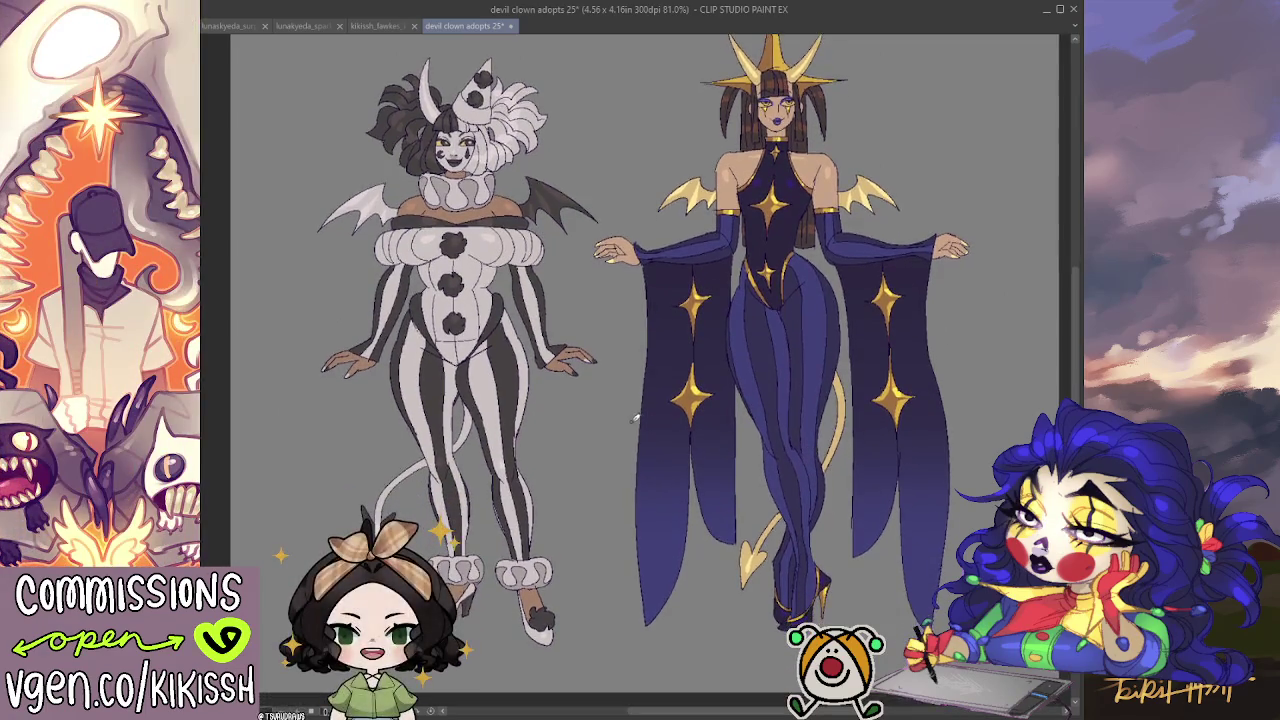
scroll(607, 424, "up", 2)
scroll(607, 424, "up", 1)
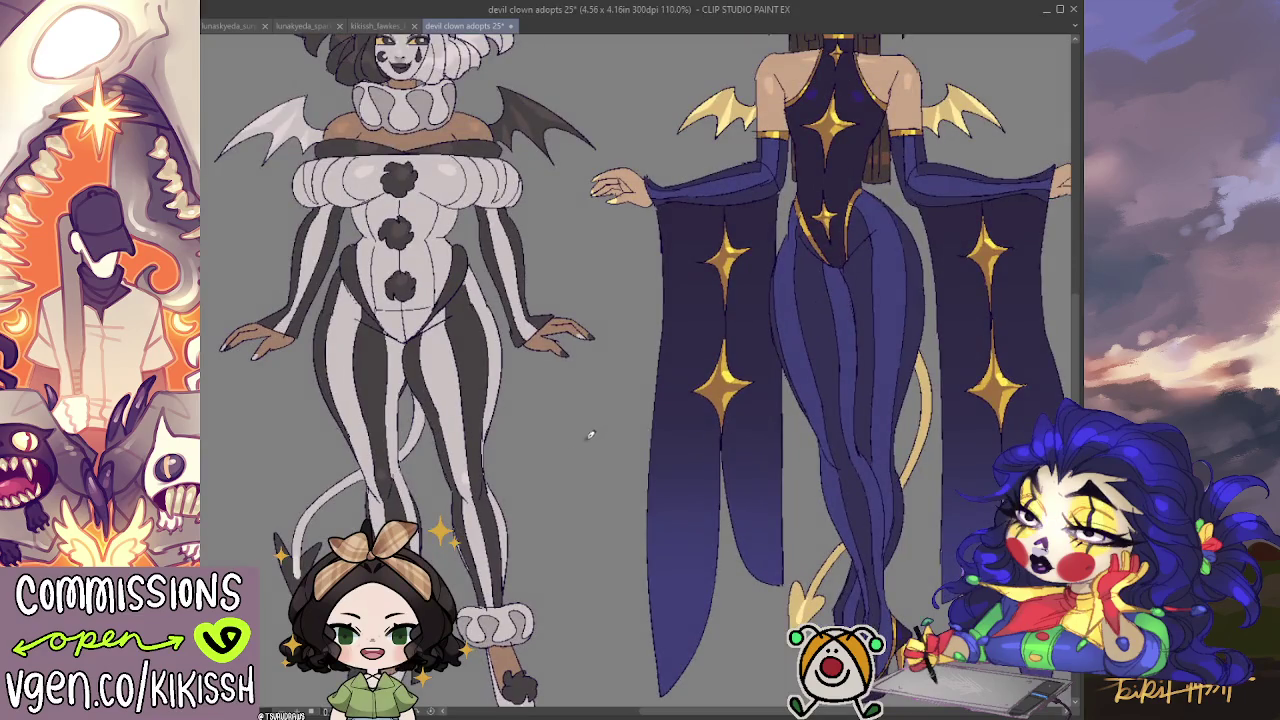
scroll(633, 418, "up", 1)
scroll(676, 402, "up", 1)
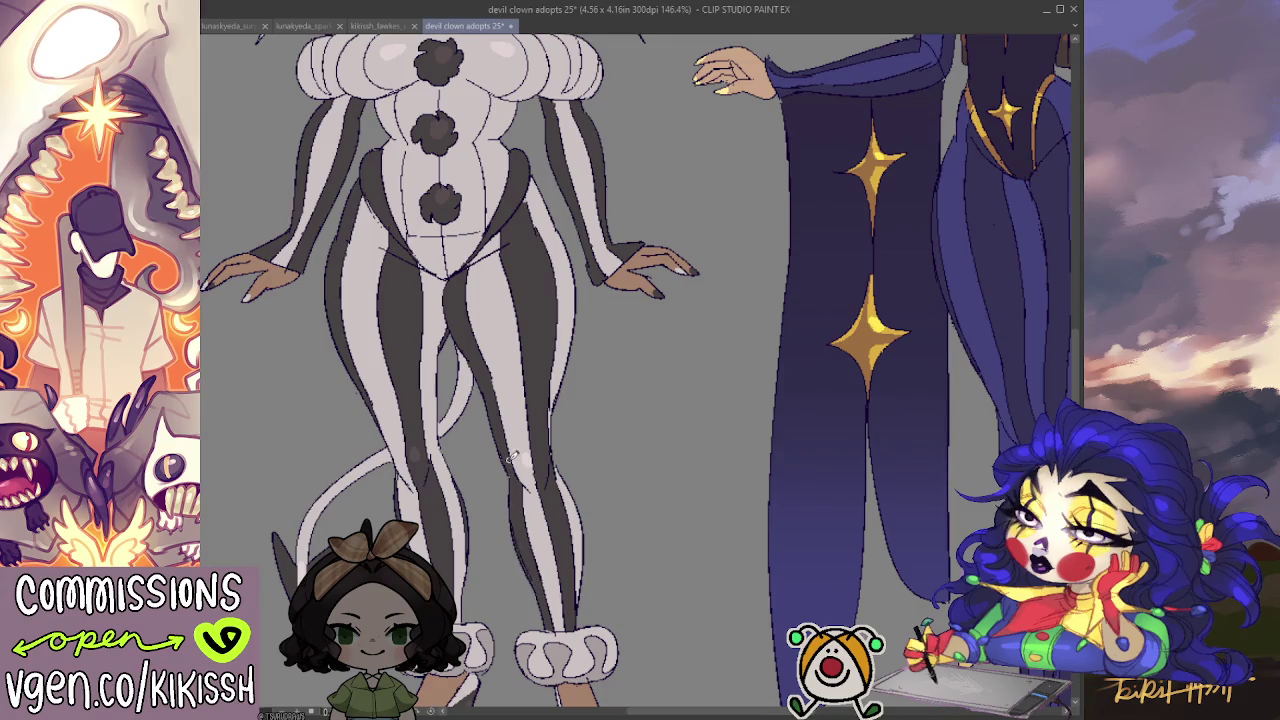
scroll(600, 400, "down", 1)
scroll(694, 428, "down", 1)
scroll(694, 428, "down", 1)
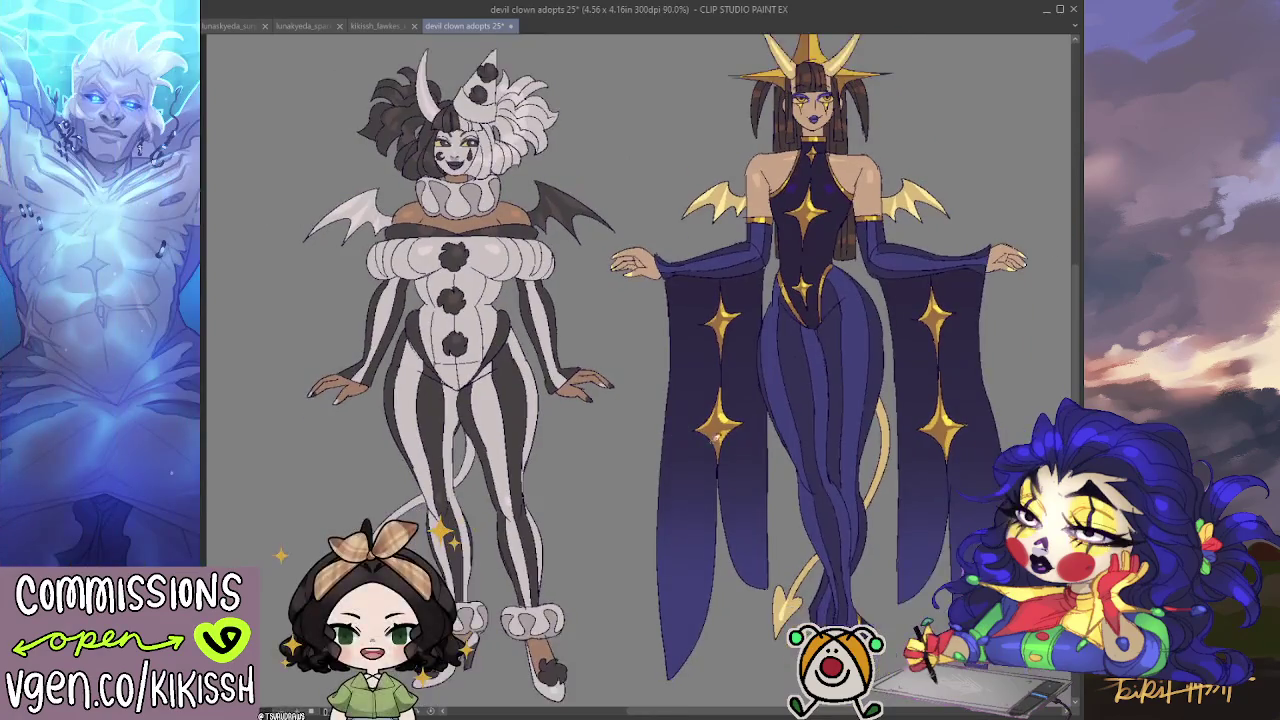
scroll(715, 438, "down", 1)
left_click_drag(735, 458, 720, 445)
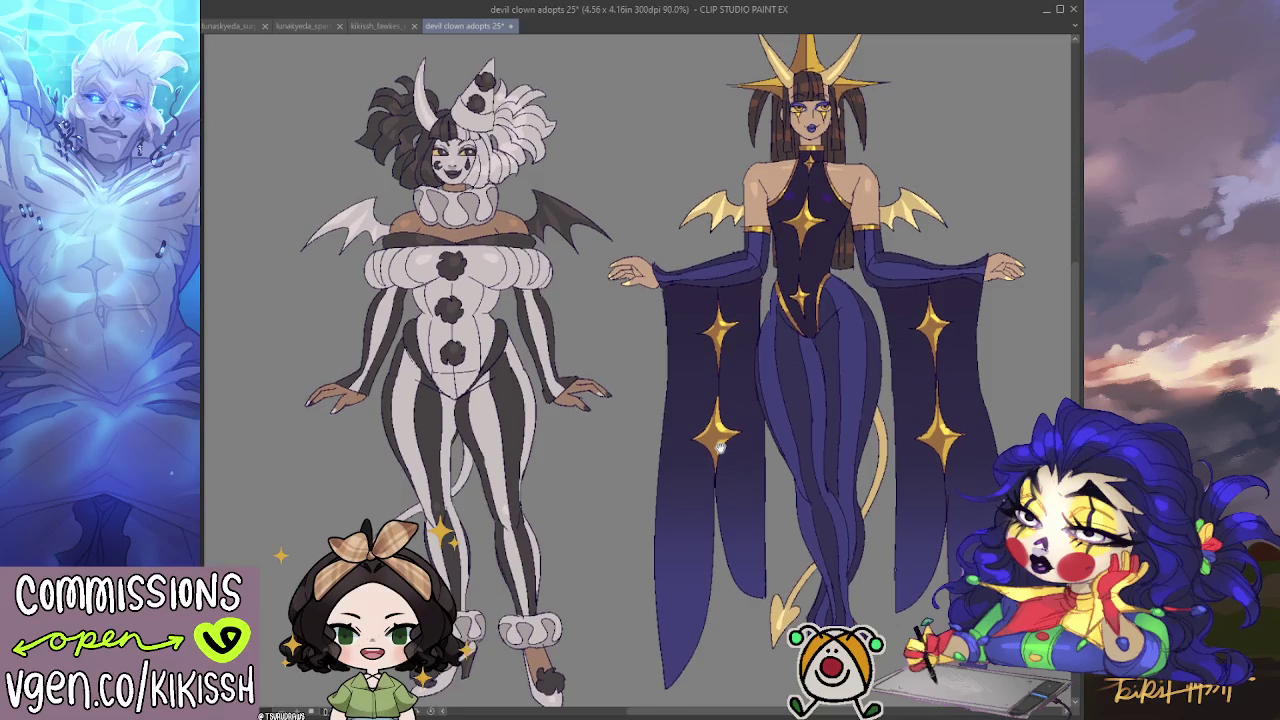
left_click_drag(720, 445, 716, 473)
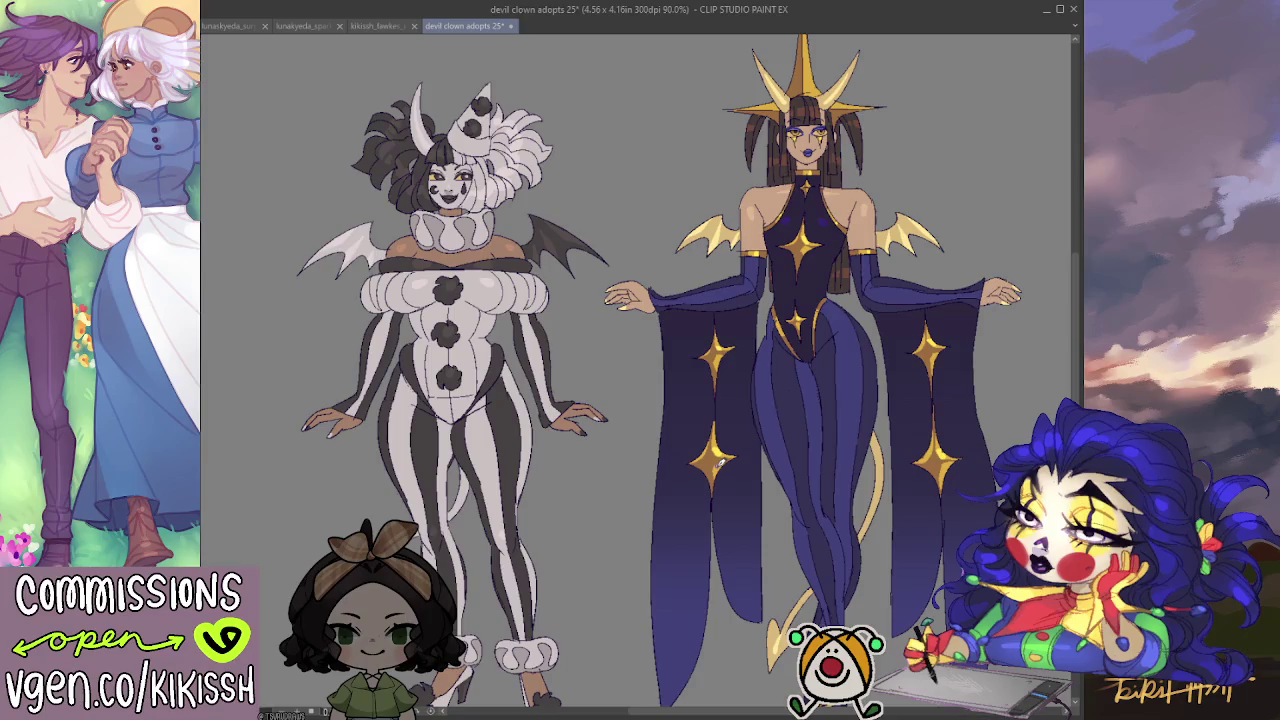
scroll(800, 320, "up", 1)
scroll(826, 290, "up", 2)
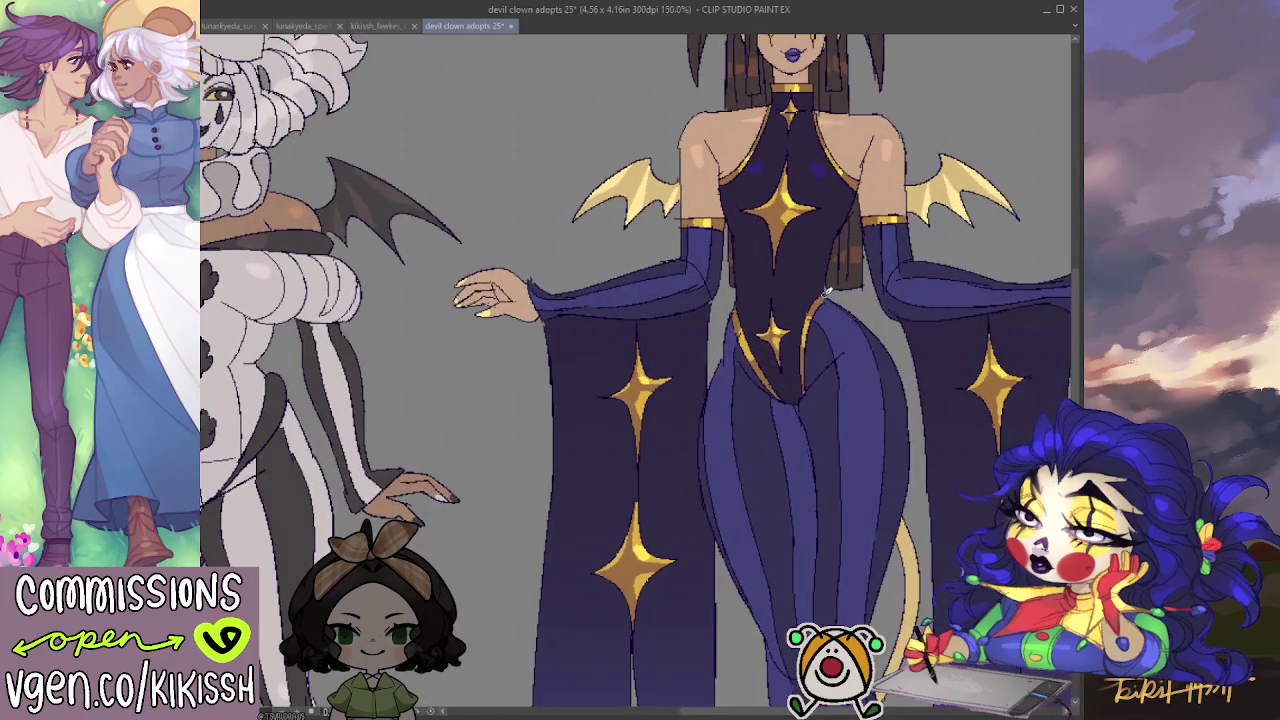
Darken the black-and-white clown's neck collar with a brush stroke.
scroll(826, 290, "up", 3)
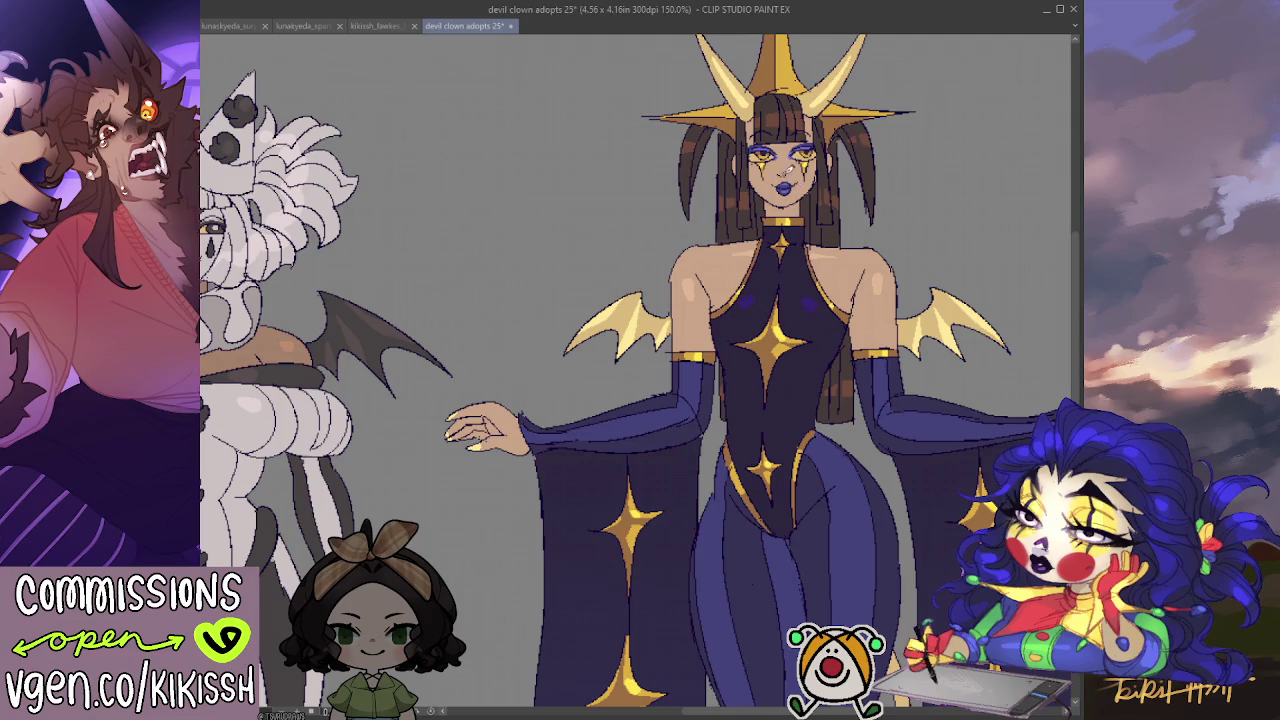
left_click_drag(686, 215, 799, 225)
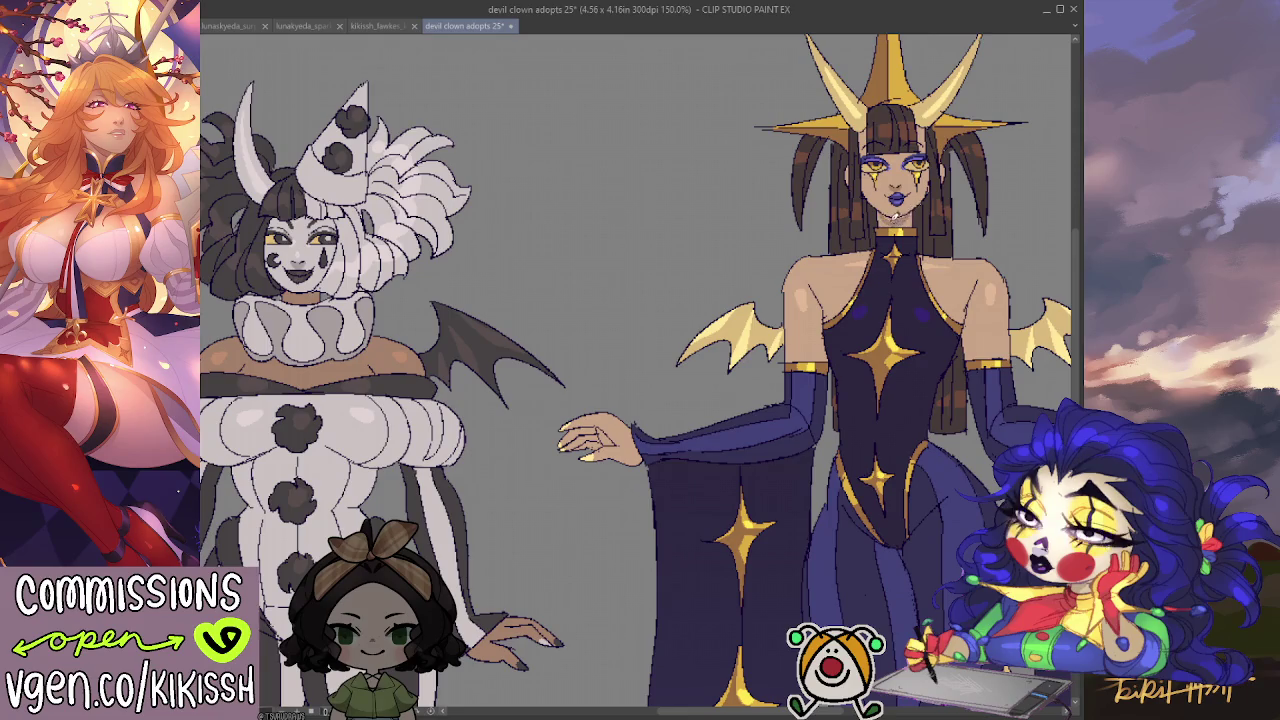
left_click_drag(727, 269, 907, 214)
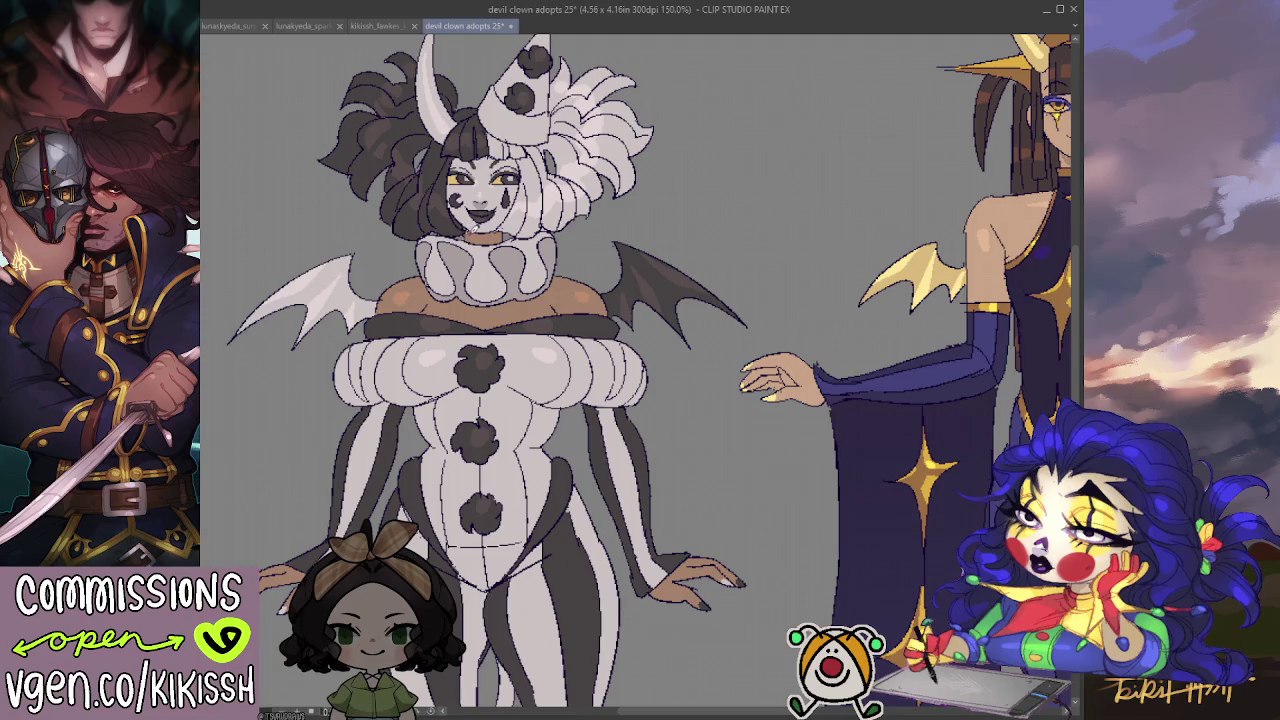
mouse_move(474, 230)
left_mouse_down()
mouse_move(503, 234)
mouse_move(492, 233)
left_mouse_up()
scroll(563, 238, "down", 3)
scroll(600, 280, "up", 2)
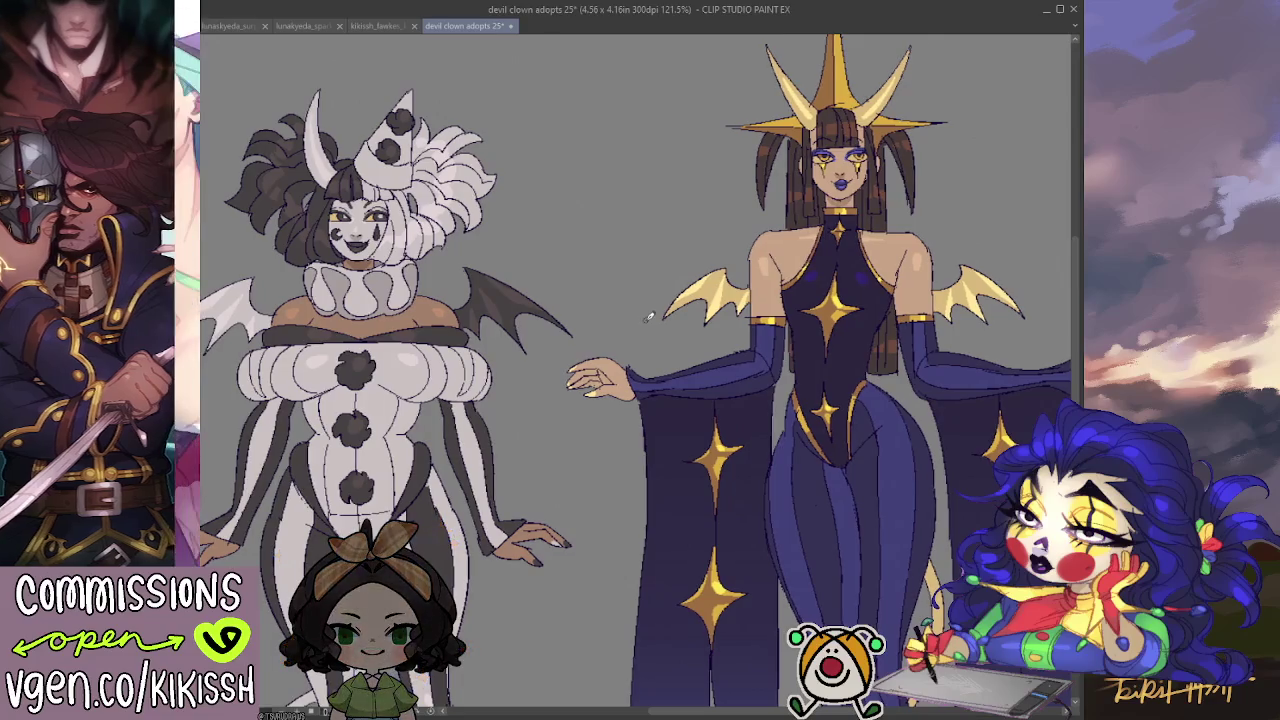
scroll(654, 306, "up", 1)
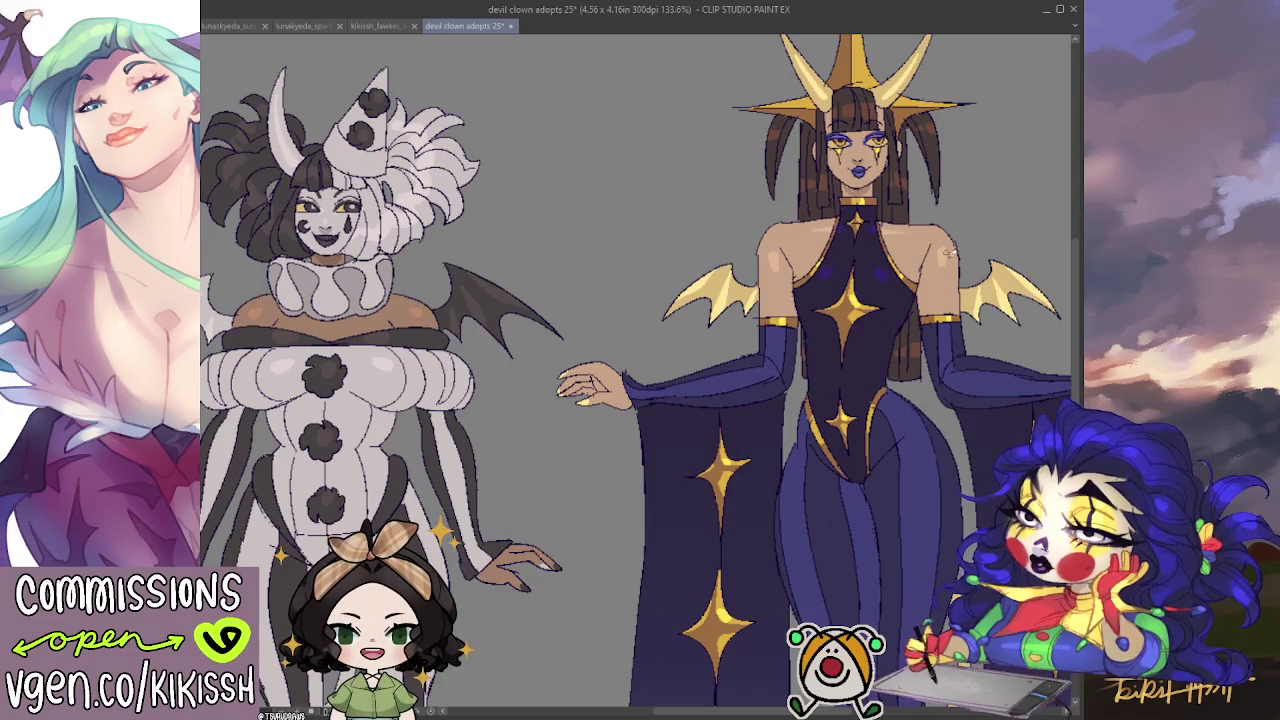
Zoom out and shift the view so both figures sit side by side.
left_click_drag(877, 280, 865, 298)
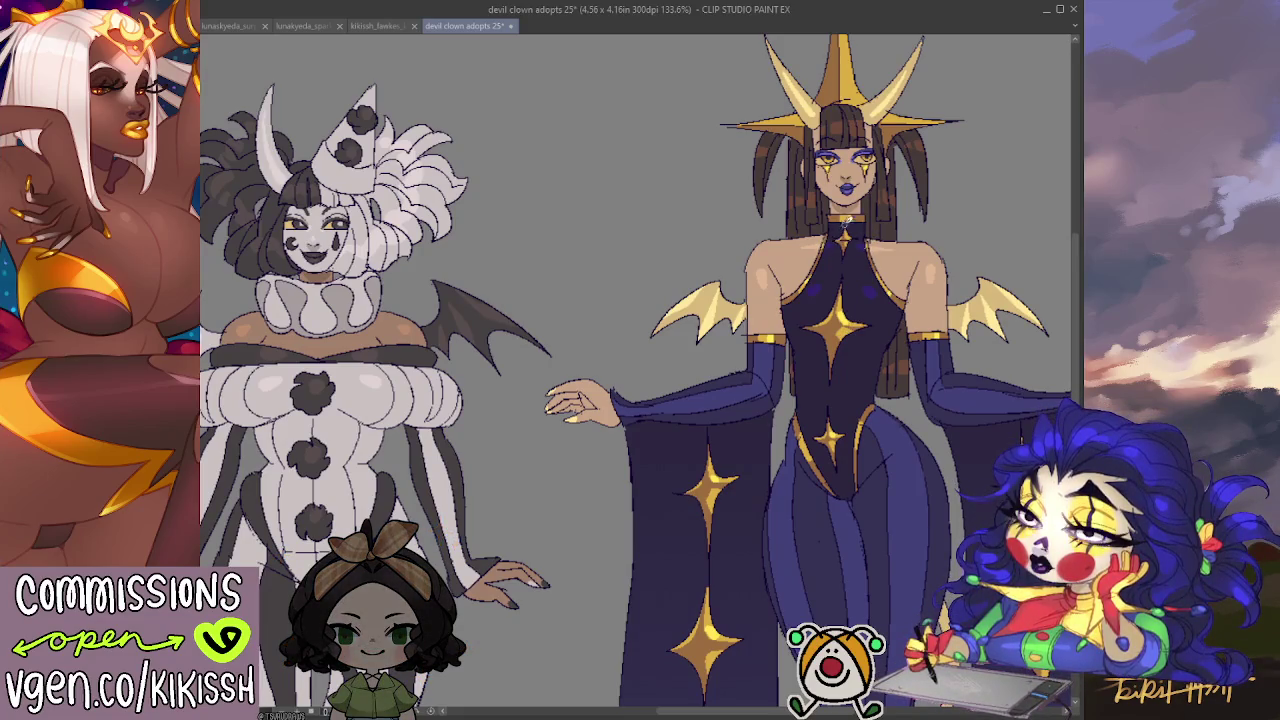
scroll(731, 262, "down", 1)
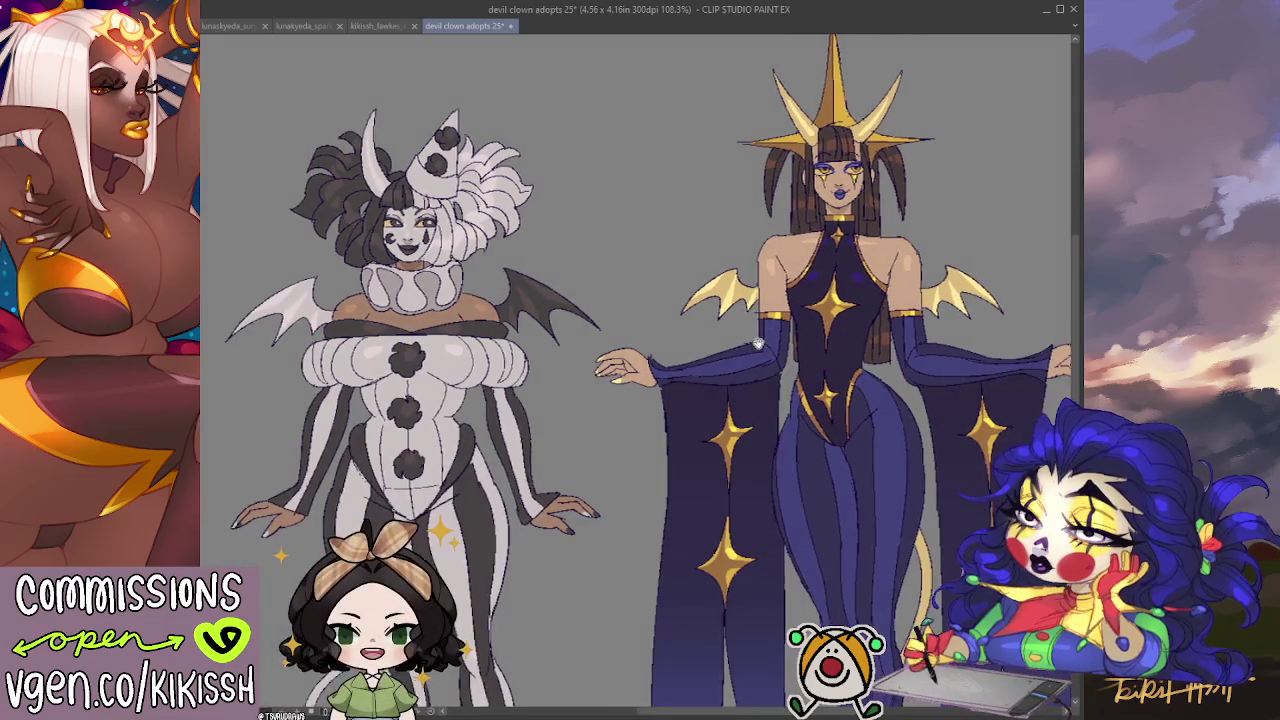
scroll(731, 262, "down", 1)
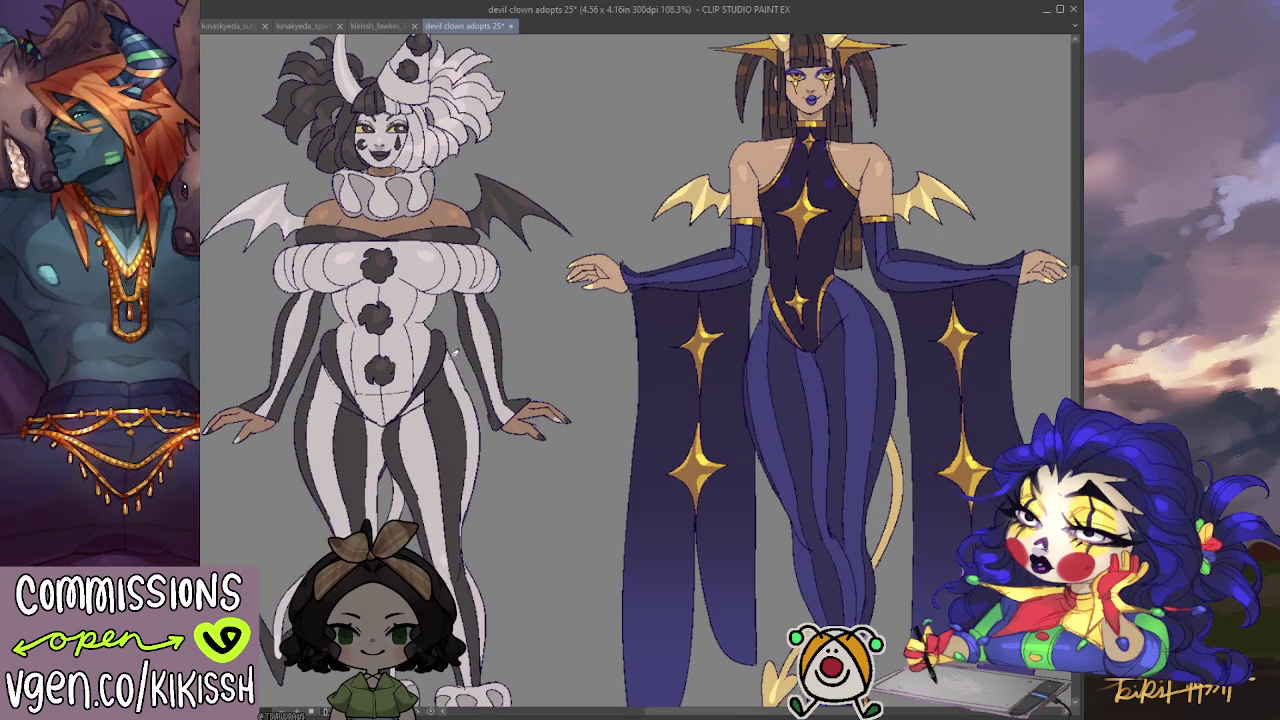
left_click_drag(657, 475, 700, 455)
mouse_move(783, 466)
left_mouse_down()
mouse_move(797, 490)
mouse_move(788, 468)
left_mouse_up()
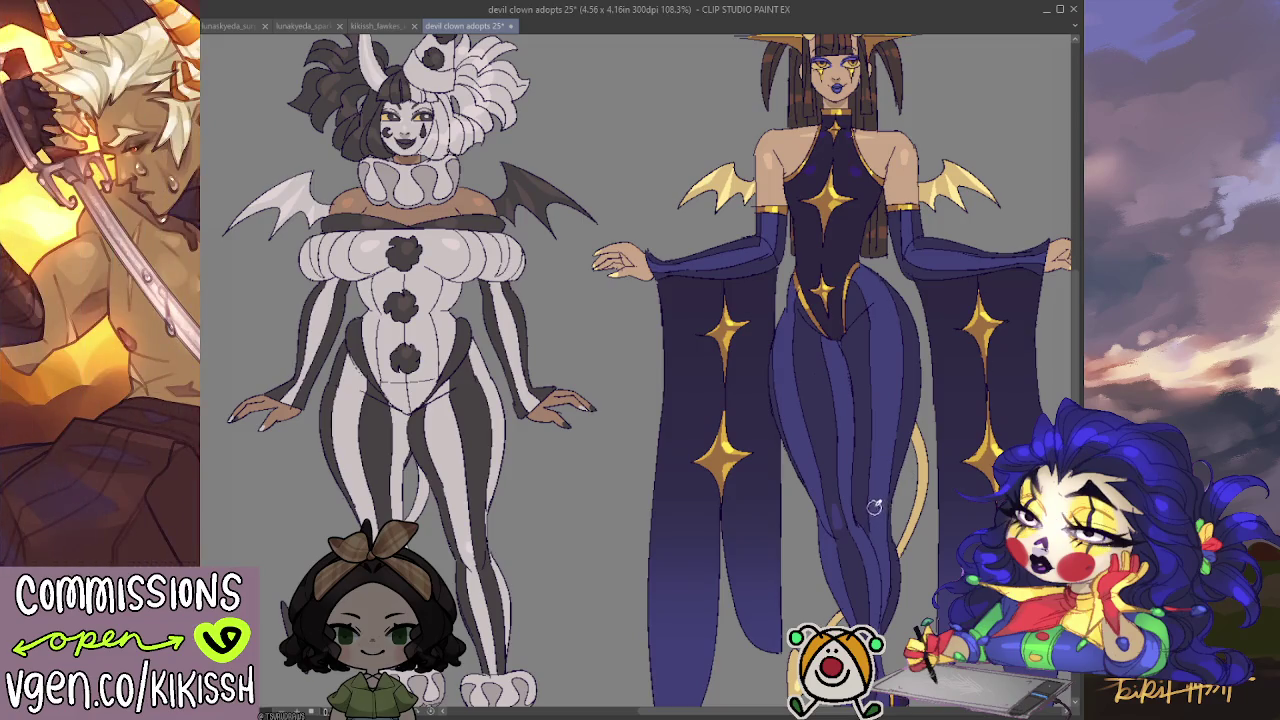
scroll(905, 365, "down", 1)
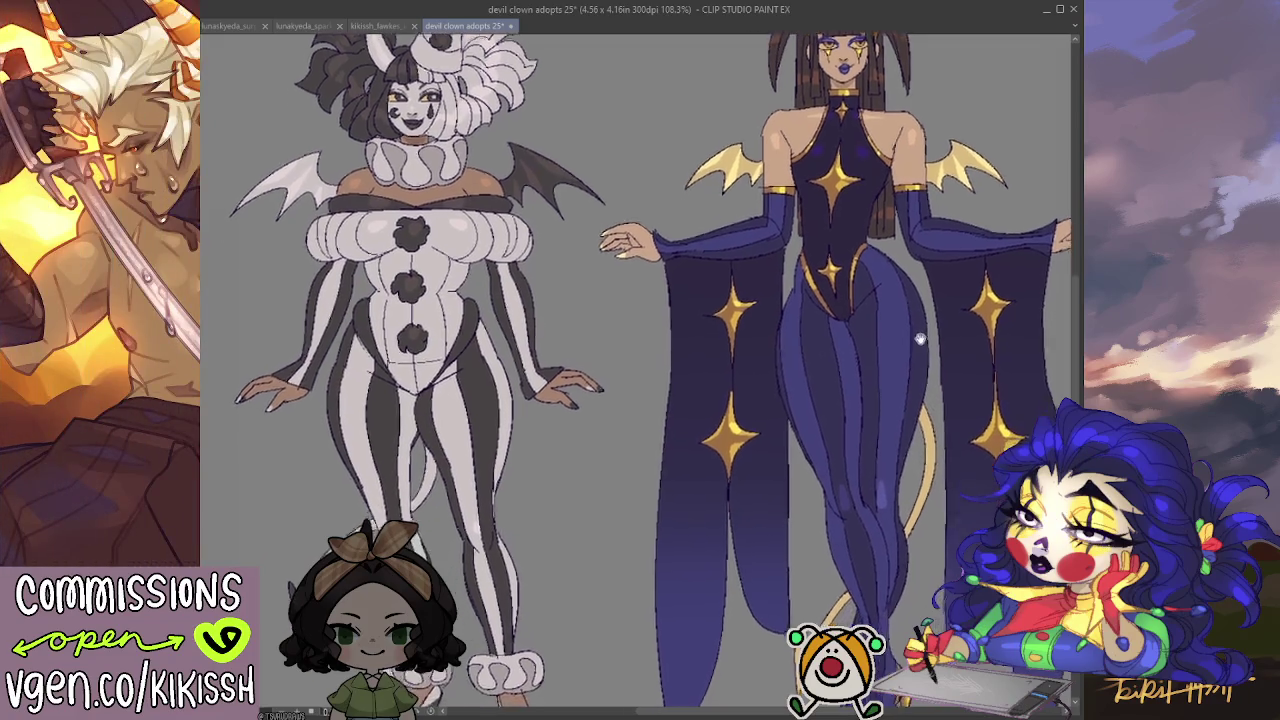
Save the devil clown adopt sheet with both designs framed at 90% zoom.
scroll(900, 368, "down", 1)
scroll(896, 372, "down", 1)
scroll(894, 376, "down", 1)
scroll(894, 376, "down", 1)
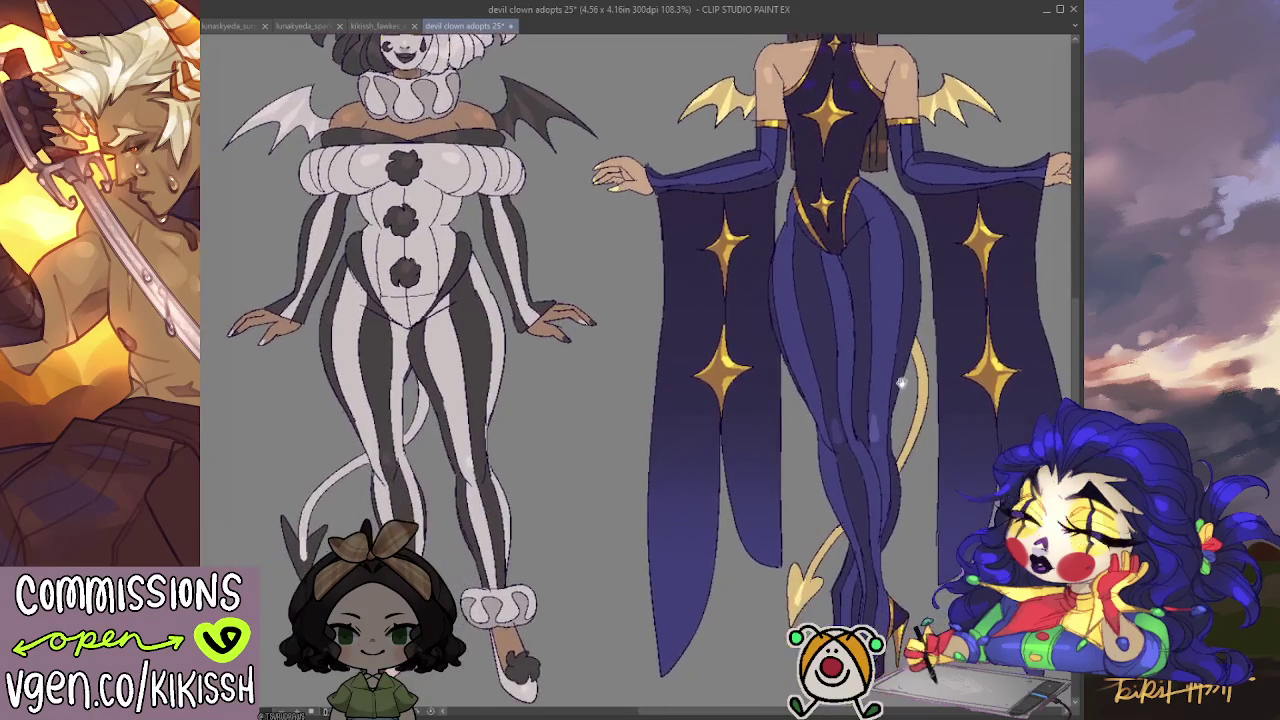
scroll(883, 488, "up", 2)
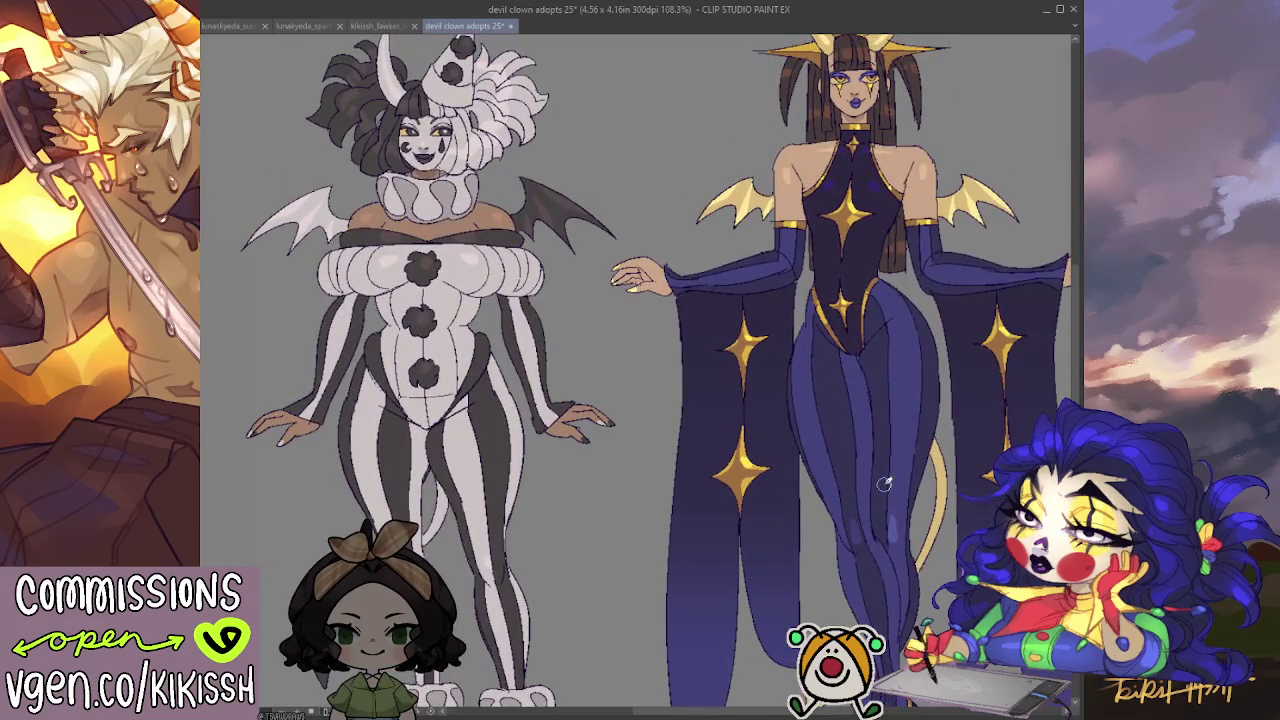
scroll(860, 440, "down", 1)
left_click_drag(842, 413, 791, 417)
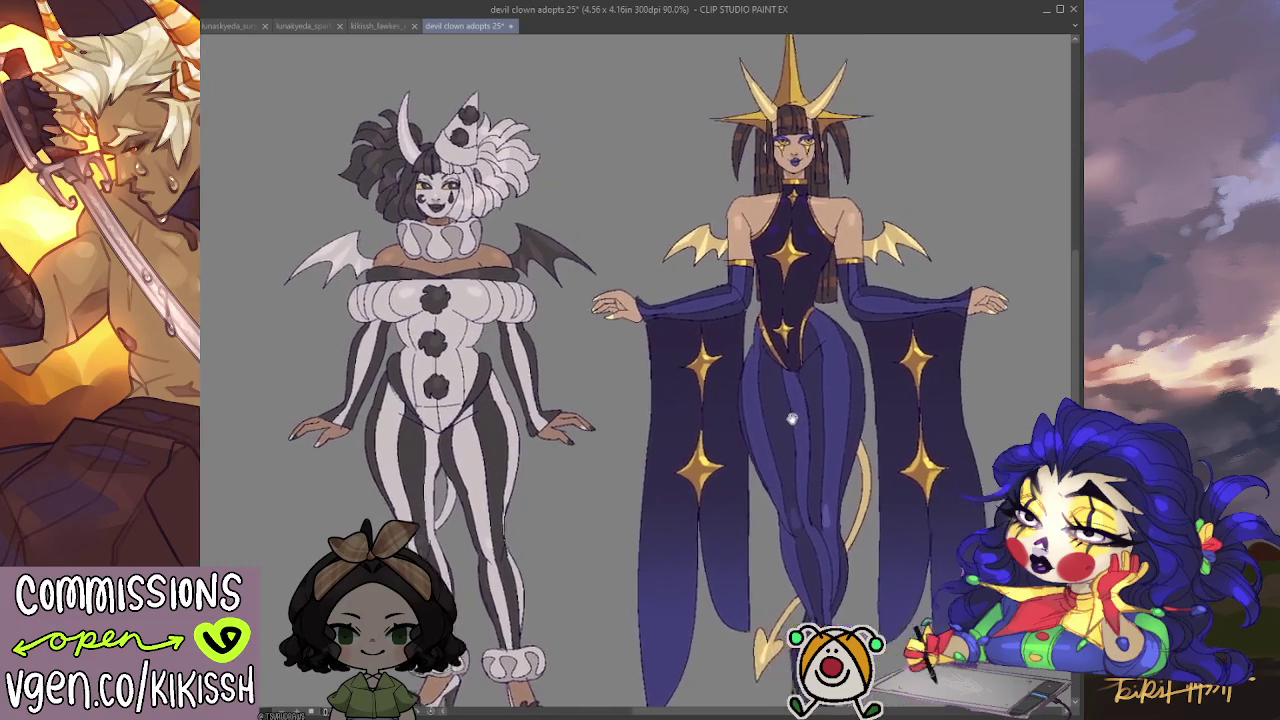
key("ctrl+s")
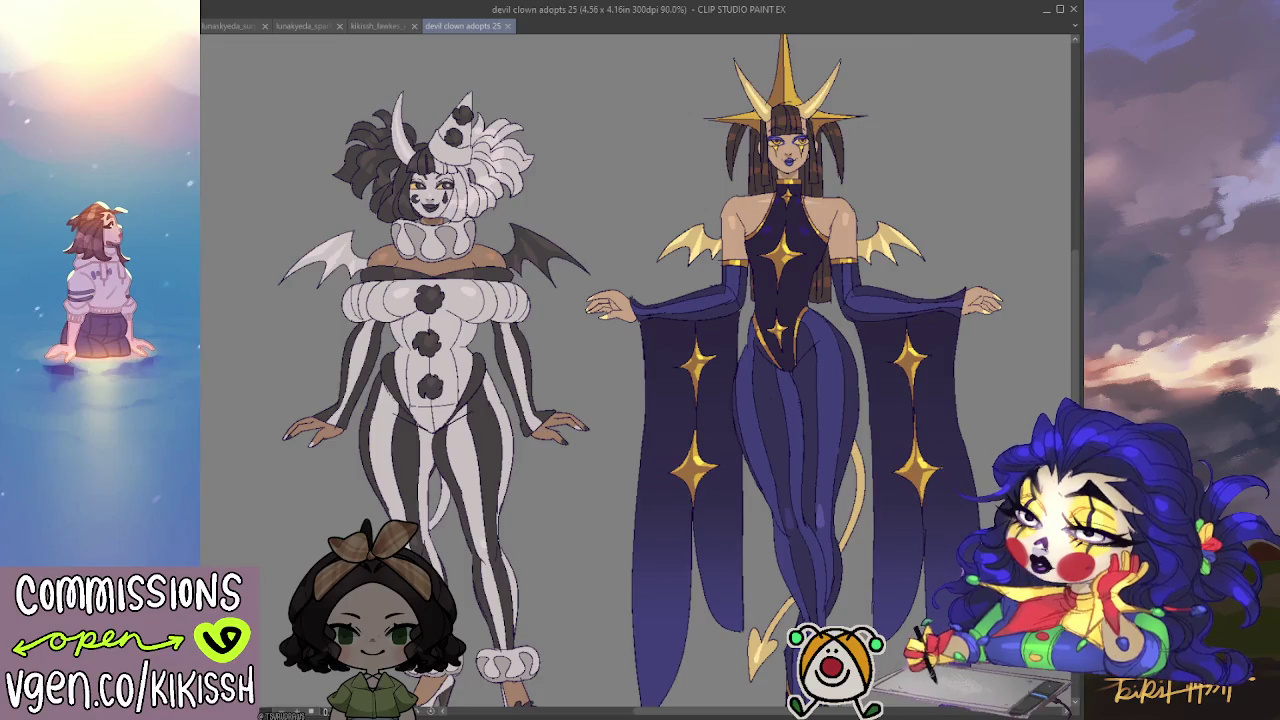
left_click_drag(907, 447, 909, 410)
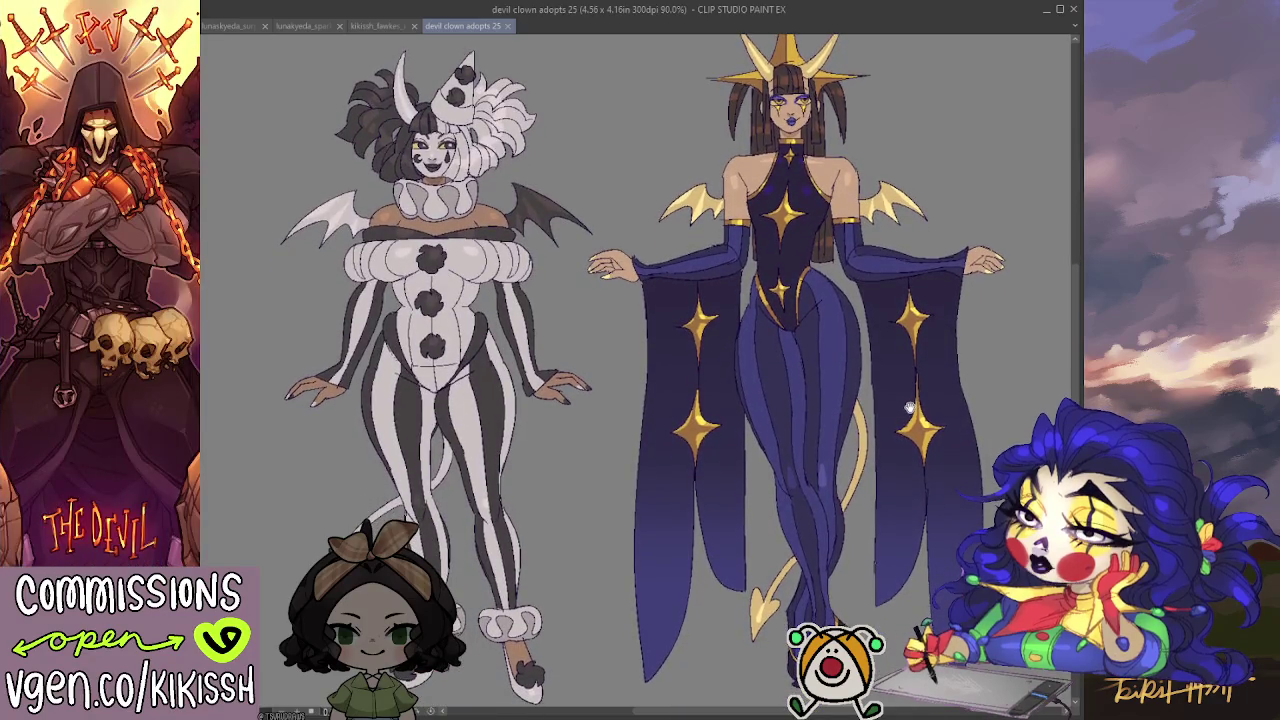
left_click_drag(909, 410, 910, 420)
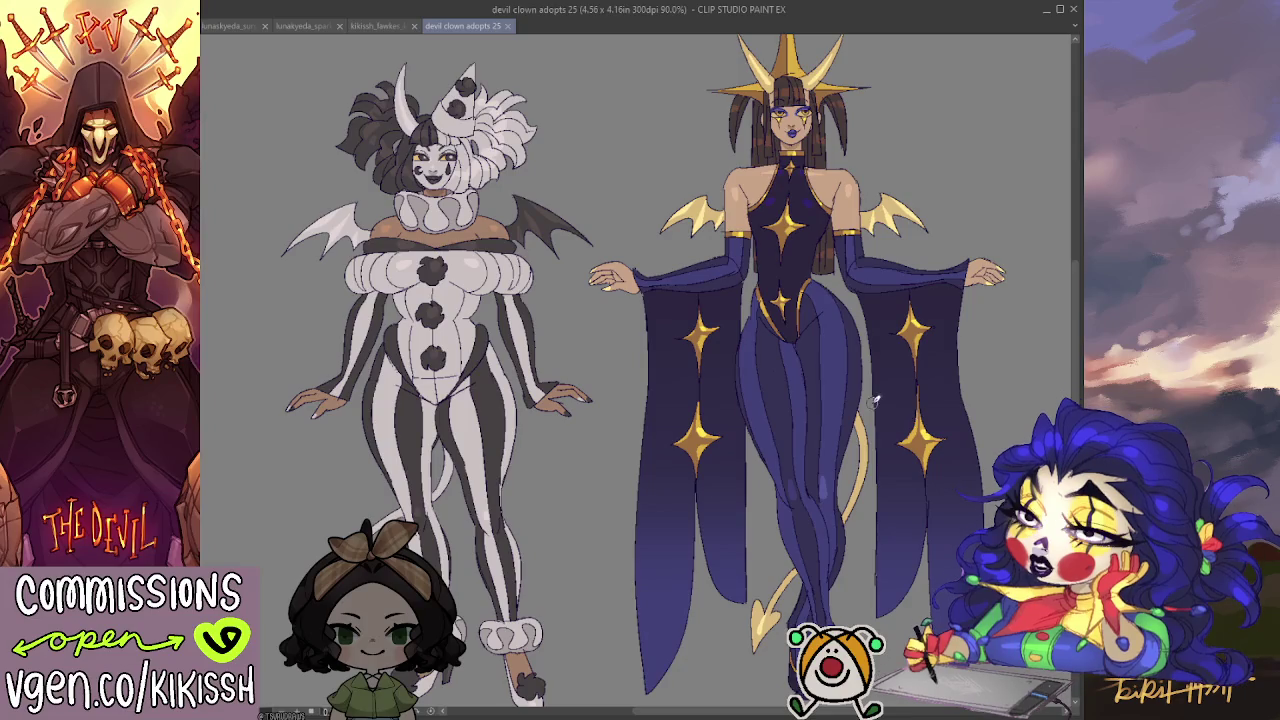
scroll(816, 330, "up", 3)
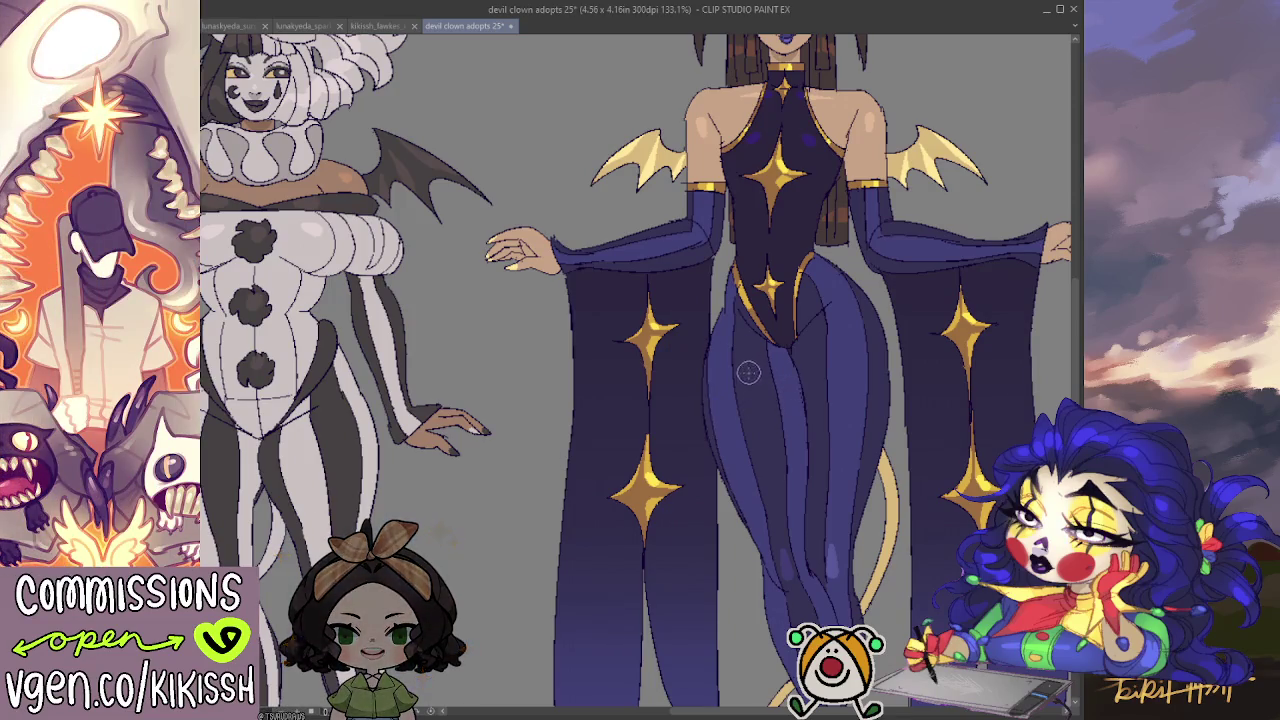
scroll(749, 372, "down", 1)
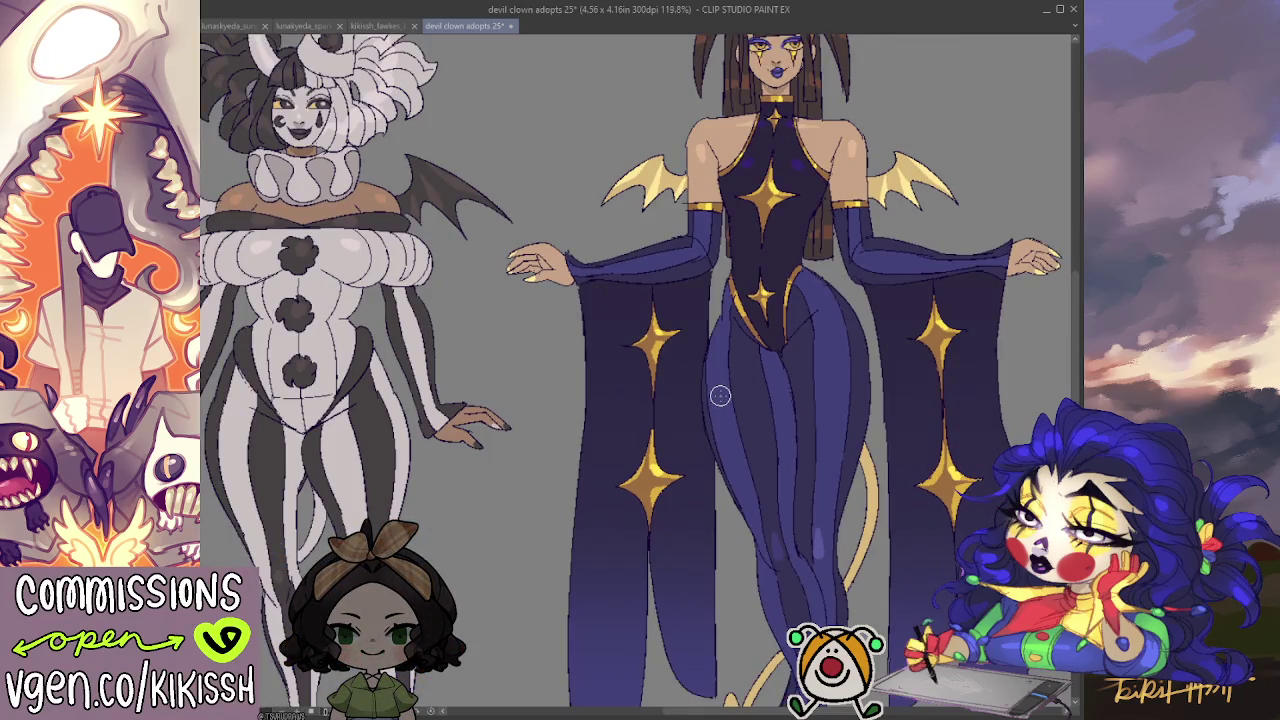
scroll(720, 395, "down", 1)
scroll(703, 437, "down", 1)
scroll(703, 429, "down", 1)
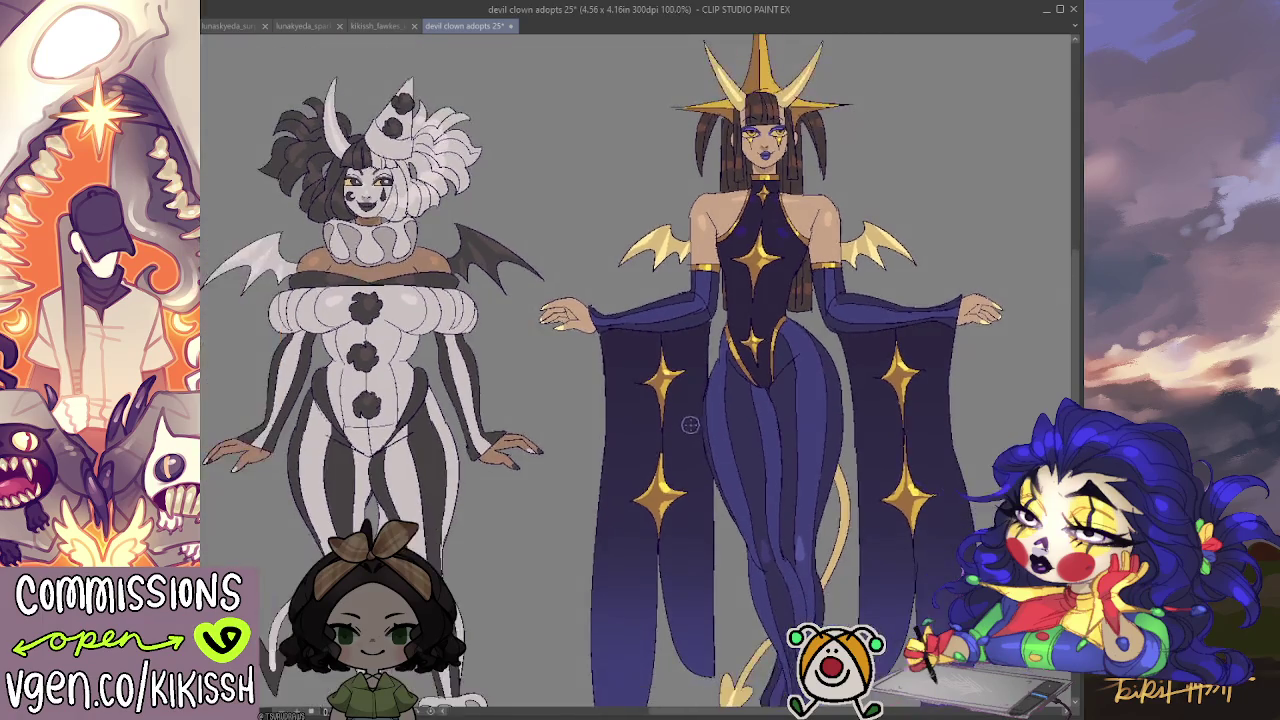
scroll(689, 423, "down", 1)
left_click_drag(680, 441, 689, 427)
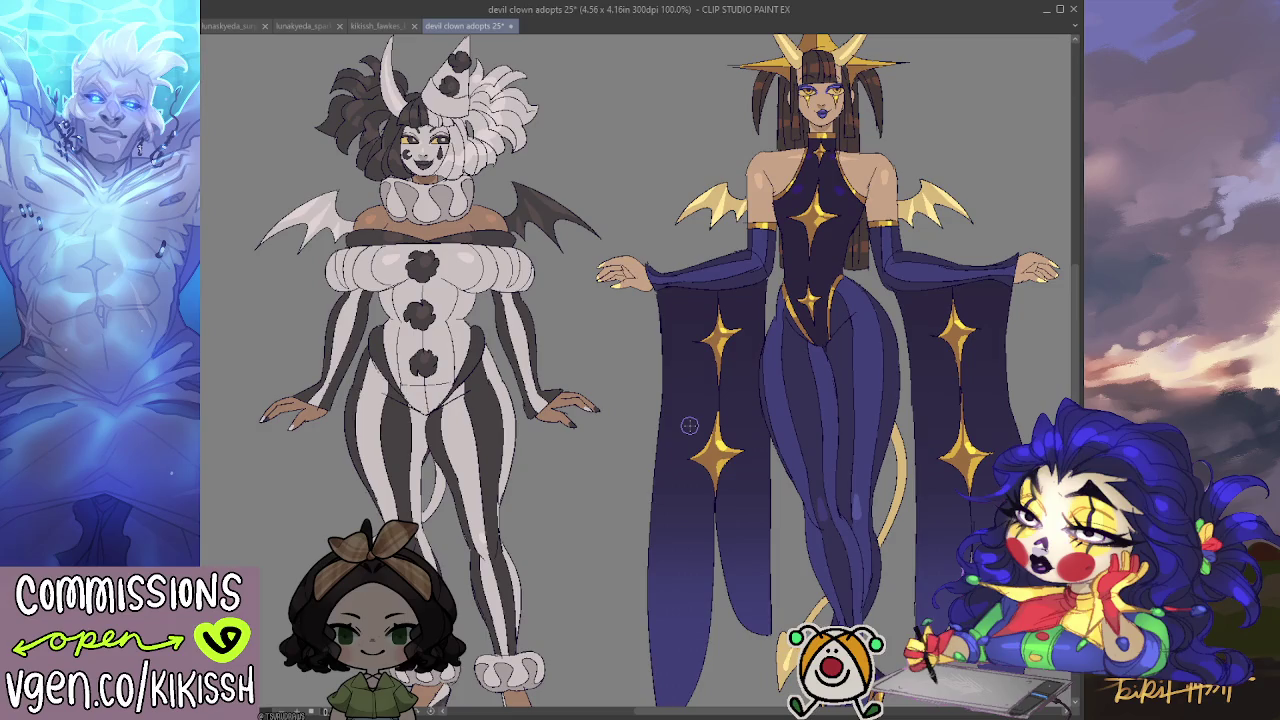
mouse_move(700, 380)
left_mouse_down()
mouse_move(704, 428)
mouse_move(731, 287)
left_mouse_up()
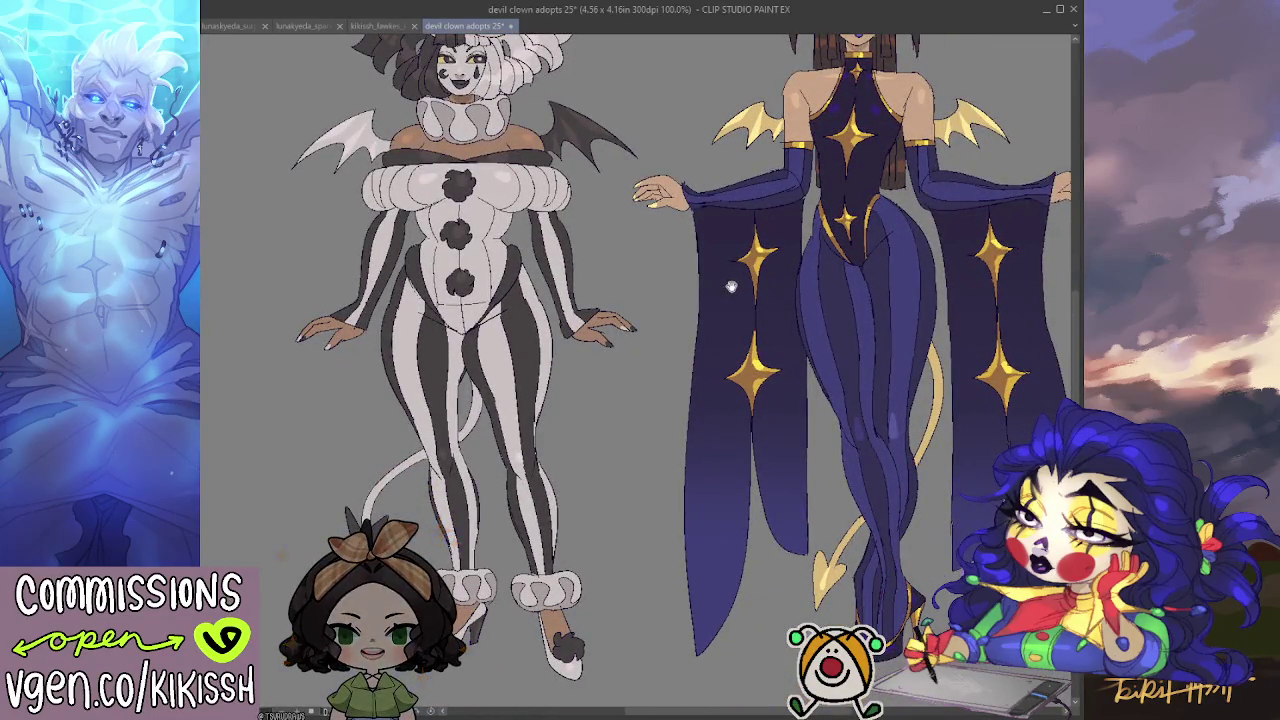
left_click_drag(731, 287, 706, 432)
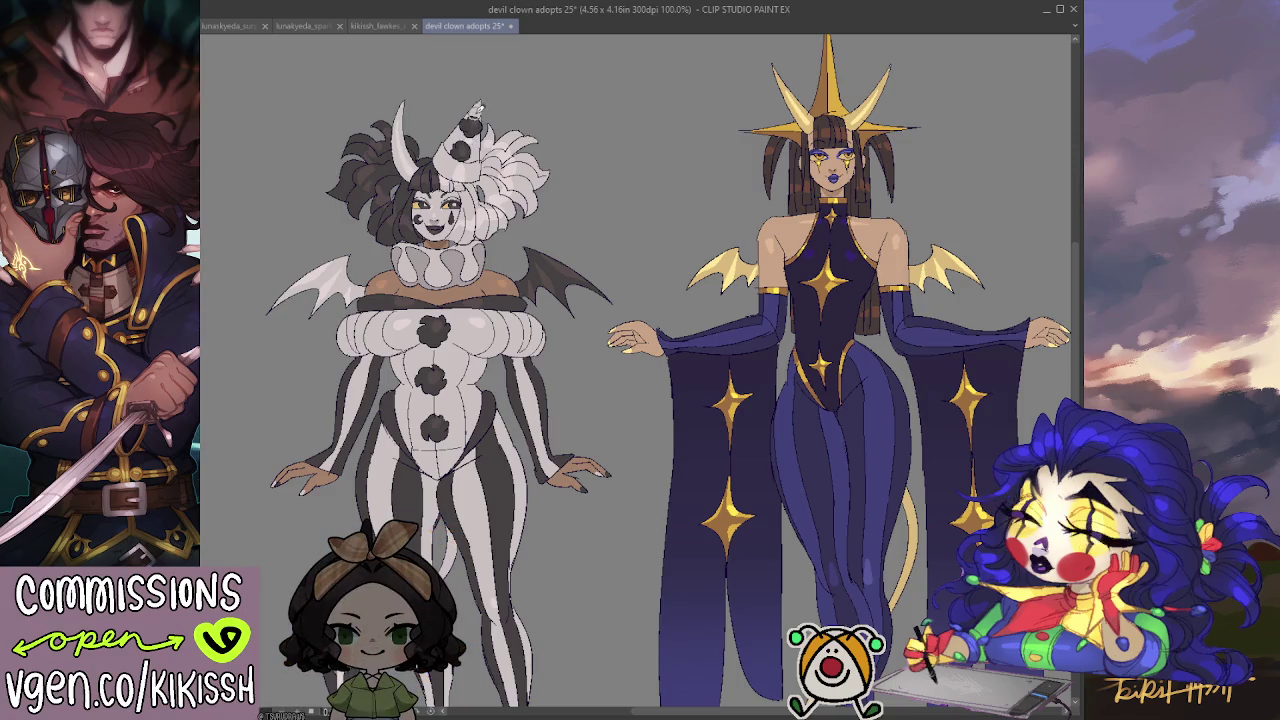
scroll(509, 64, "up", 1)
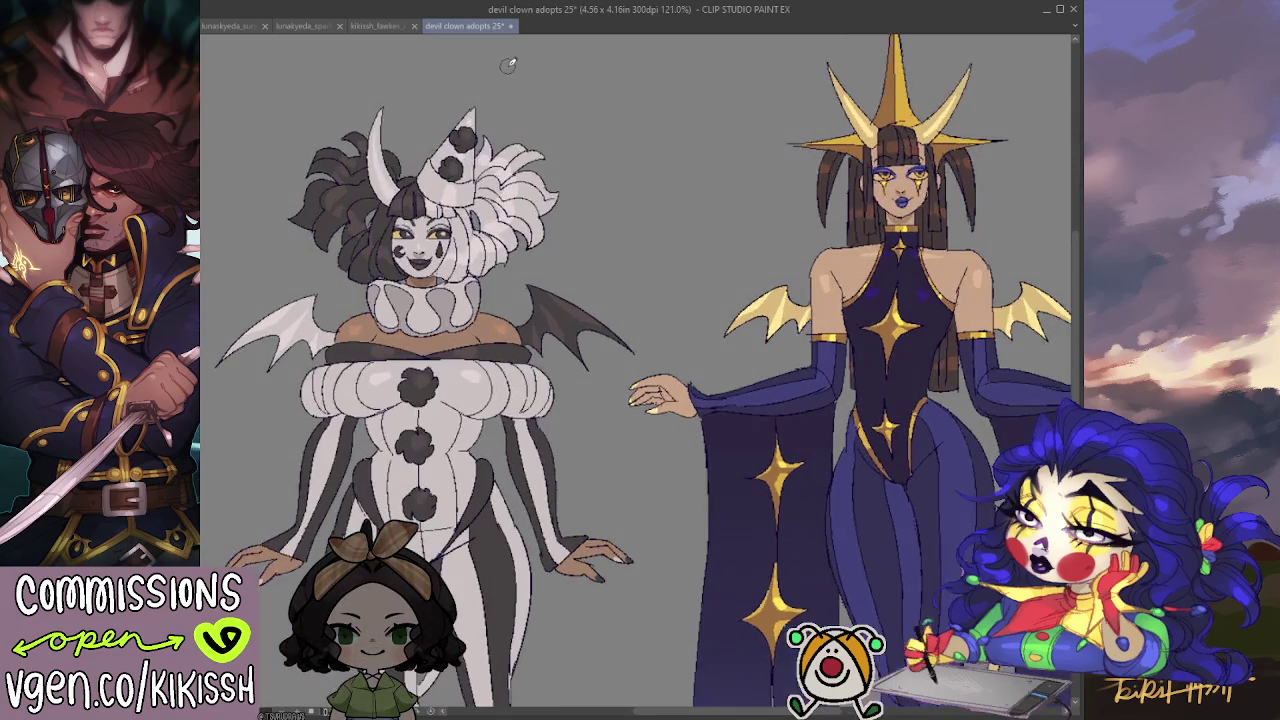
Dab a small touch-up mark beside the black-and-white clown's shoe.
left_click_drag(546, 260, 608, 405)
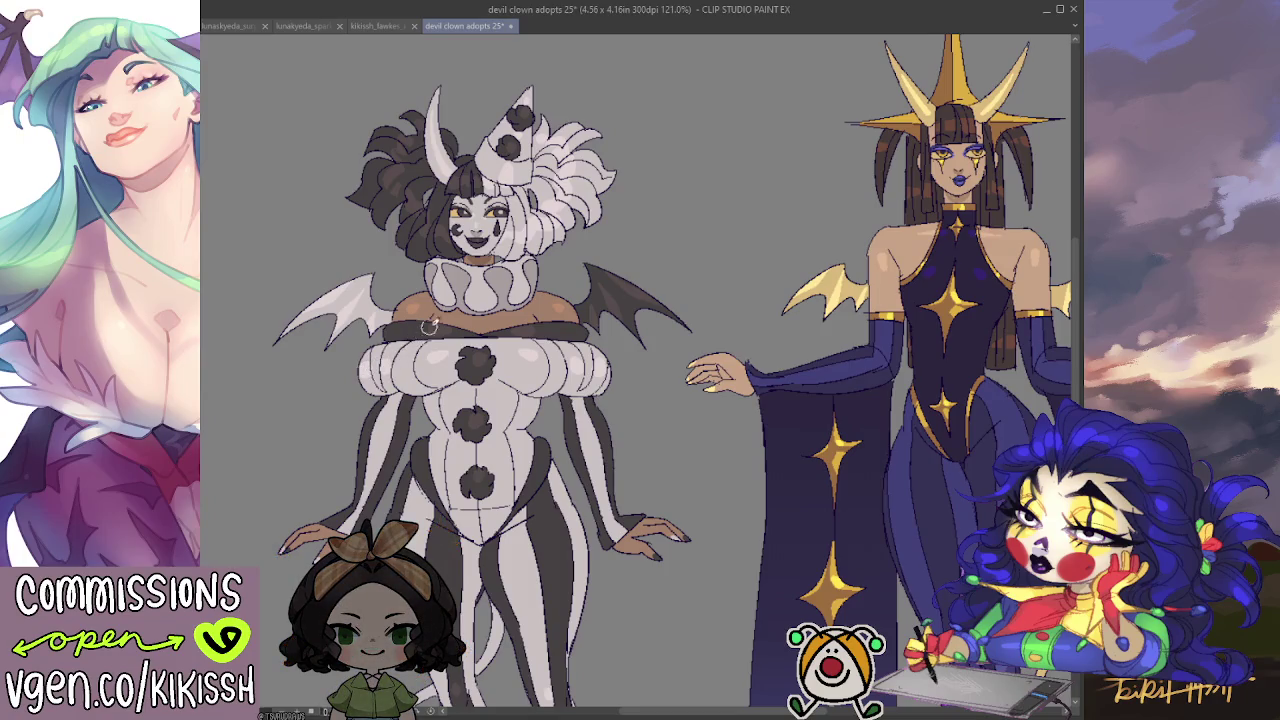
scroll(651, 400, "down", 1)
mouse_move(651, 400)
left_mouse_down()
mouse_move(651, 286)
mouse_move(621, 256)
mouse_move(551, 417)
mouse_move(495, 499)
mouse_move(517, 542)
mouse_move(534, 475)
left_mouse_up()
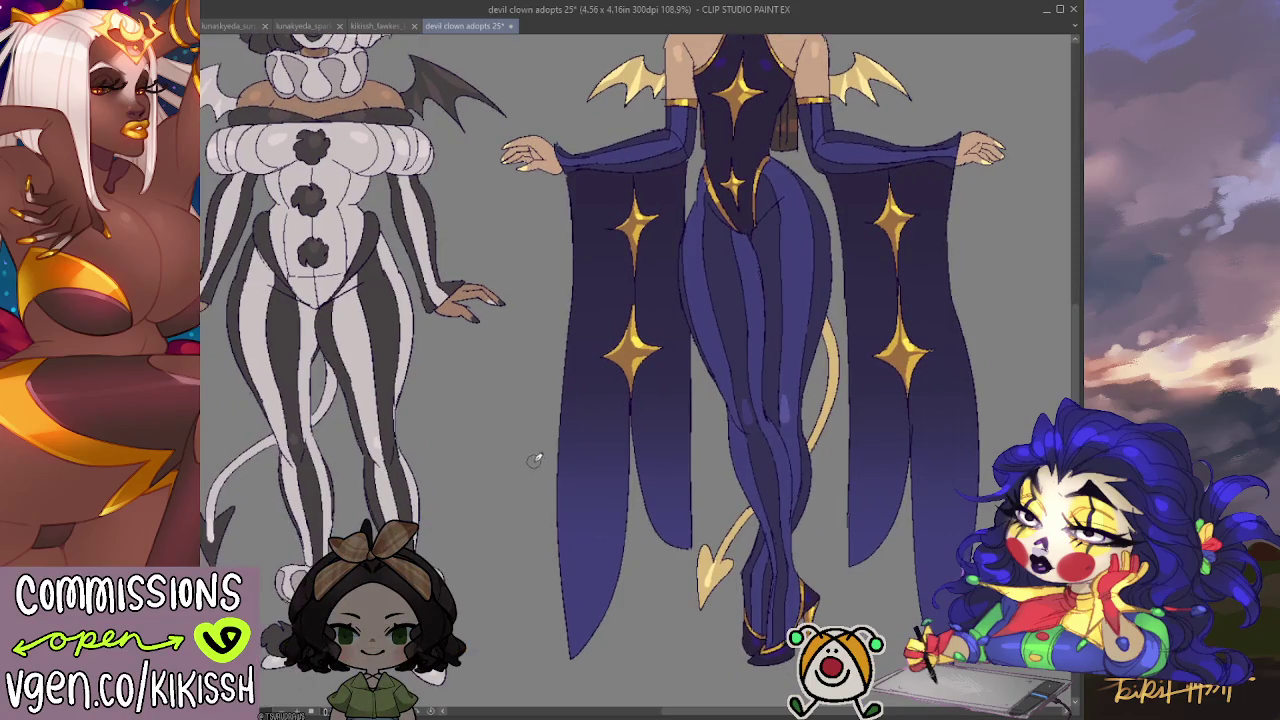
scroll(534, 453, "down", 1)
mouse_move(531, 437)
left_mouse_down()
mouse_move(600, 451)
mouse_move(617, 521)
left_mouse_up()
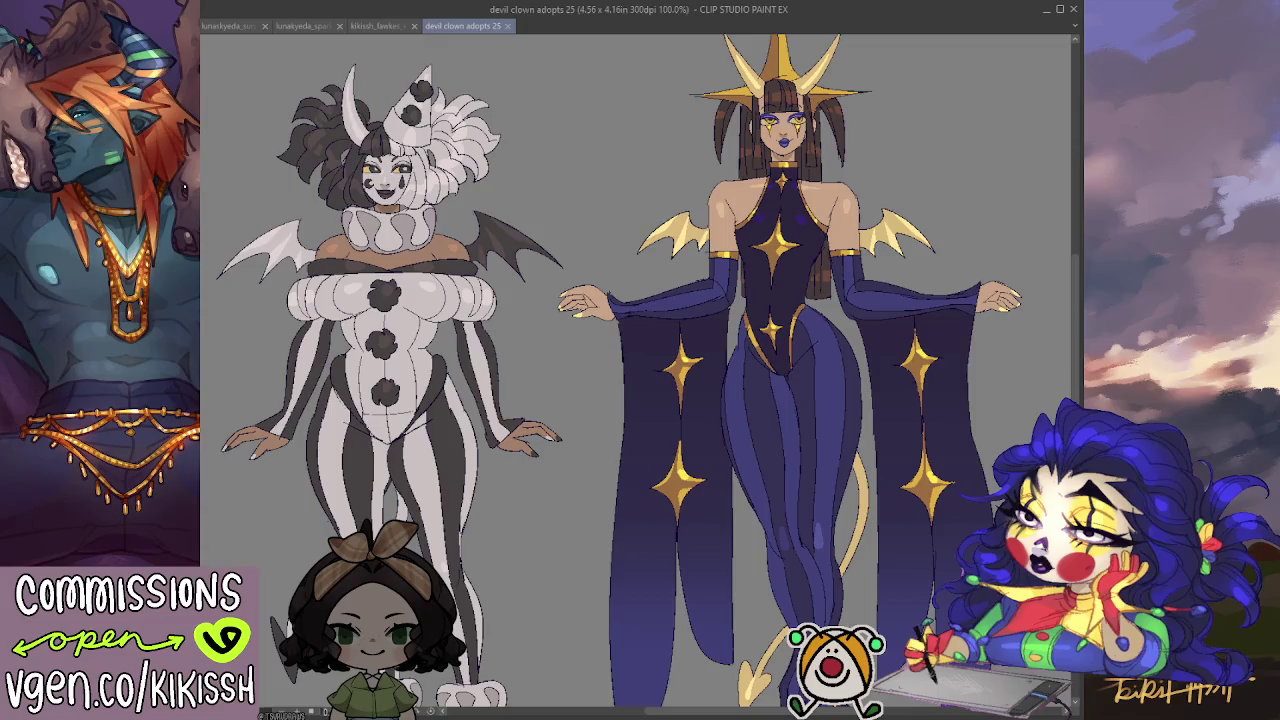
mouse_move(807, 446)
left_mouse_down()
mouse_move(795, 320)
mouse_move(797, 333)
left_mouse_up()
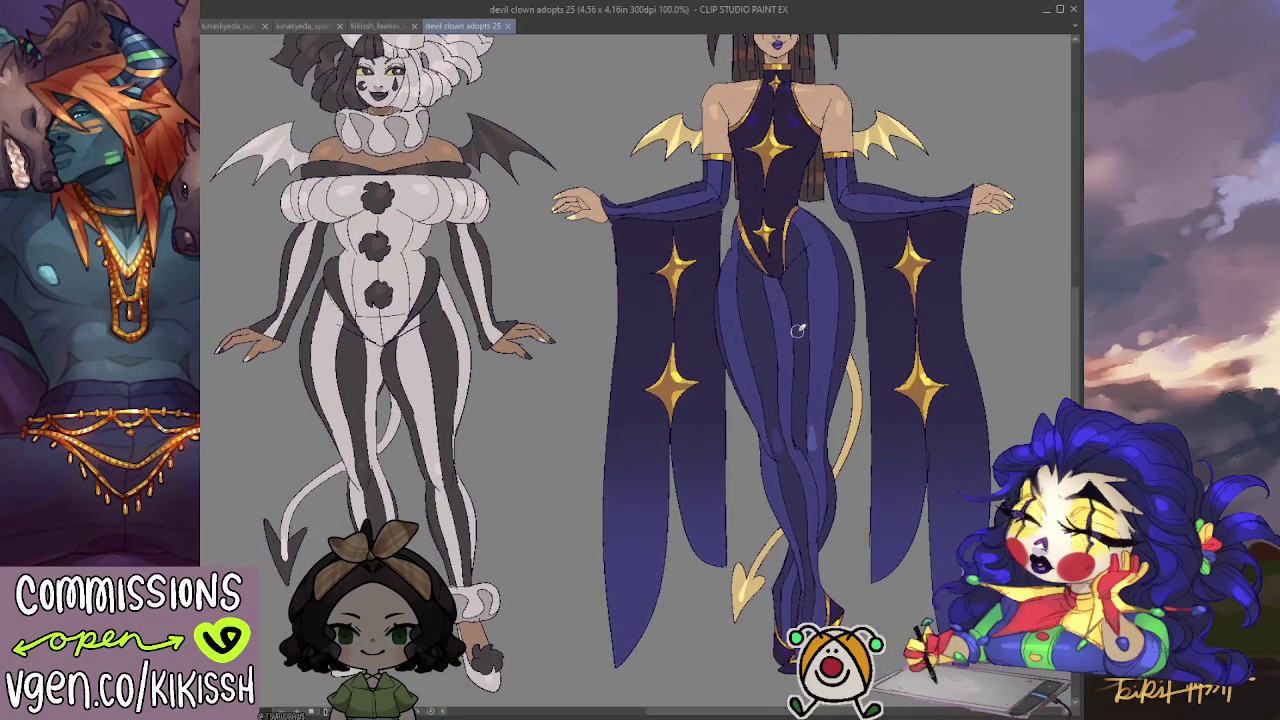
left_click_drag(797, 333, 842, 218)
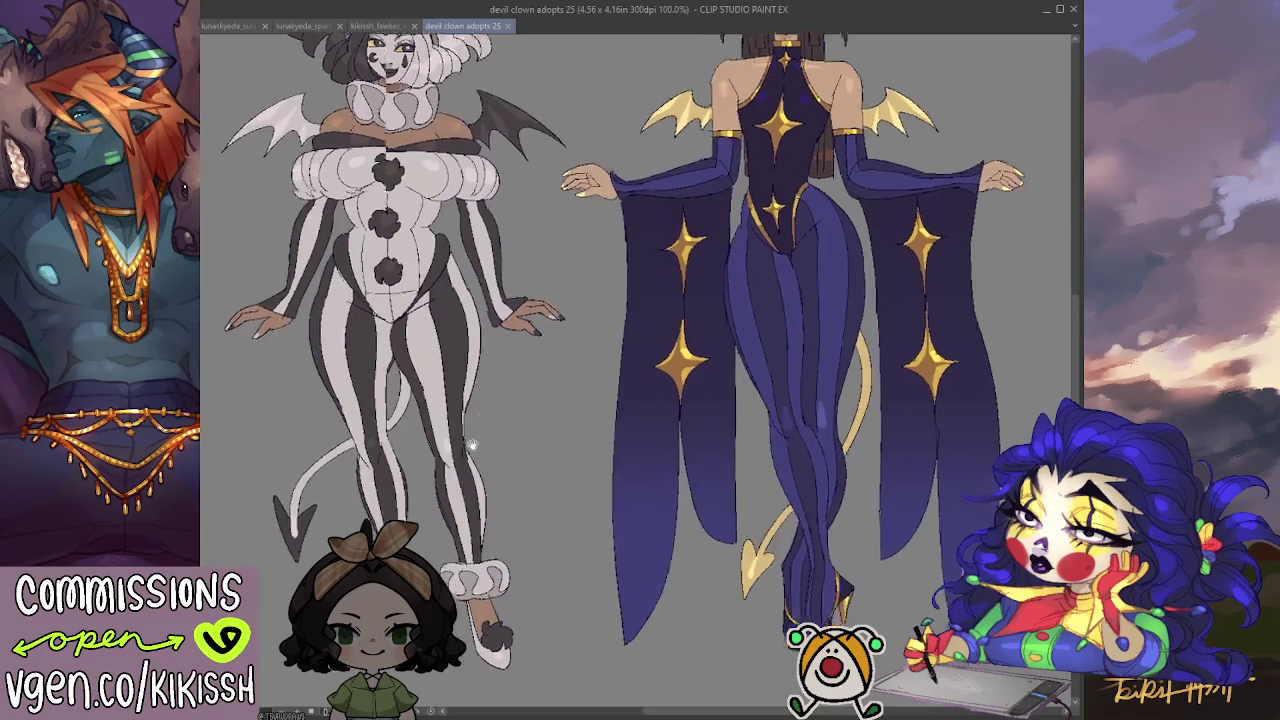
left_click(521, 541)
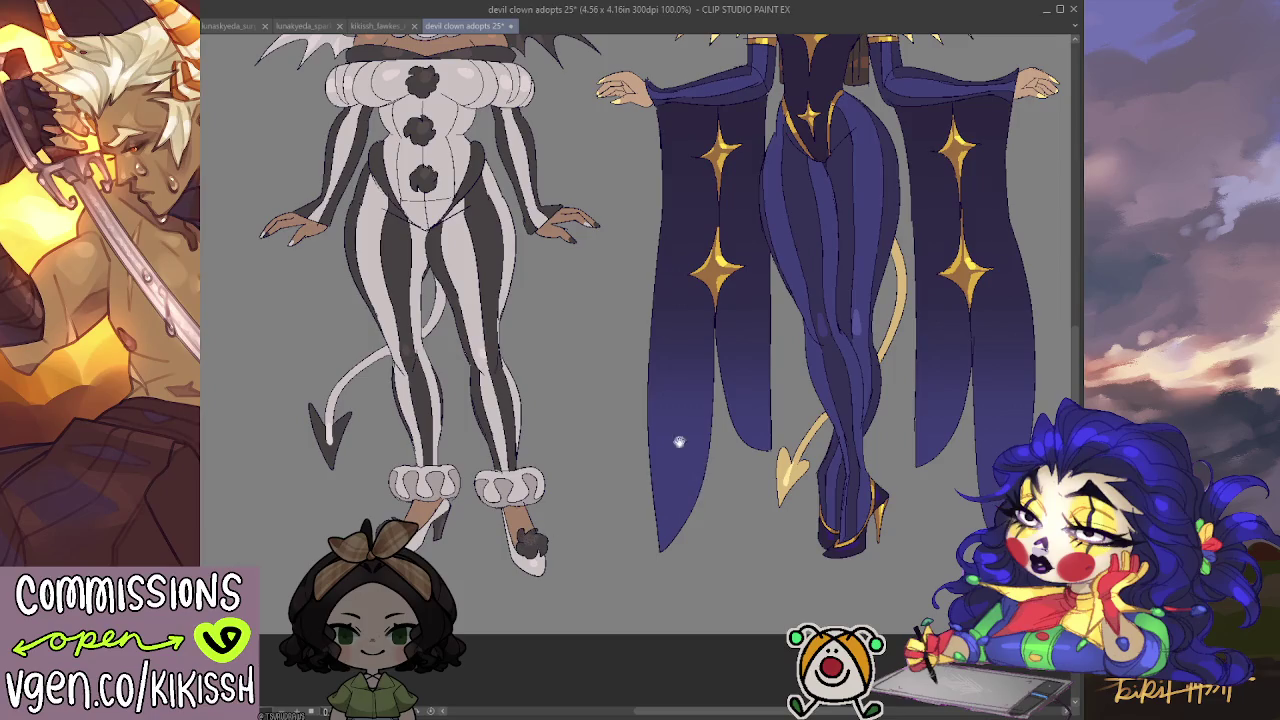
scroll(679, 441, "down", 3)
scroll(652, 497, "up", 3)
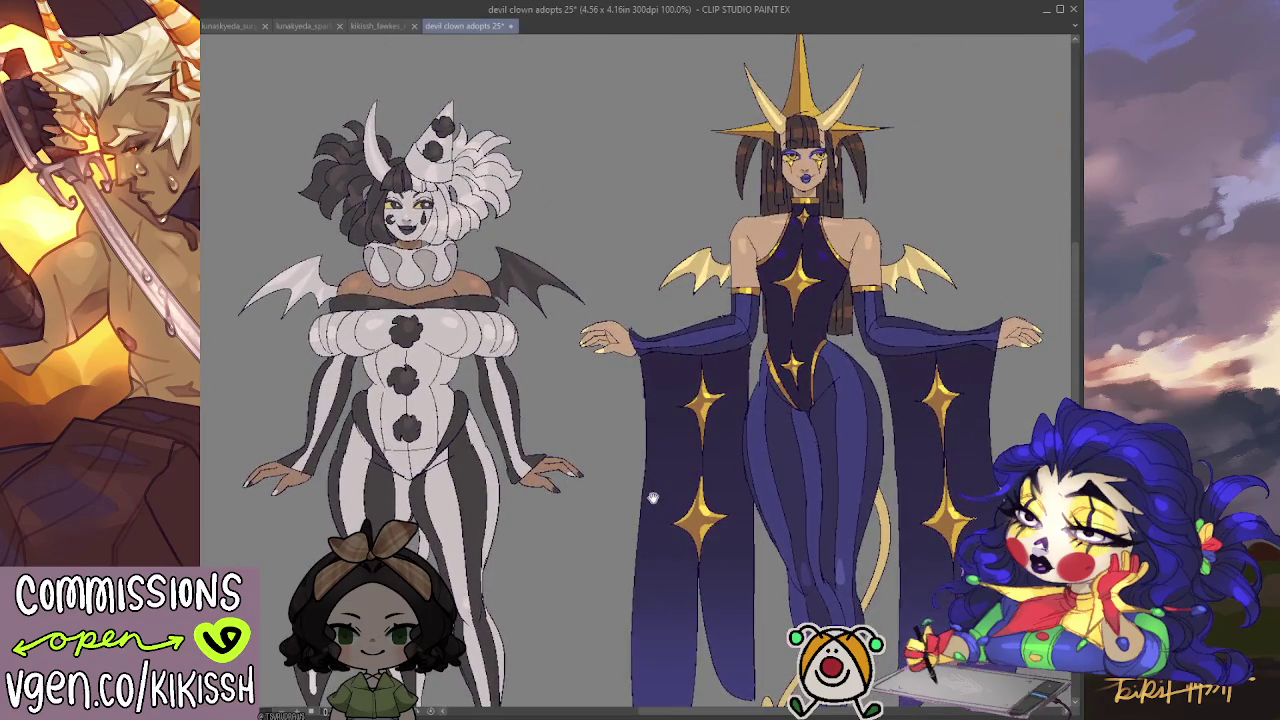
mouse_move(652, 497)
left_mouse_down()
mouse_move(644, 418)
mouse_move(644, 486)
left_mouse_up()
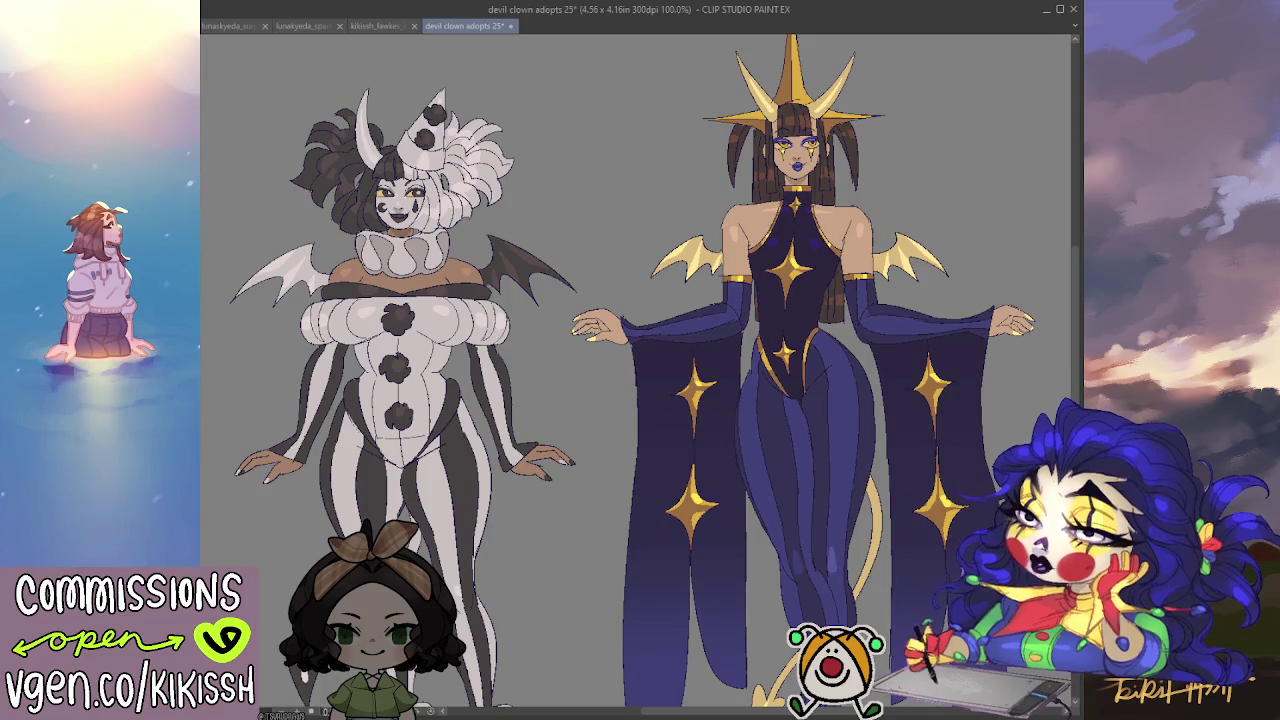
mouse_move(933, 343)
left_mouse_down()
mouse_move(929, 305)
mouse_move(908, 284)
mouse_move(905, 295)
left_mouse_up()
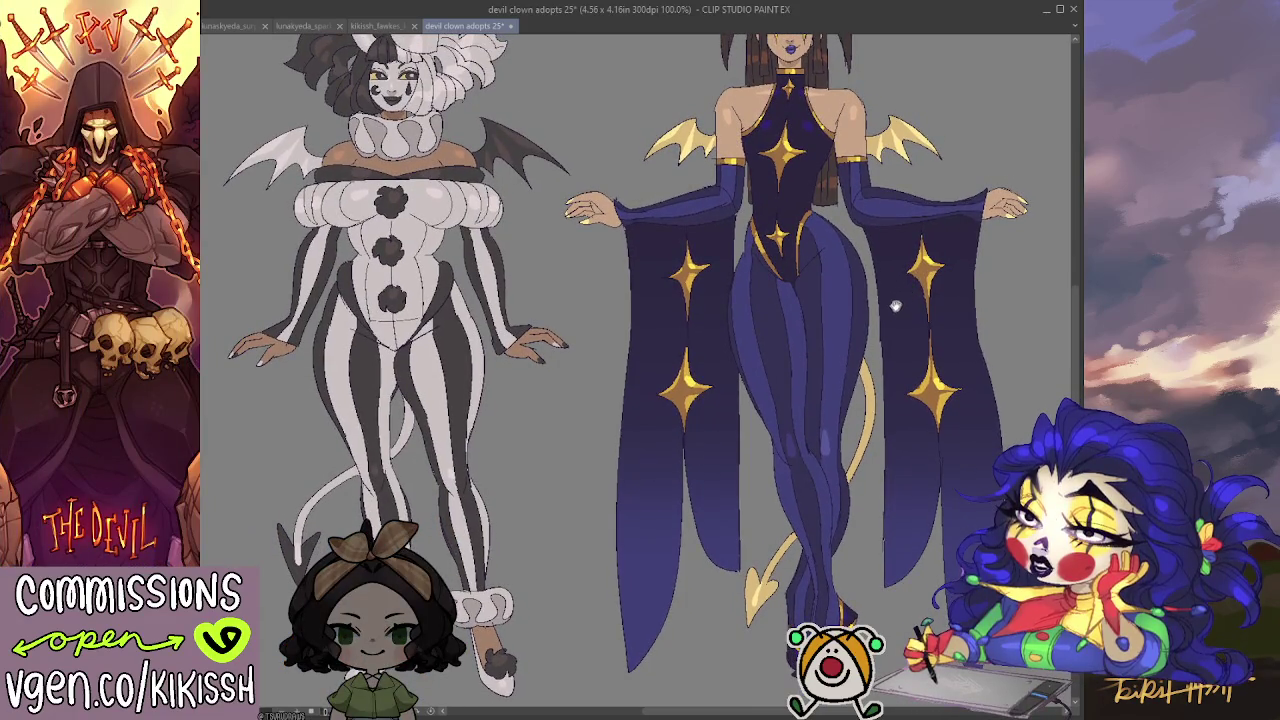
mouse_move(895, 307)
left_mouse_down()
mouse_move(848, 361)
mouse_move(832, 416)
left_mouse_up()
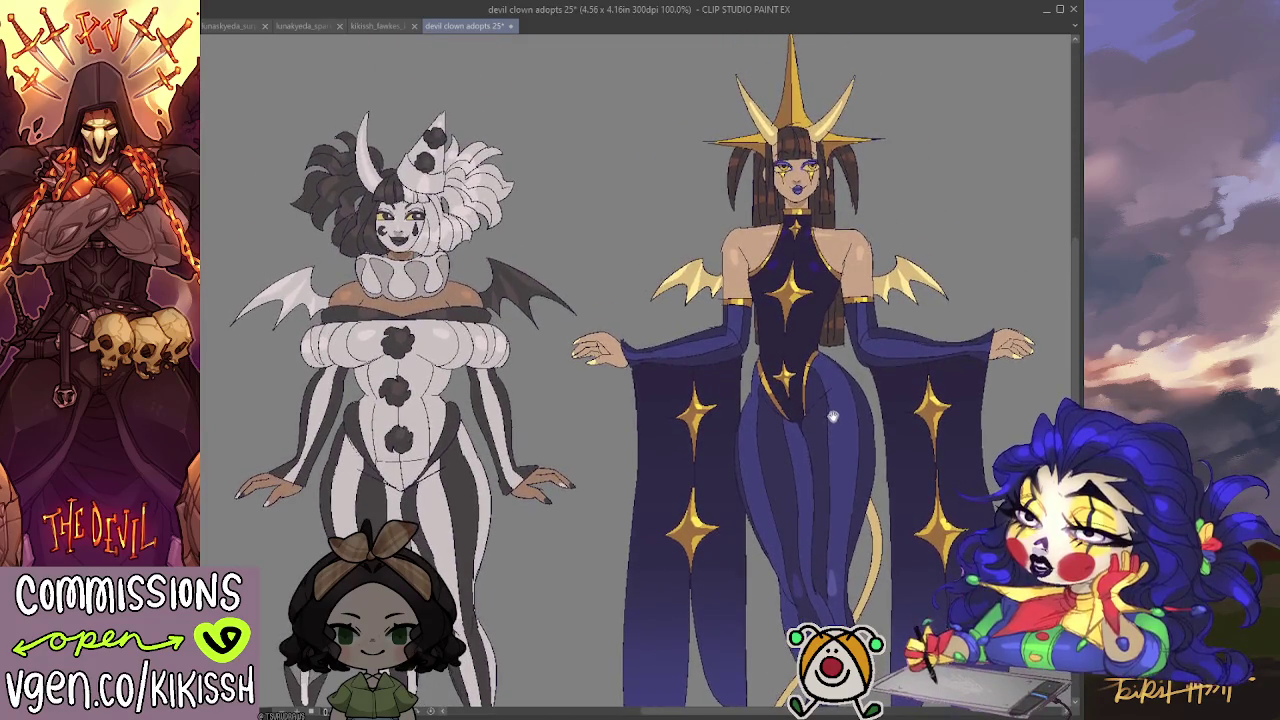
scroll(809, 168, "up", 3)
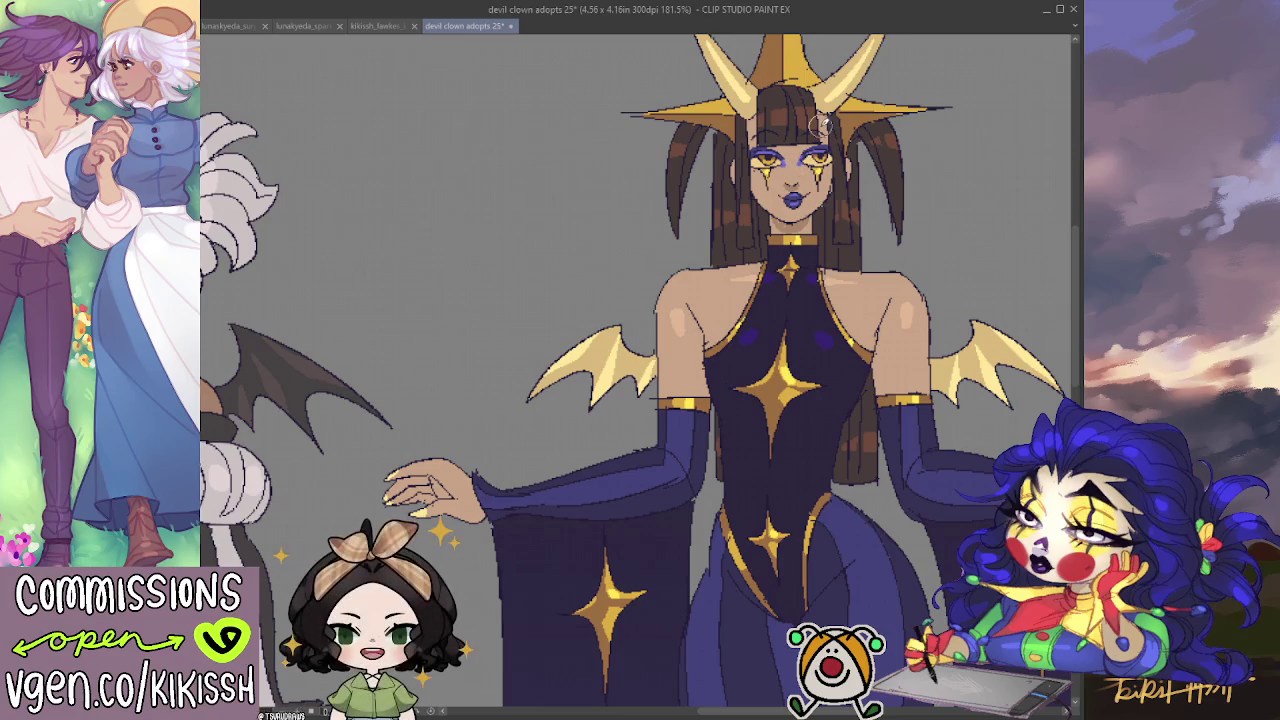
scroll(829, 225, "down", 1)
scroll(829, 233, "down", 1)
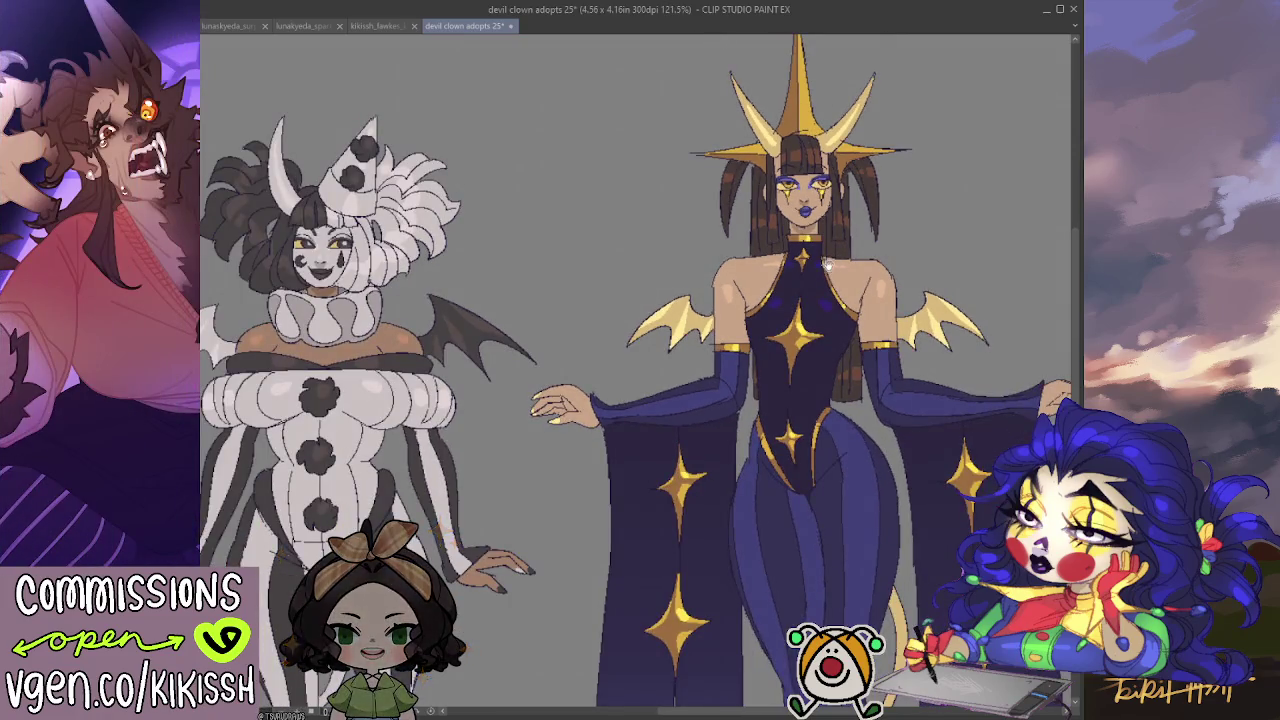
scroll(832, 290, "down", 1)
scroll(830, 300, "down", 1)
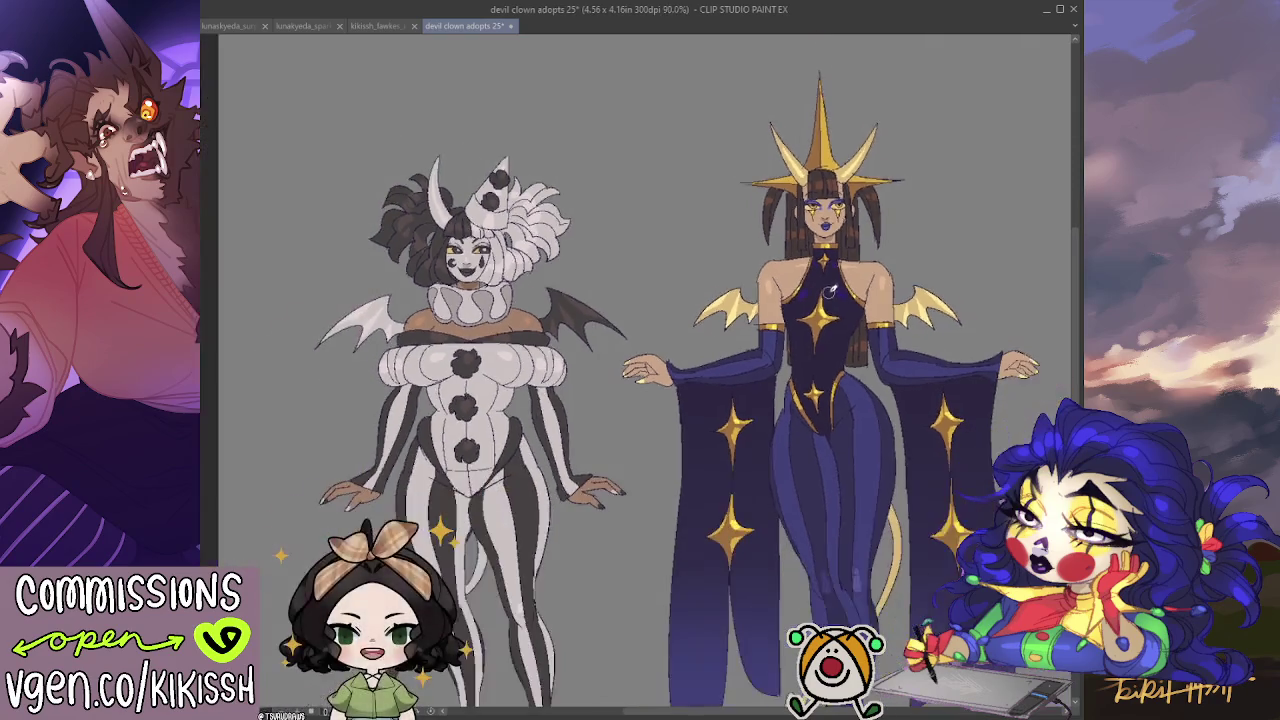
left_click_drag(830, 348, 820, 286)
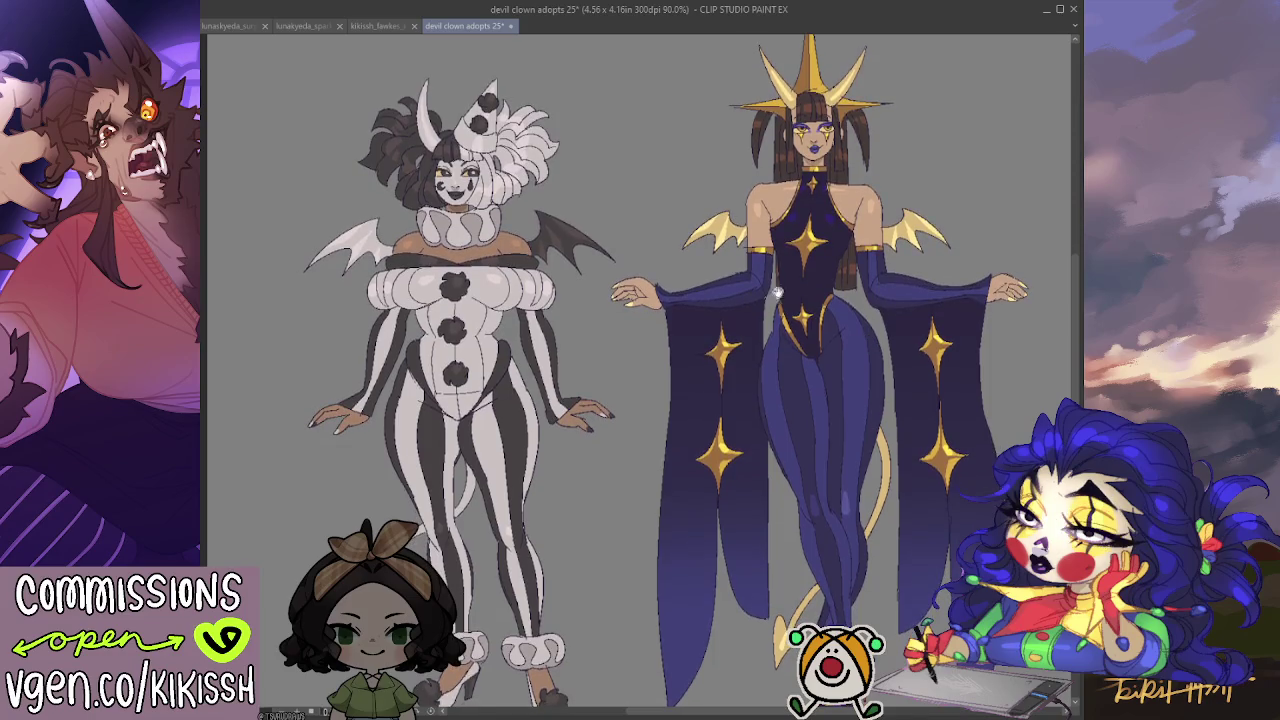
scroll(745, 295, "up", 3)
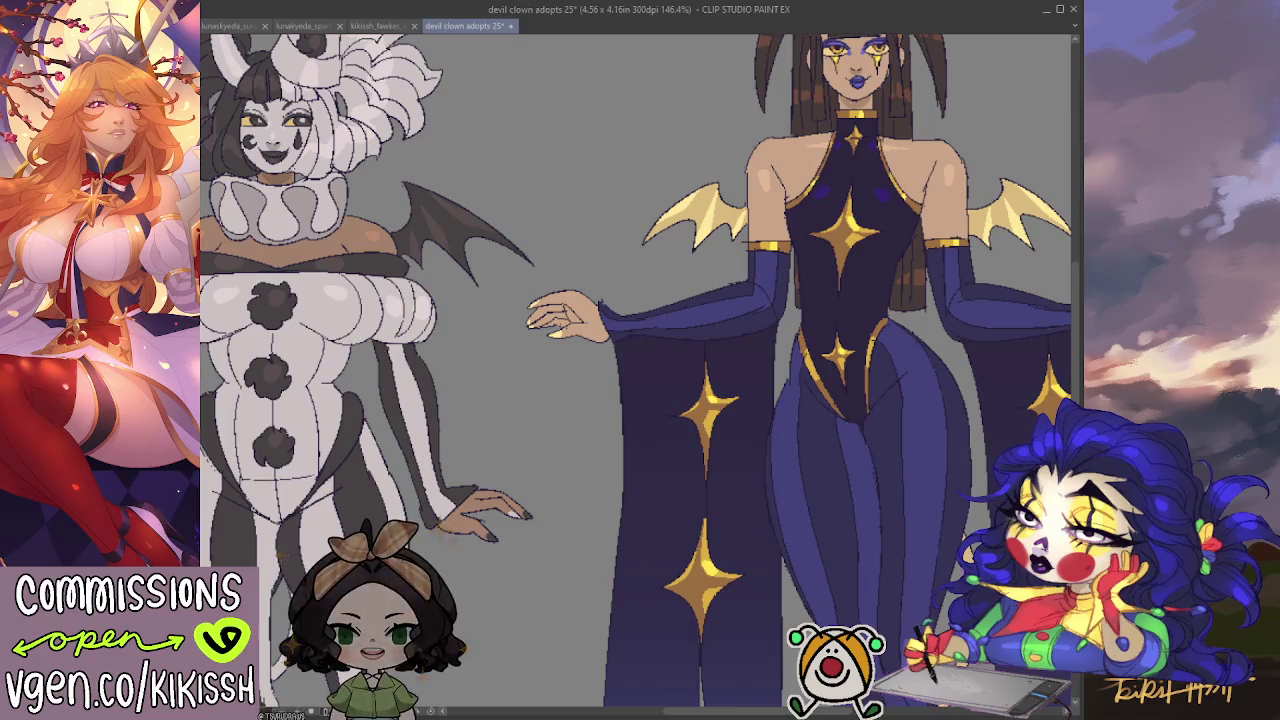
scroll(470, 348, "down", 2)
scroll(470, 348, "down", 2)
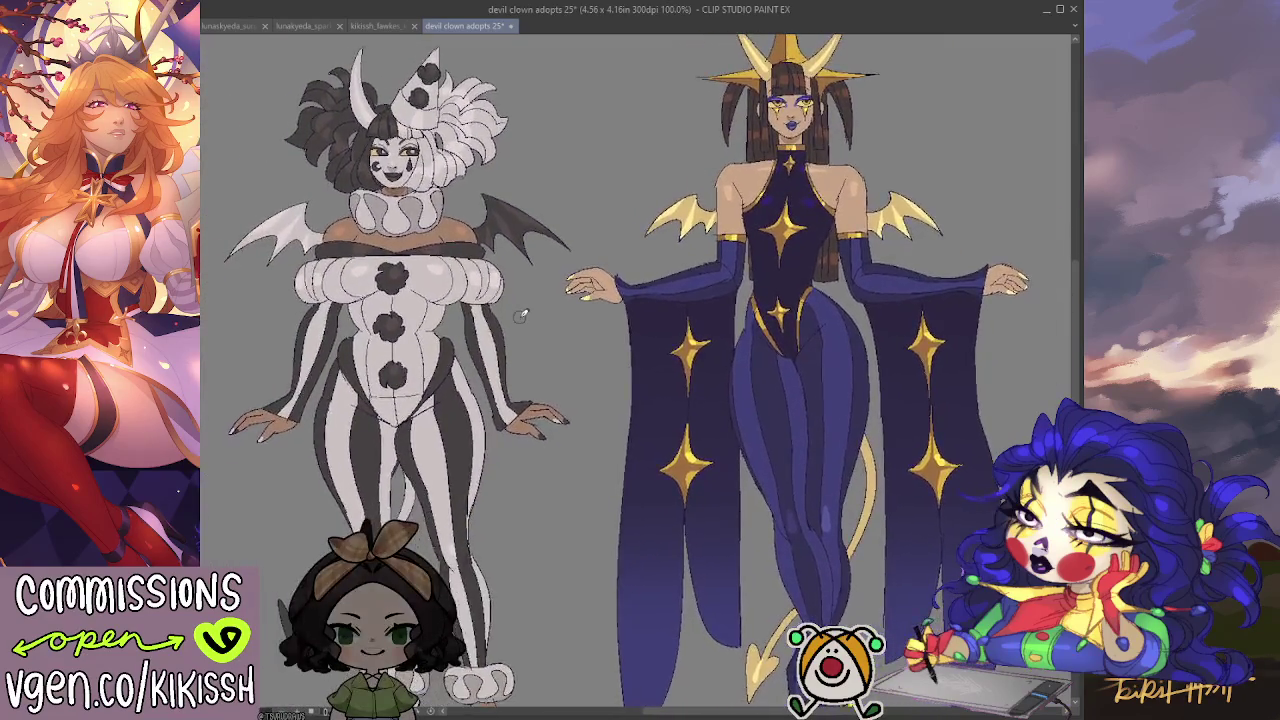
mouse_move(551, 326)
left_mouse_down()
mouse_move(565, 324)
mouse_move(563, 362)
mouse_move(583, 352)
left_mouse_up()
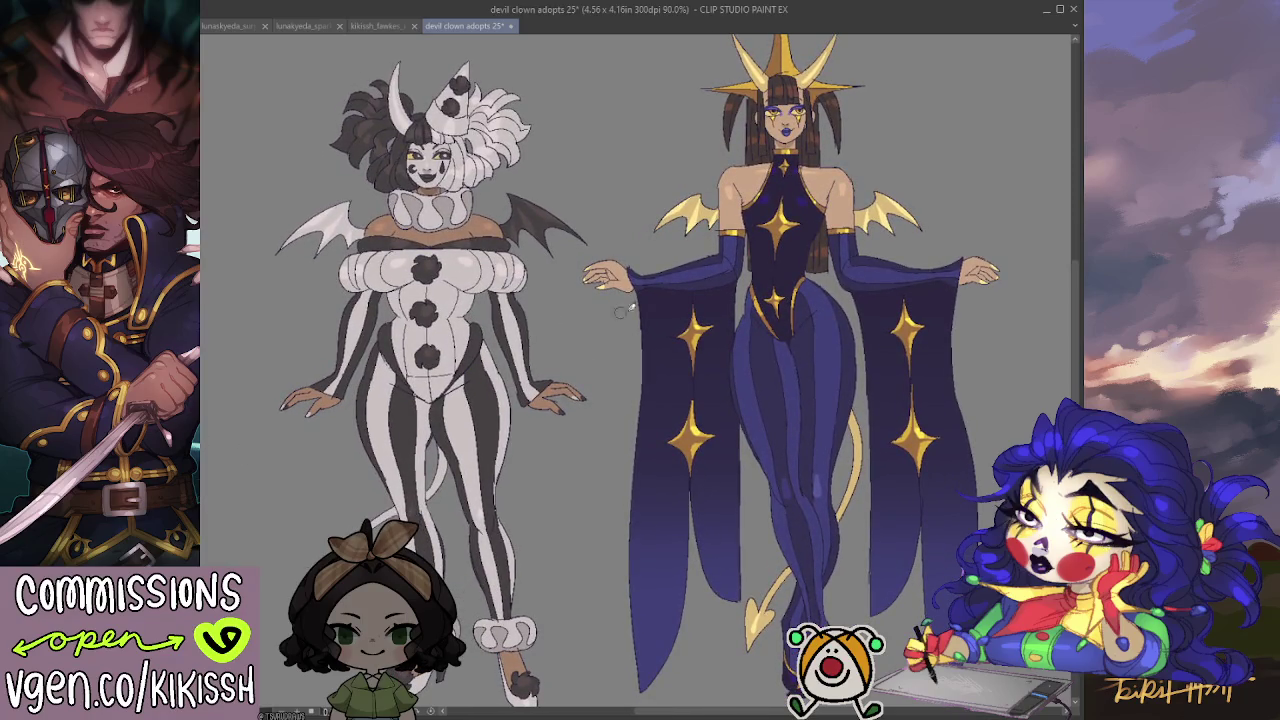
scroll(948, 212, "down", 1)
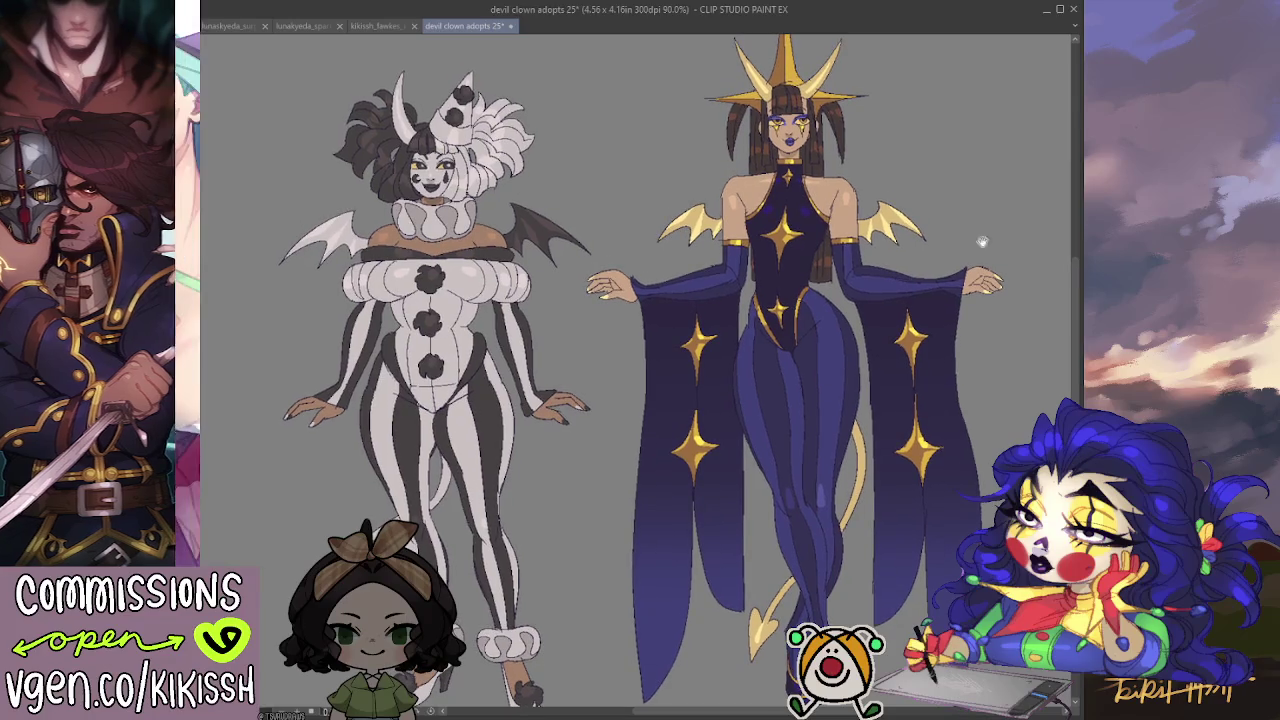
scroll(783, 214, "down", 3)
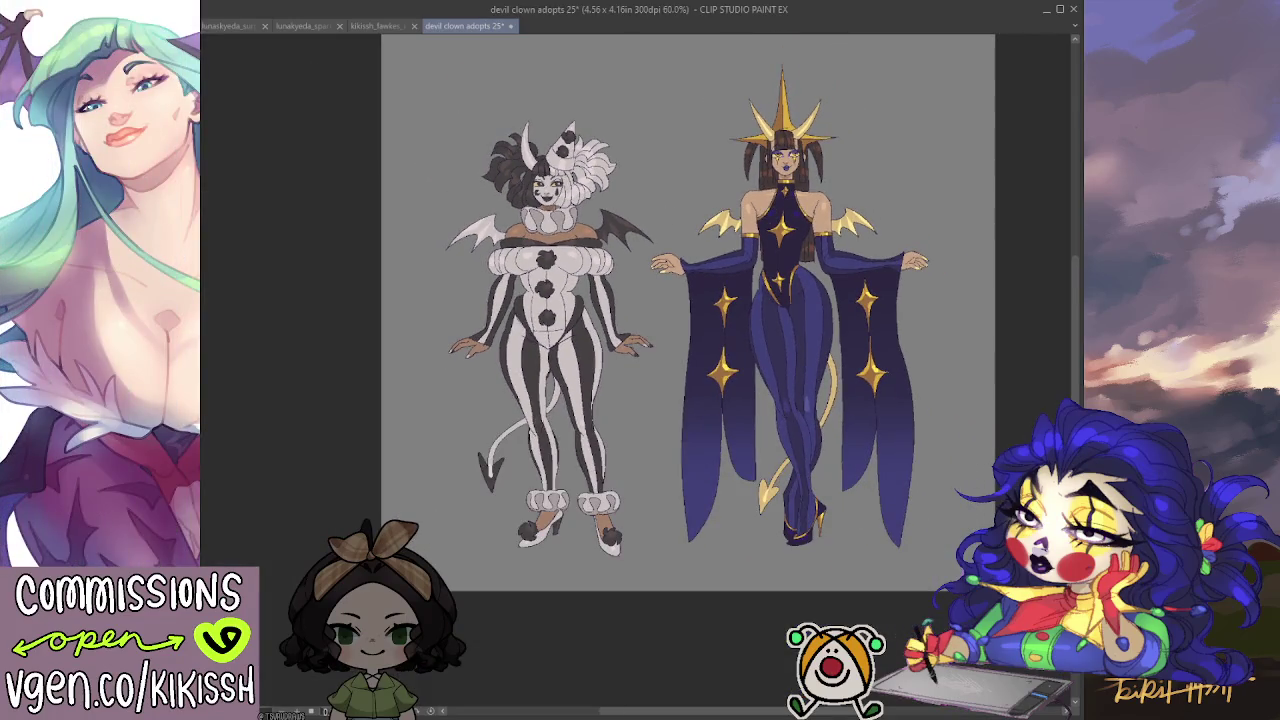
Widen the canvas leftward to 6.47 x 4.16 in.
key("ctrl+alt+c")
left_click_drag(378, 311, 247, 311)
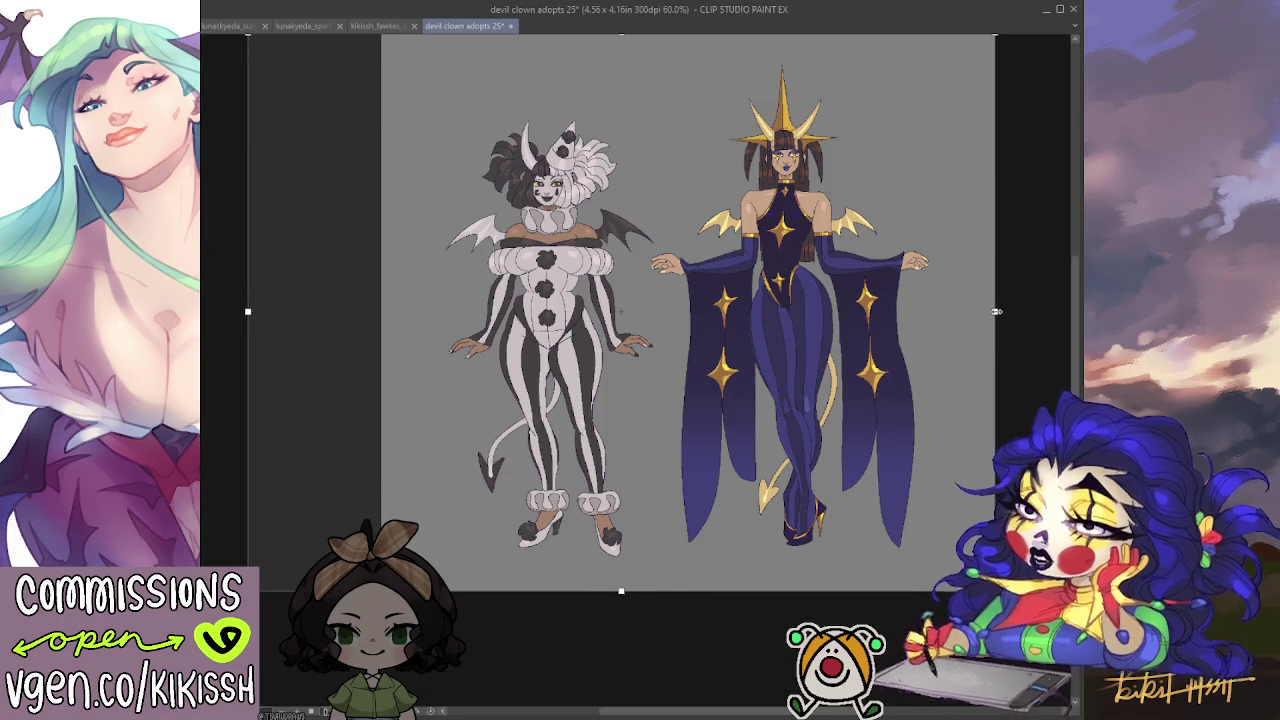
left_click_drag(995, 311, 1117, 311)
key("Return")
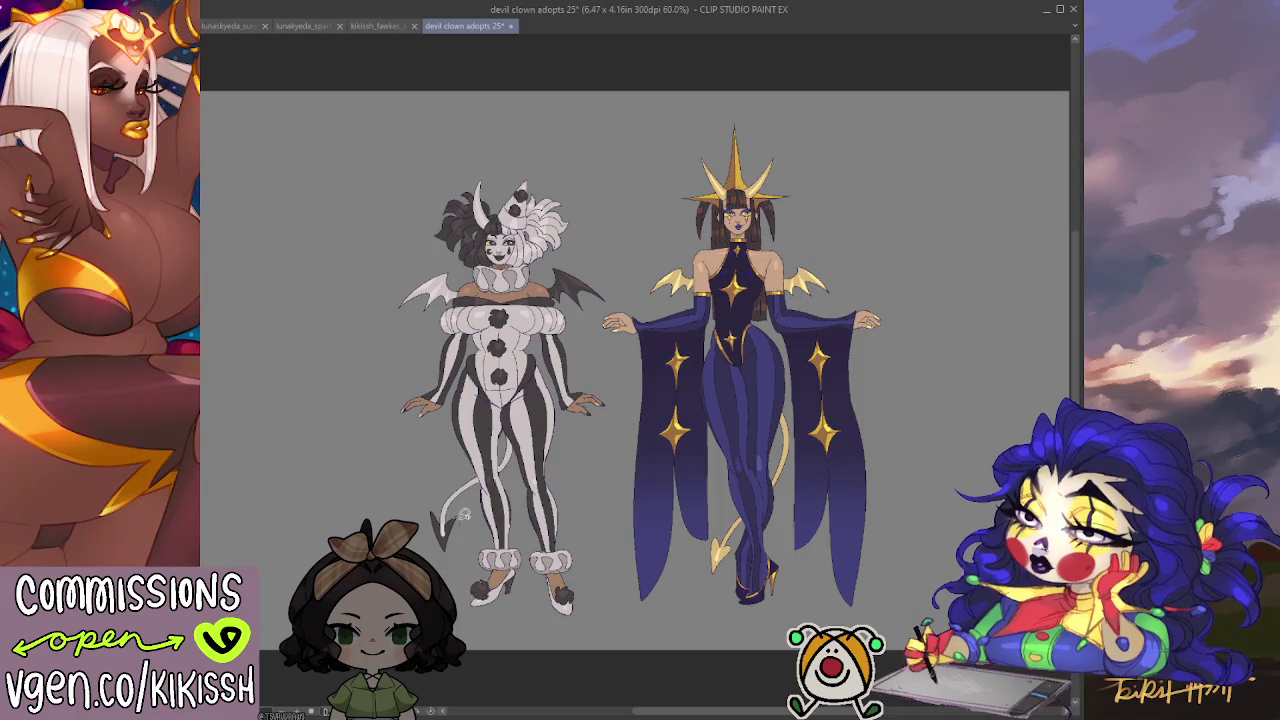
mouse_move(591, 625)
left_mouse_down()
mouse_move(463, 133)
mouse_move(460, 630)
left_mouse_up()
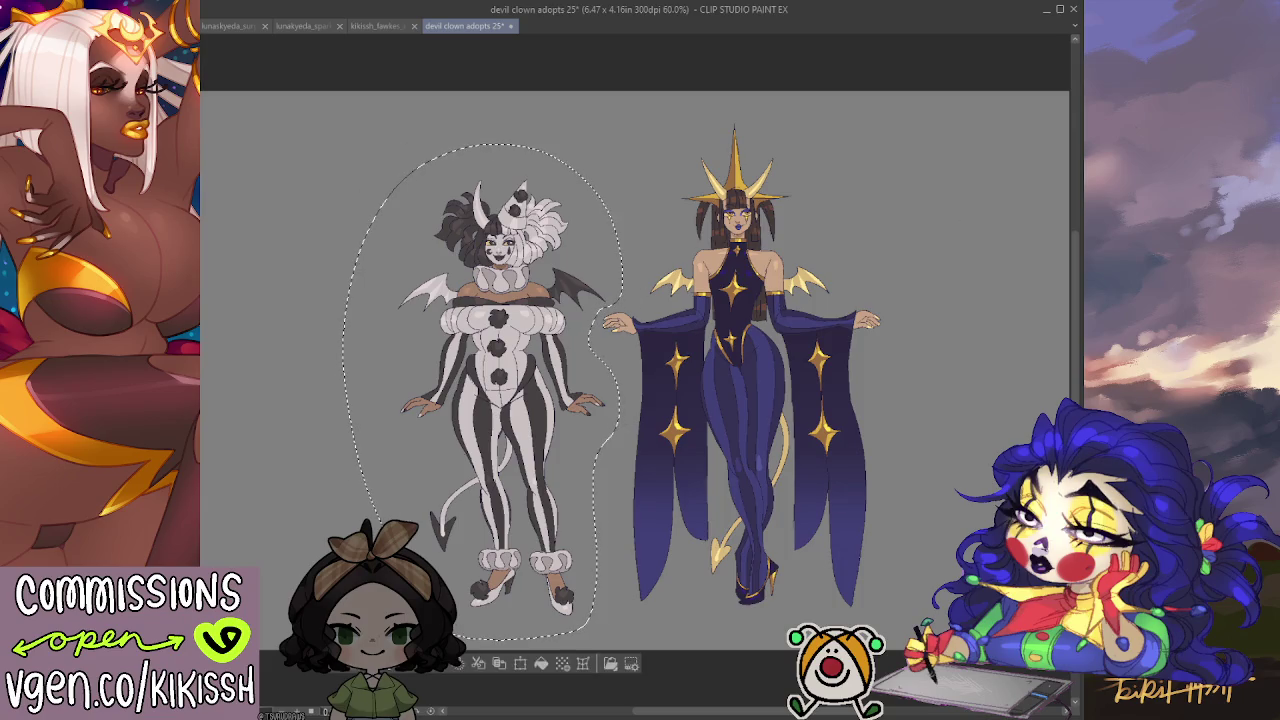
Lasso the black-and-white clown and try moving it left, undoing the stray edits.
left_click_drag(632, 424, 696, 398)
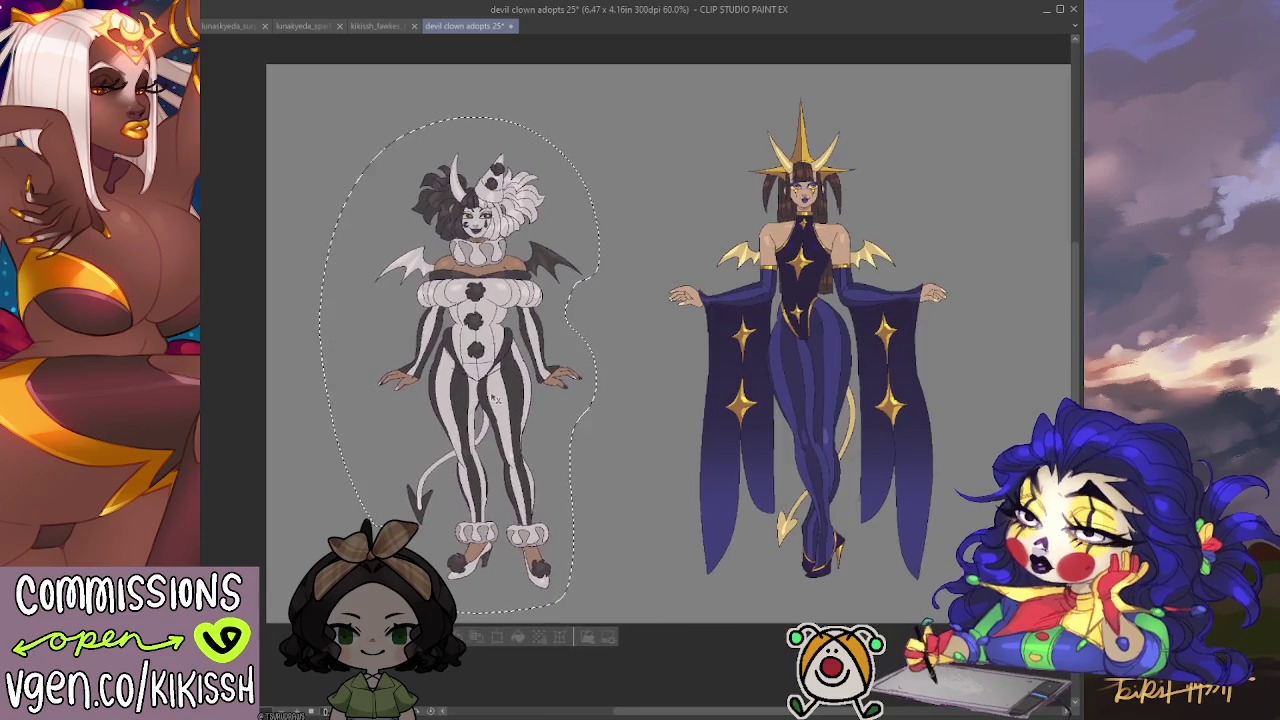
key("ctrl+d")
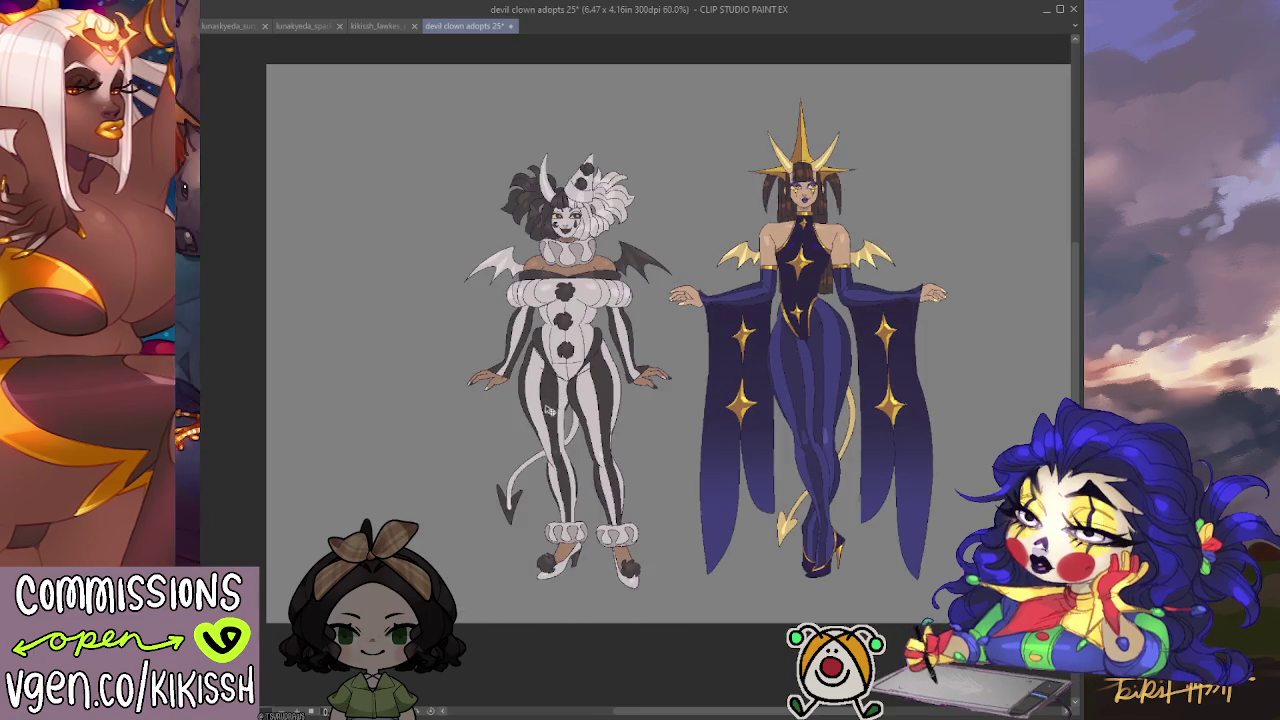
key("ctrl+z")
key("ctrl+z")
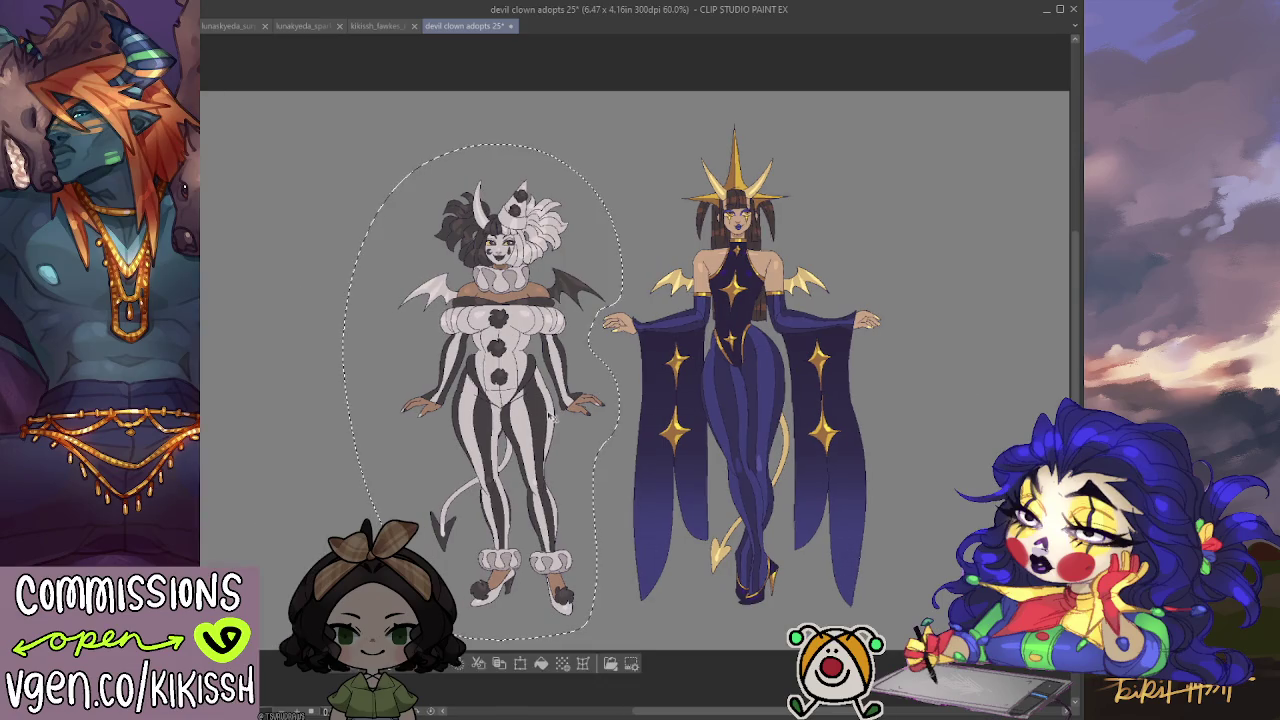
key("ctrl+t")
left_click_drag(515, 398, 330, 398)
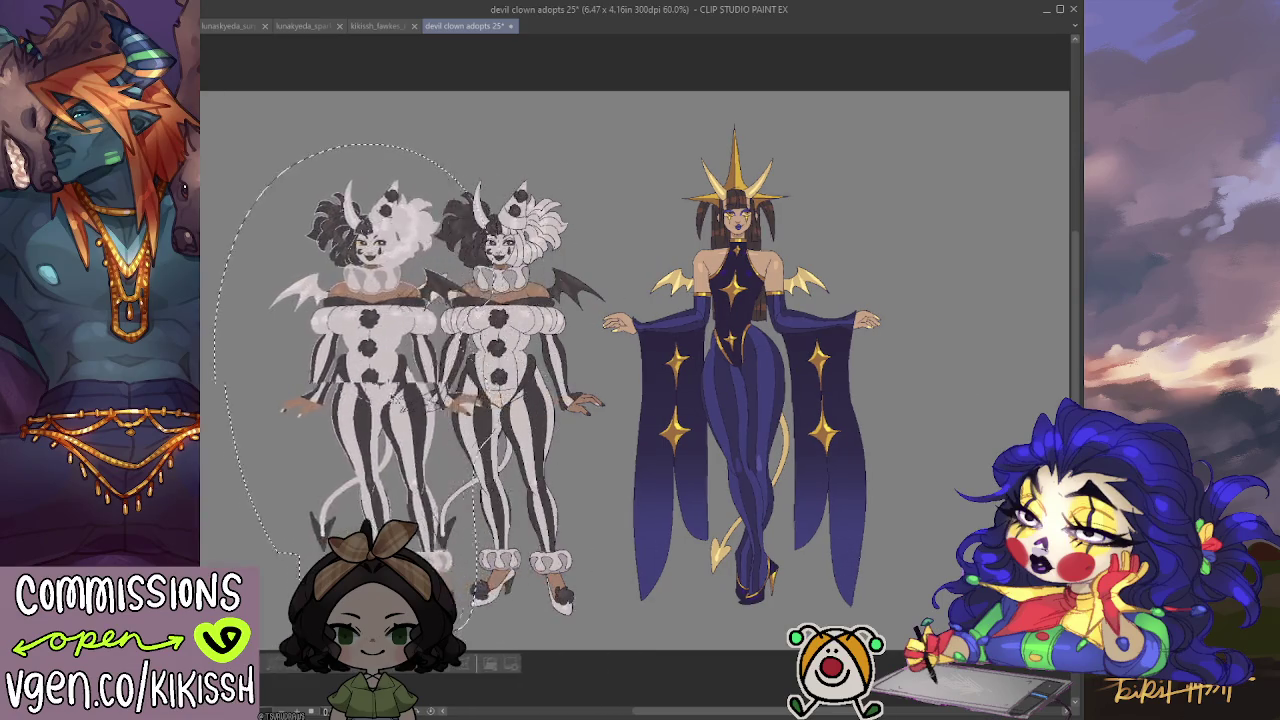
key("Escape")
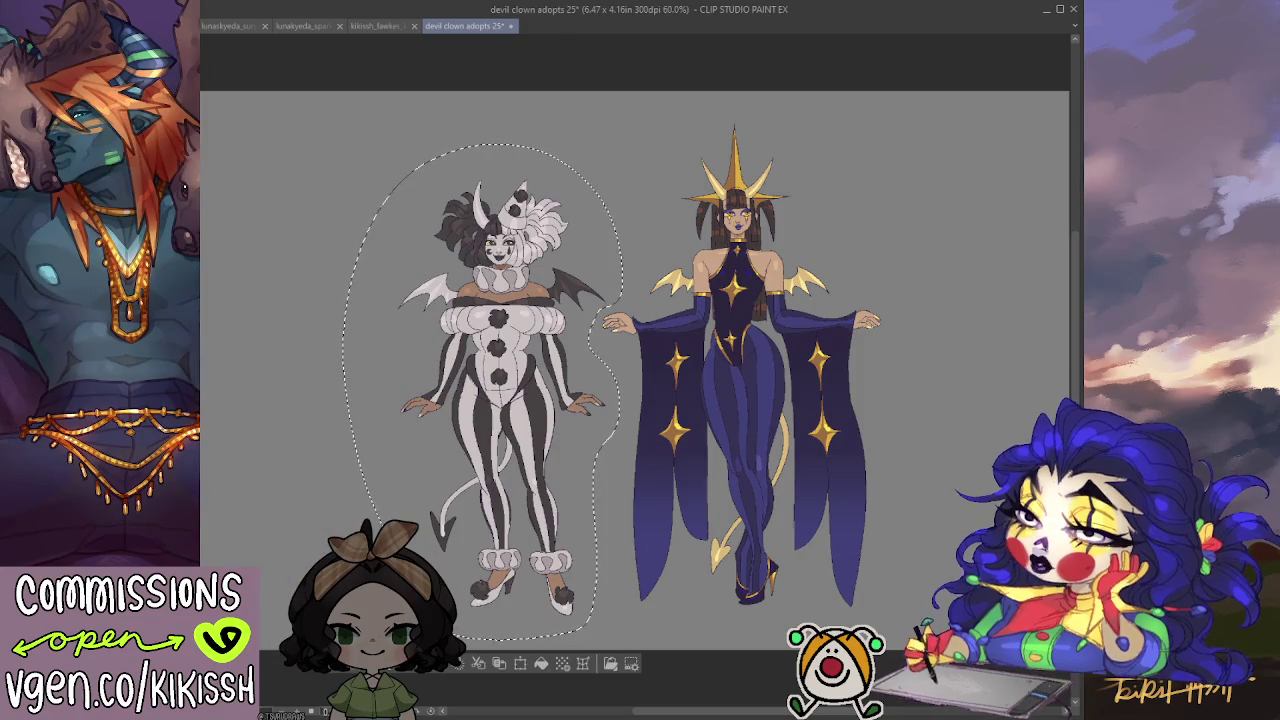
key("Delete")
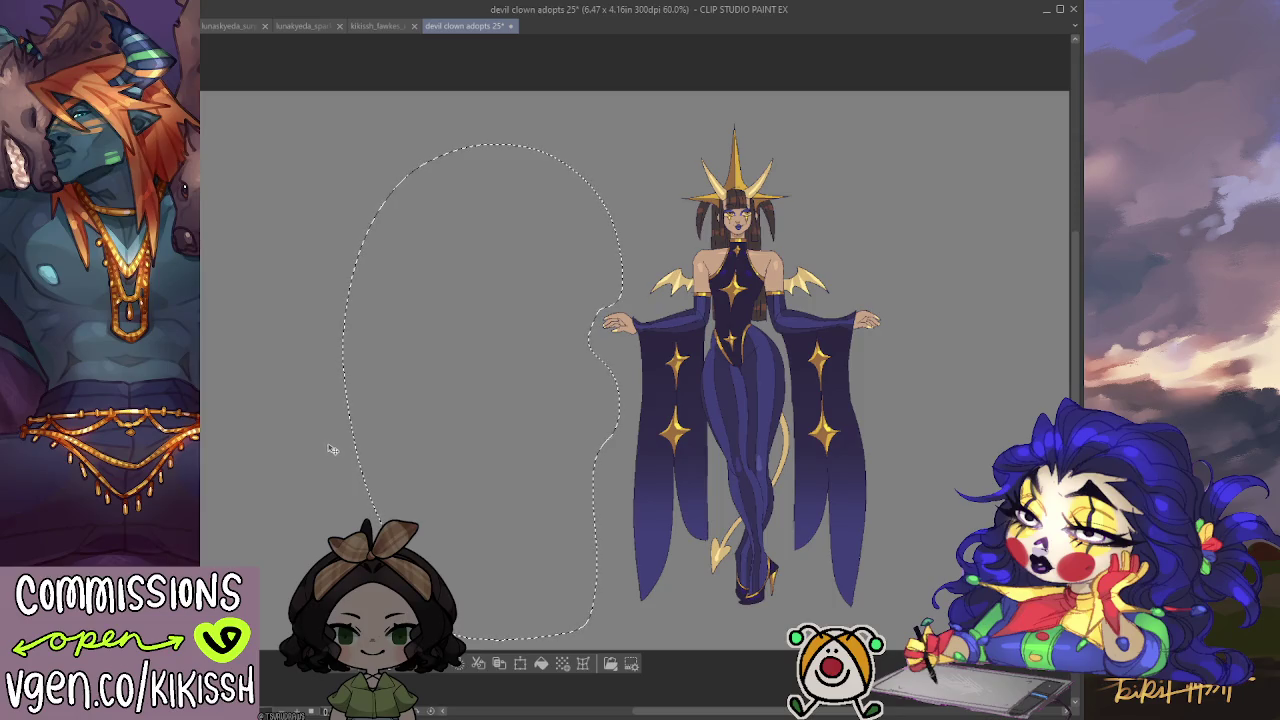
key("ctrl+z")
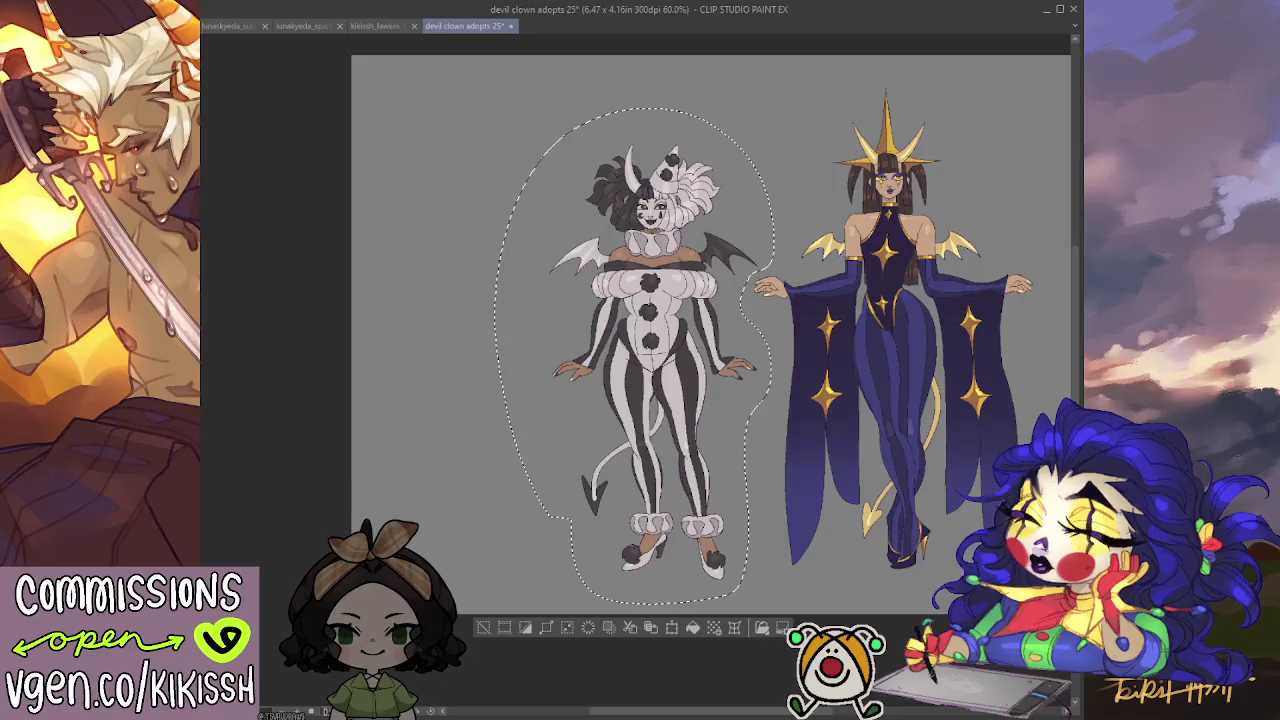
Widen the canvas to 6.67 x 4.16 in and place a clown copy left of the original.
key("ctrl+t")
key("Return")
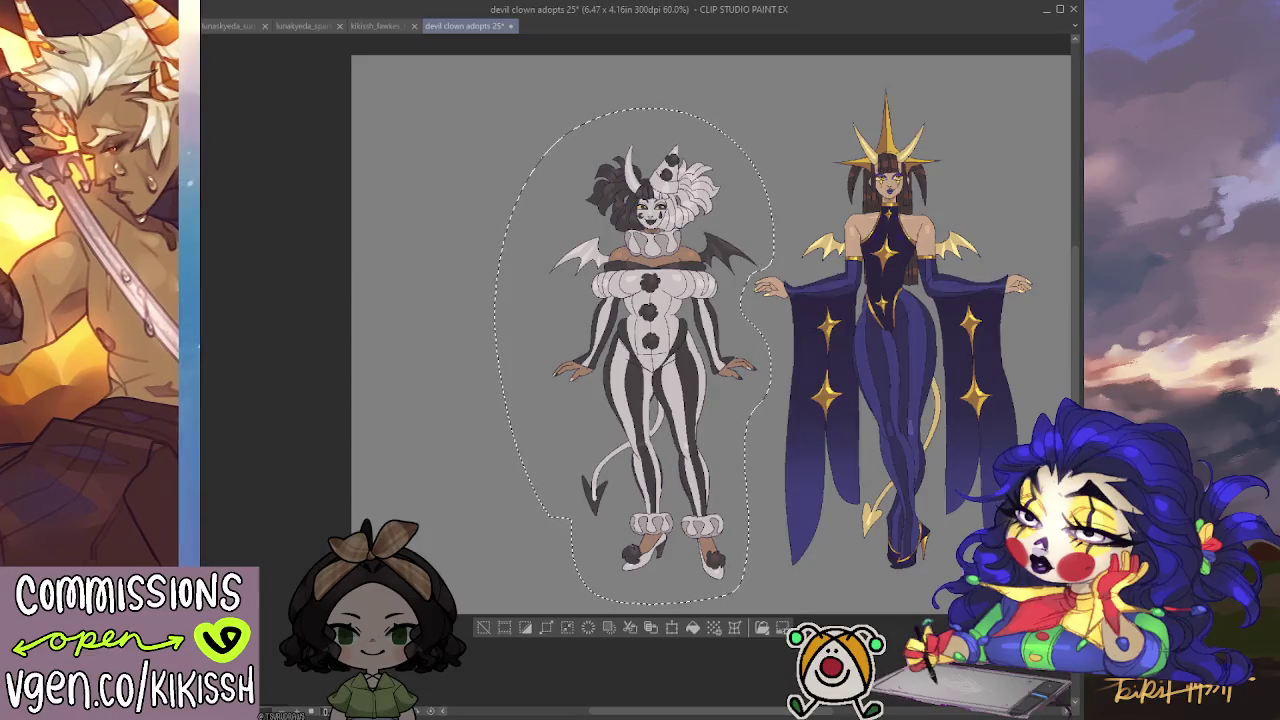
key("ctrl+d")
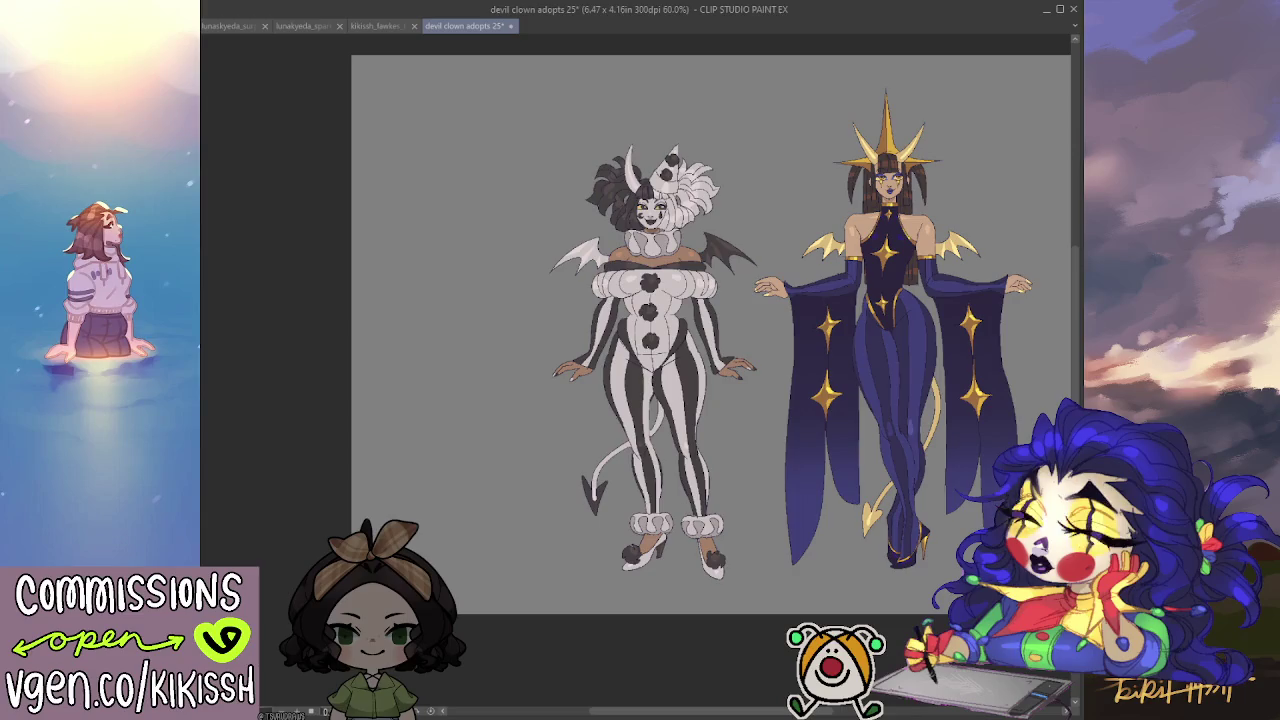
key("ctrl+t")
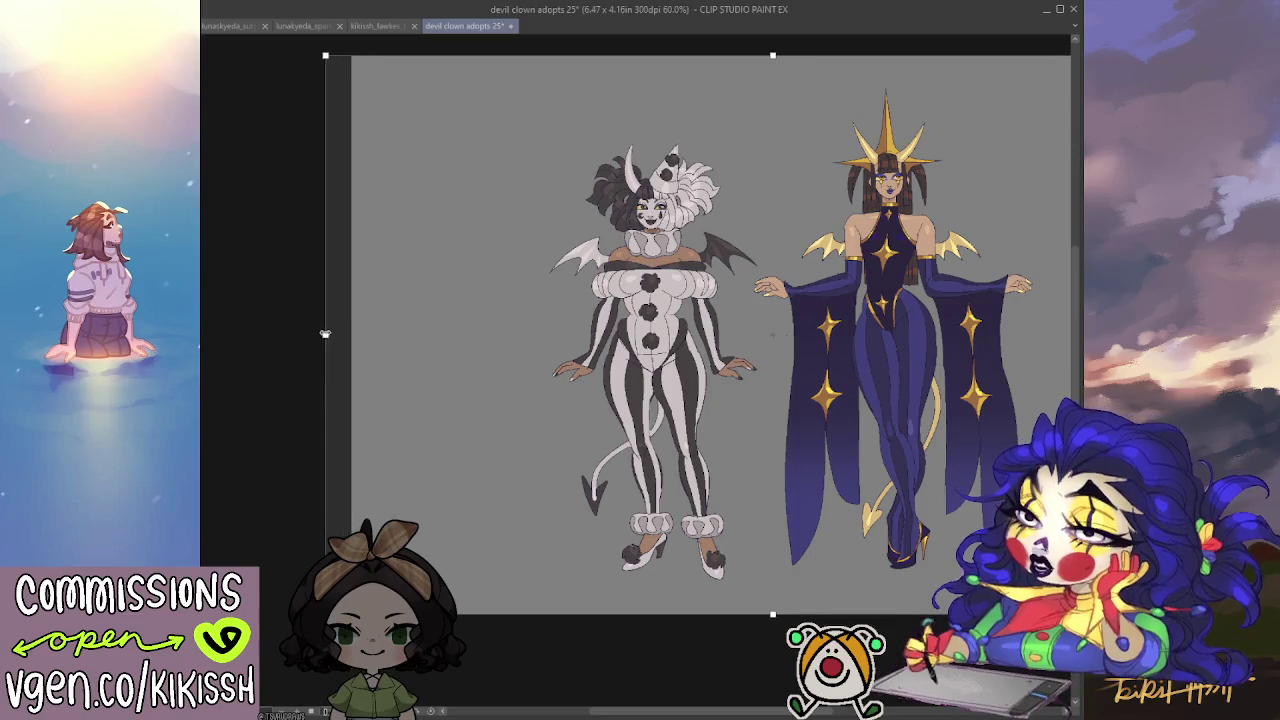
key("Return")
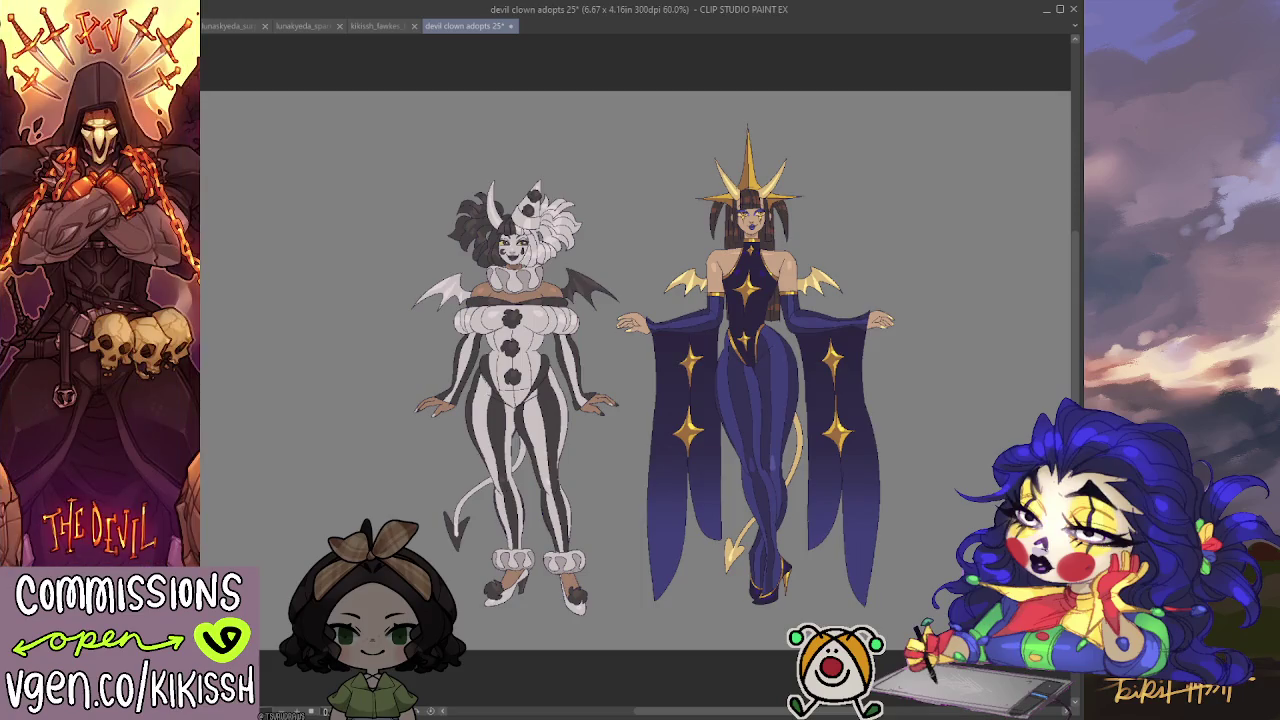
left_click_drag(512, 379, 310, 382)
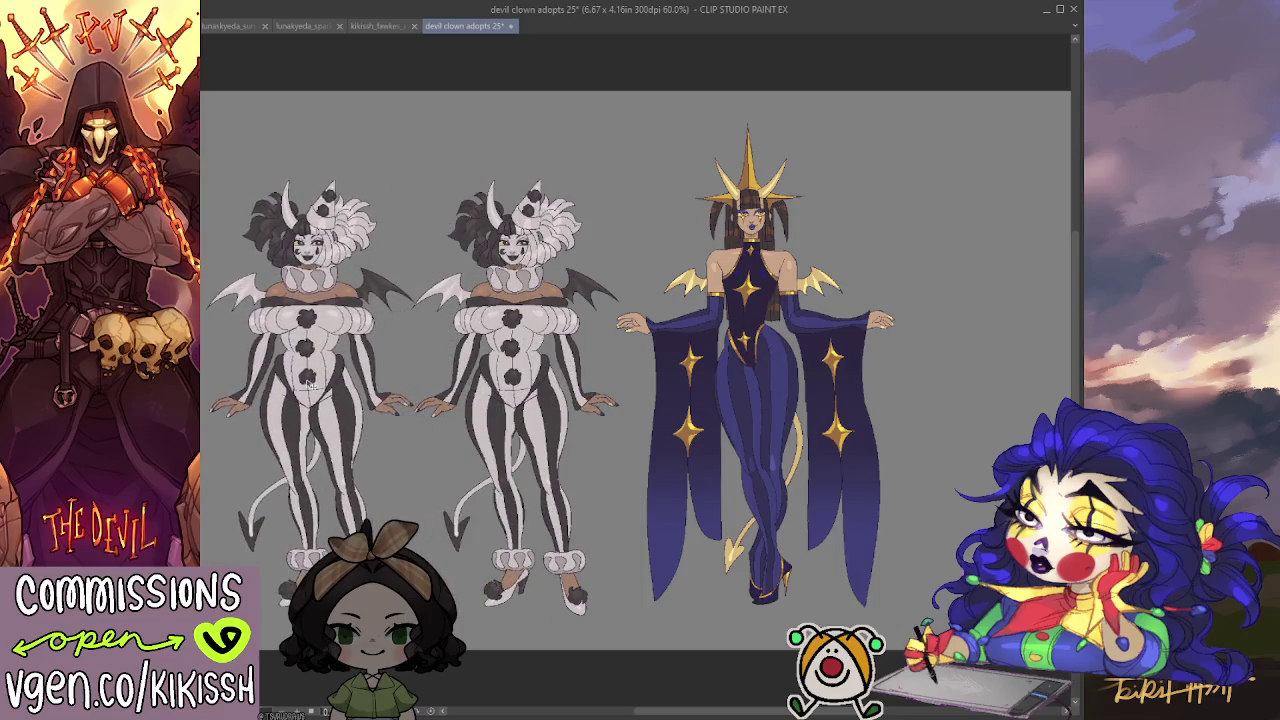
scroll(603, 355, "down", 1)
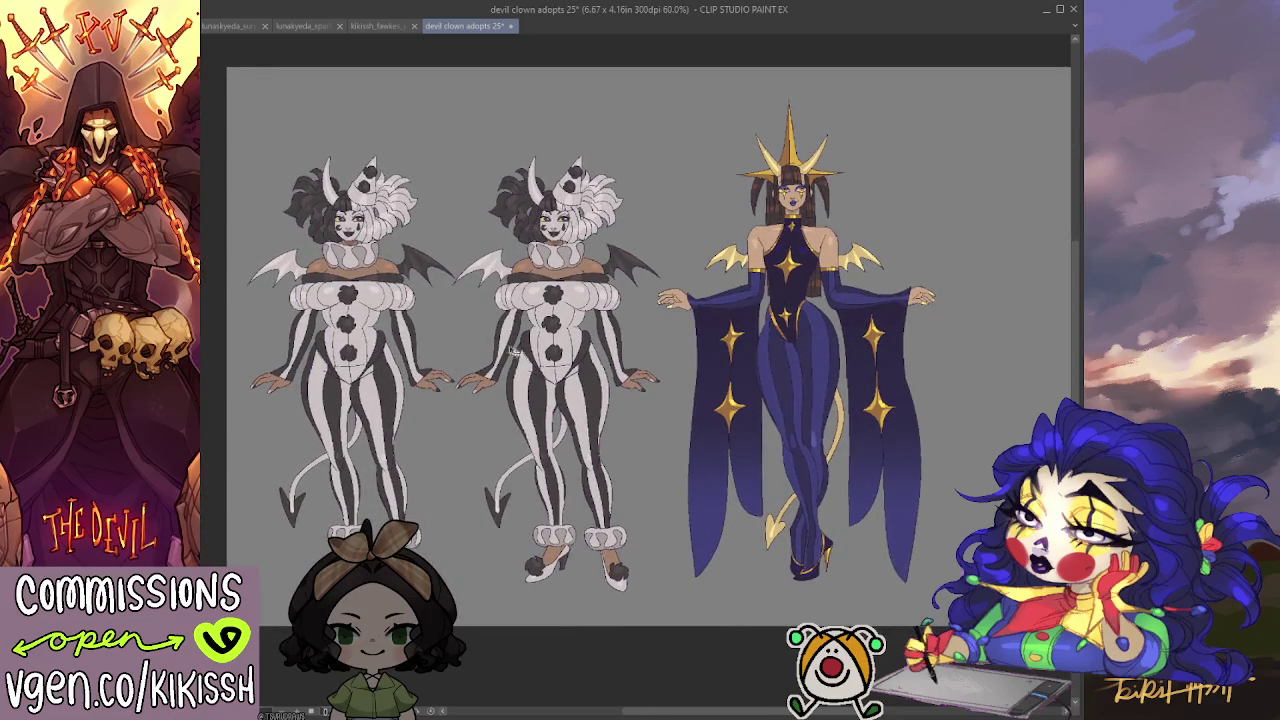
left_click_drag(428, 336, 422, 337)
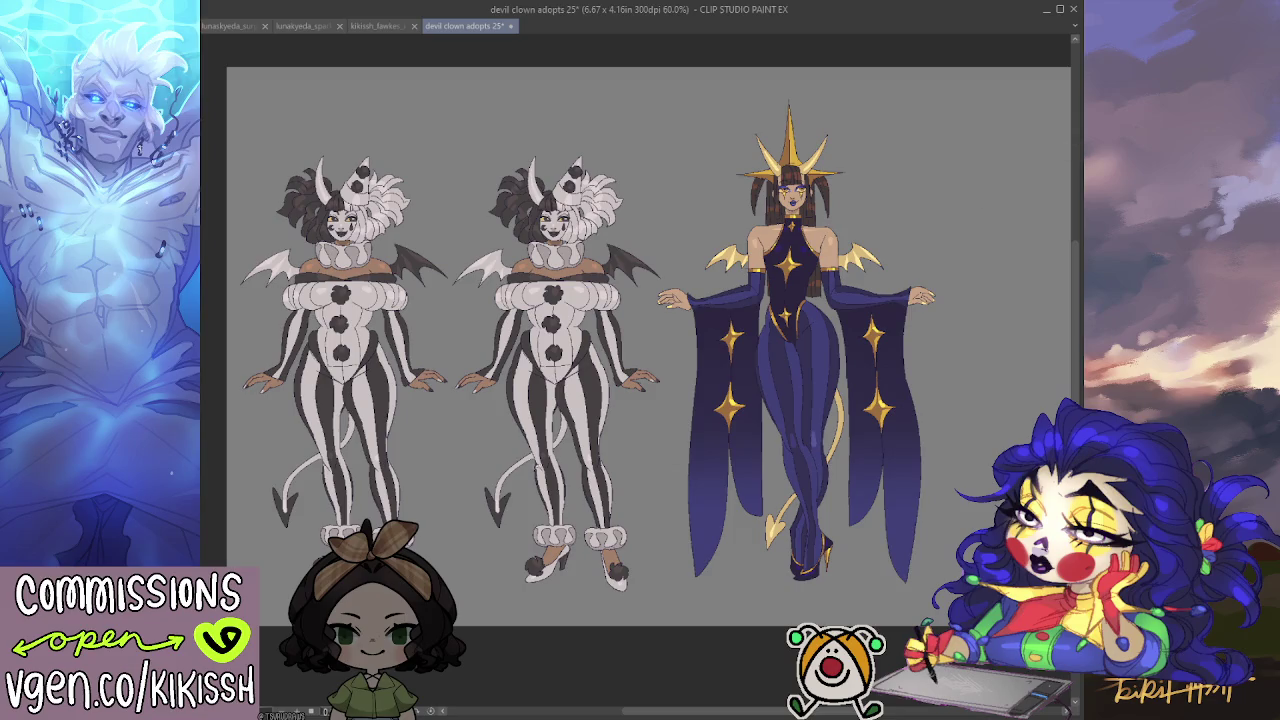
mouse_move(455, 505)
left_mouse_down()
mouse_move(655, 291)
mouse_move(683, 210)
mouse_move(560, 123)
mouse_move(452, 235)
mouse_move(465, 340)
mouse_move(455, 500)
left_mouse_up()
left_click(556, 479)
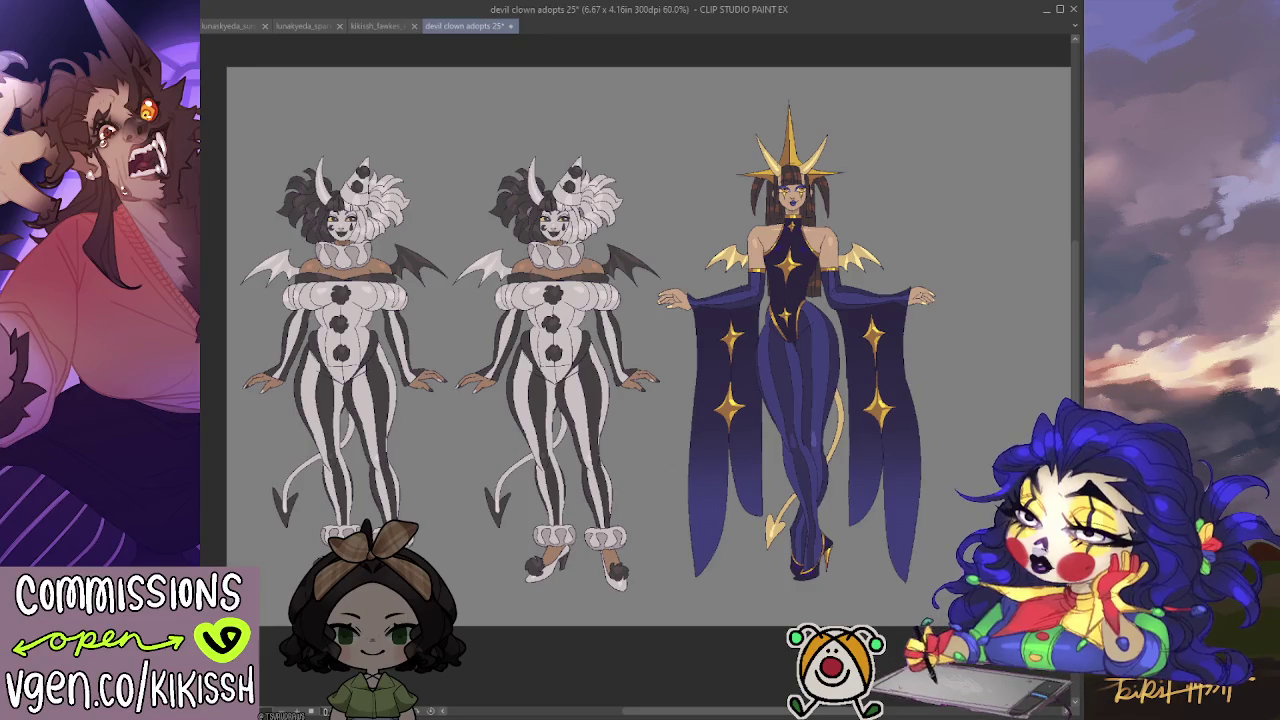
mouse_move(568, 458)
left_mouse_down()
mouse_move(606, 452)
mouse_move(612, 386)
mouse_move(598, 346)
left_mouse_up()
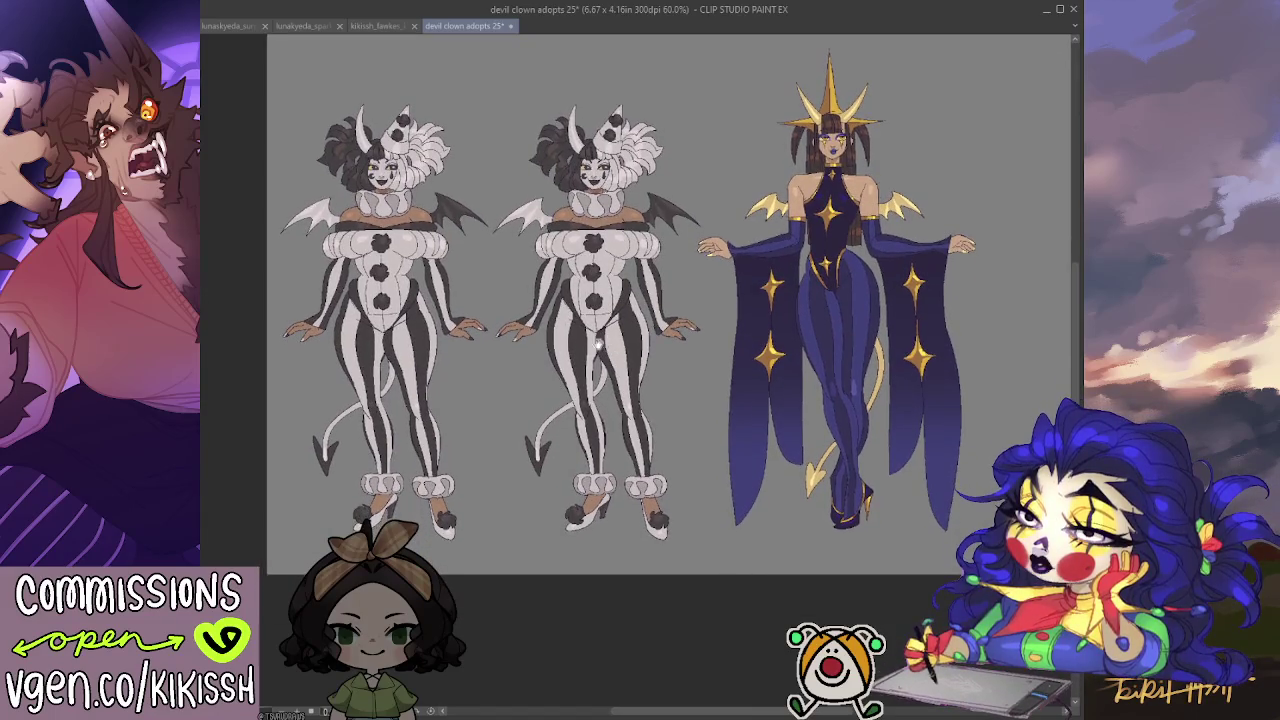
scroll(508, 287, "up", 1)
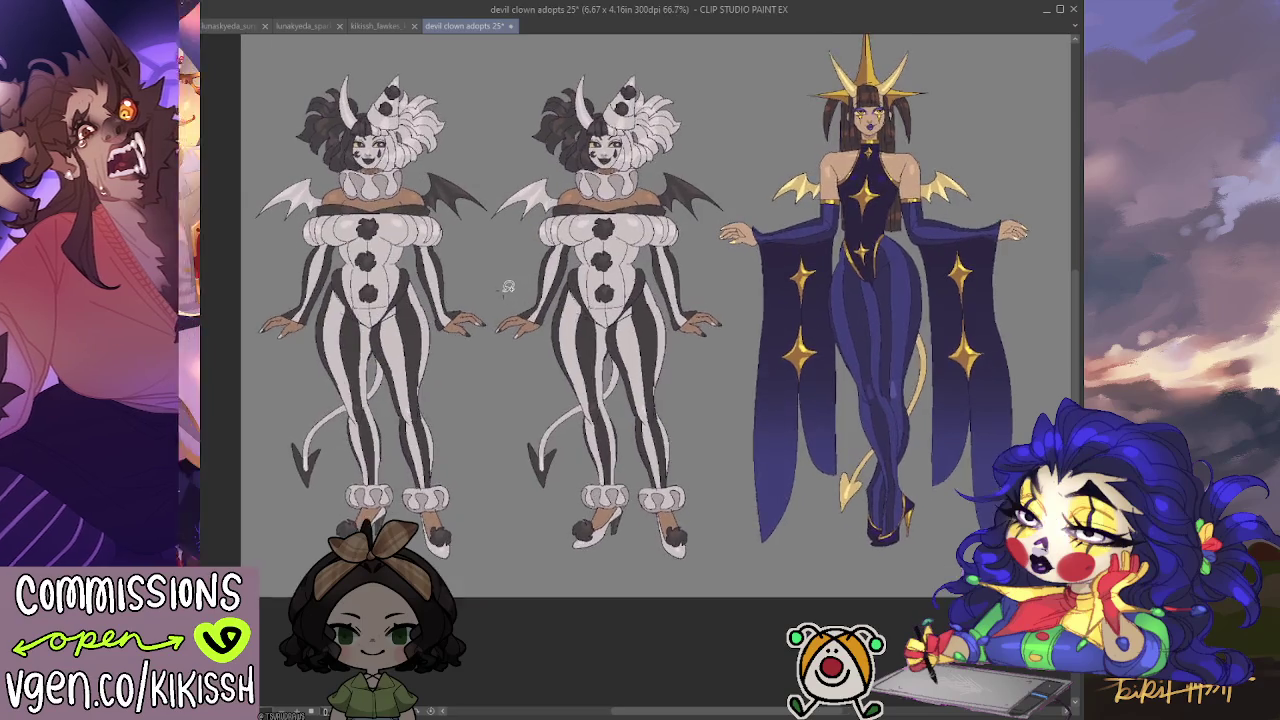
scroll(540, 340, "up", 1)
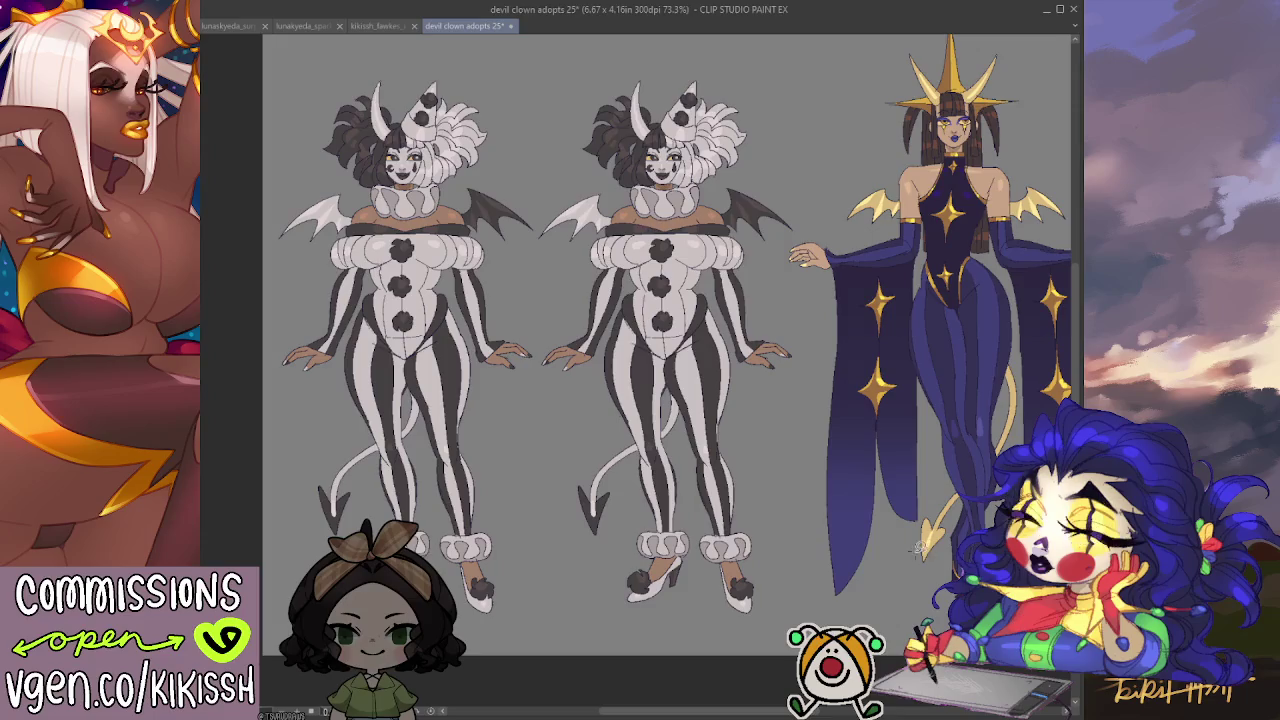
left_click_drag(916, 545, 898, 547)
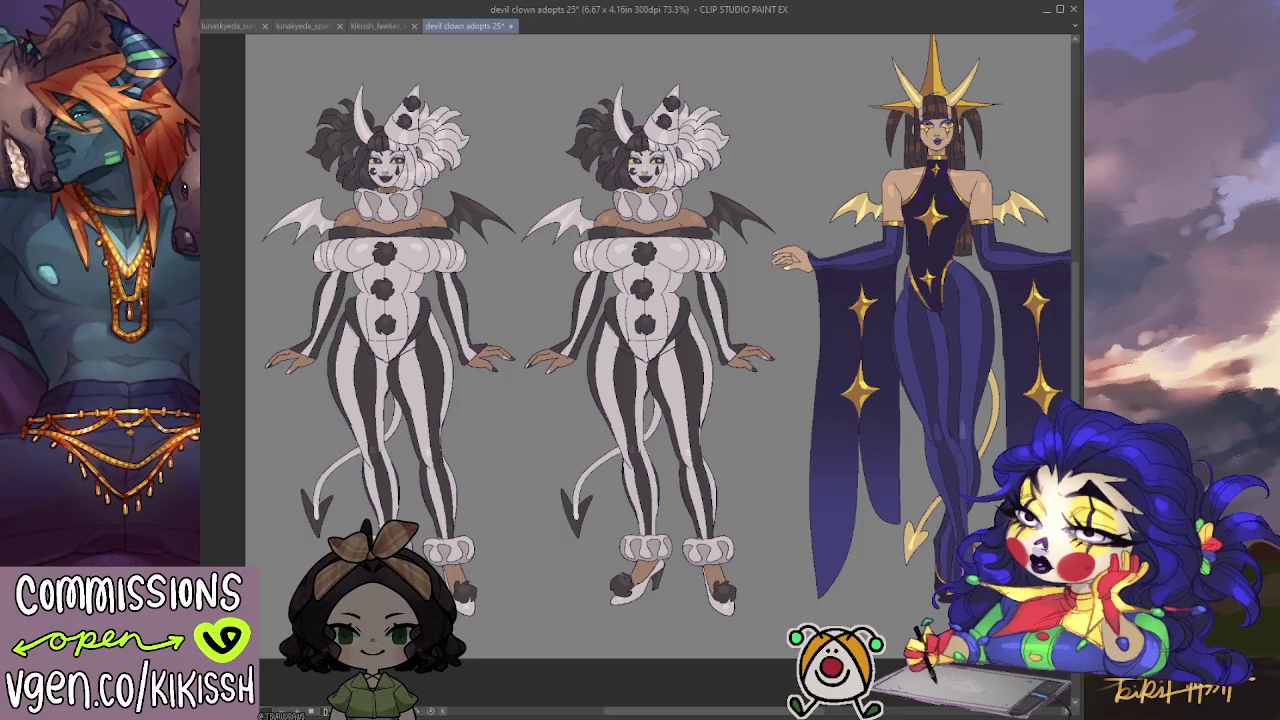
left_click_drag(502, 392, 564, 388)
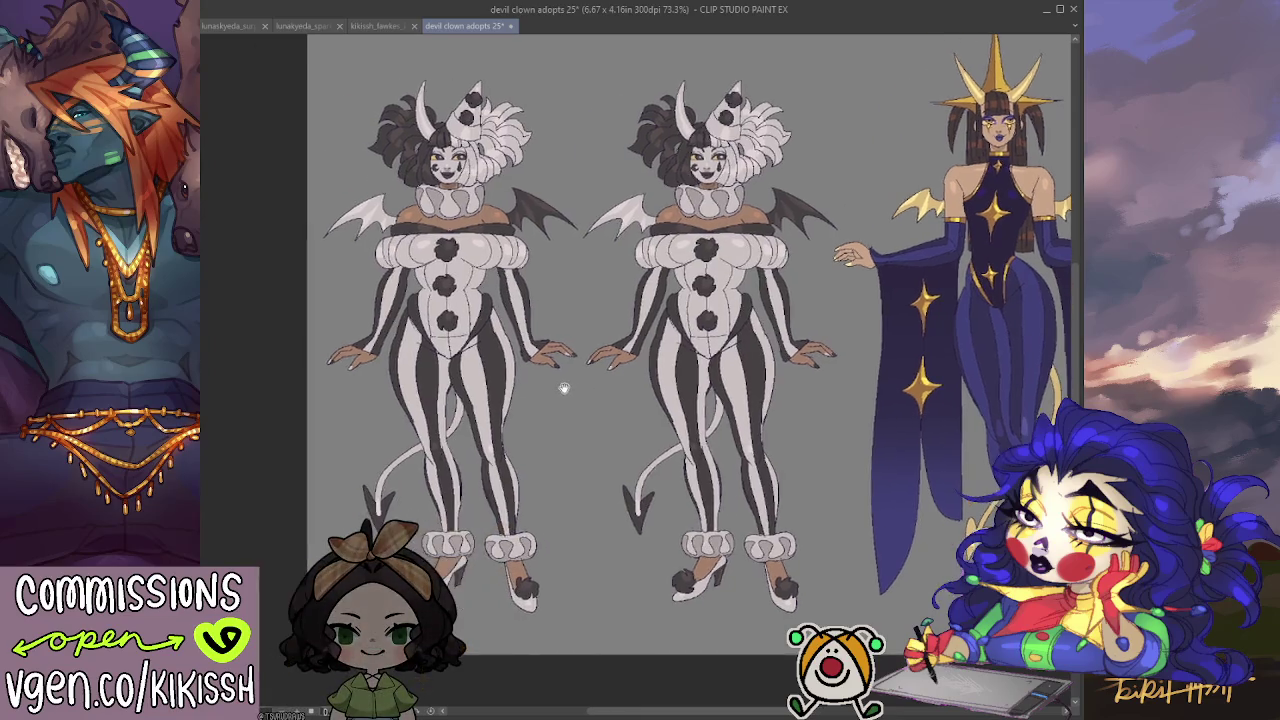
scroll(564, 388, "up", 1)
scroll(640, 388, "up", 1)
mouse_move(690, 388)
left_mouse_down()
mouse_move(714, 388)
mouse_move(655, 388)
left_mouse_up()
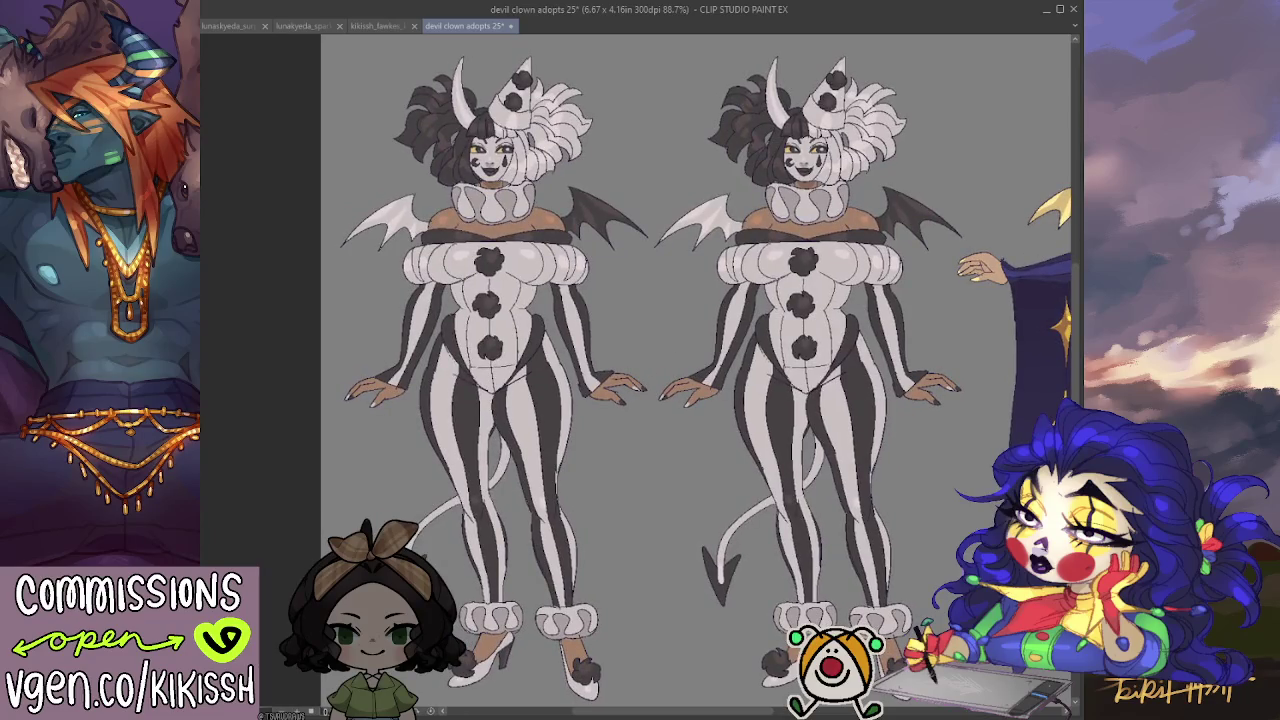
left_click(595, 401)
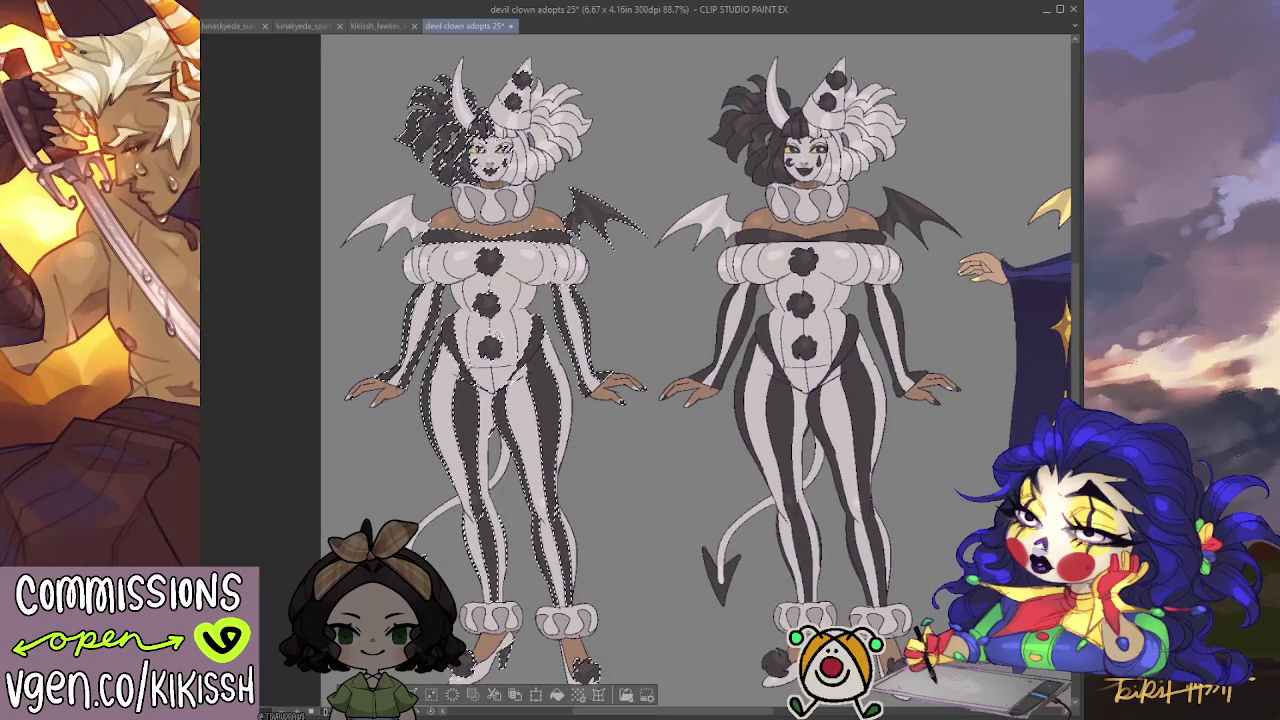
Cycle the left clown's dark areas through hue variants, settling on a vivid, saturated pink-magenta.
key("ctrl+d")
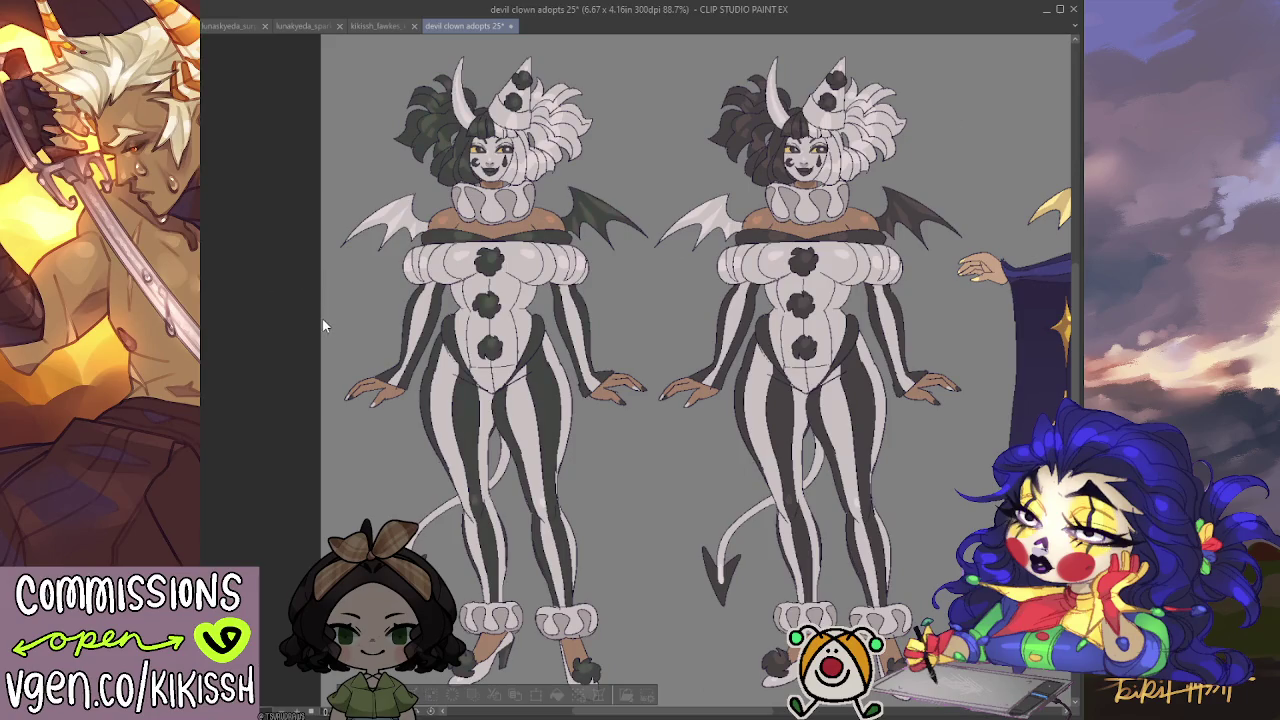
key("ctrl+z")
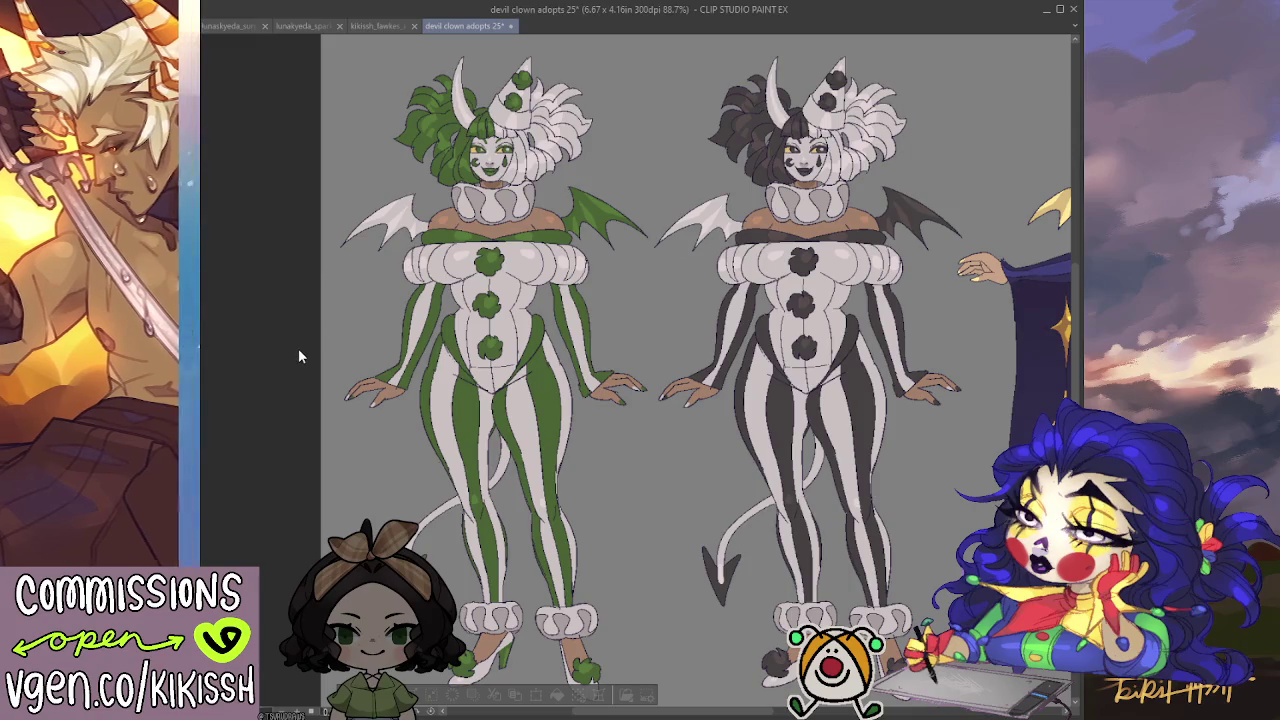
key("ctrl+z")
key("ctrl+z")
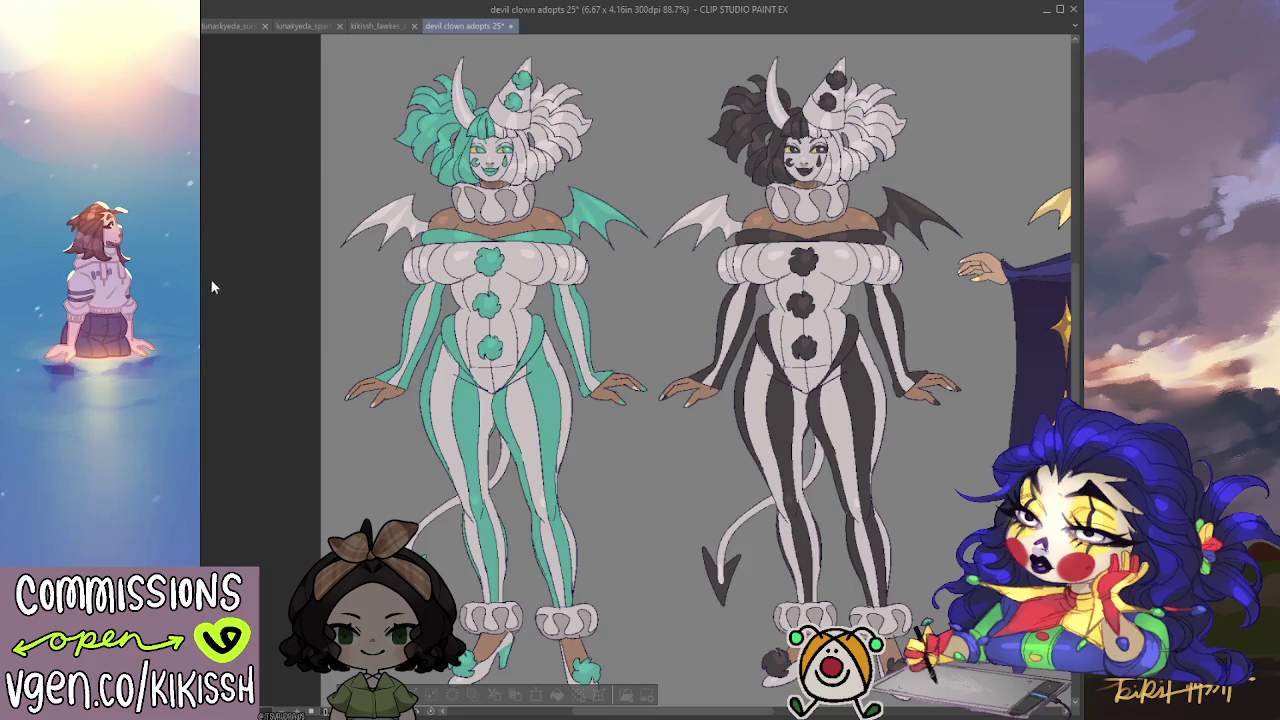
key("ctrl+z")
key("ctrl+z")
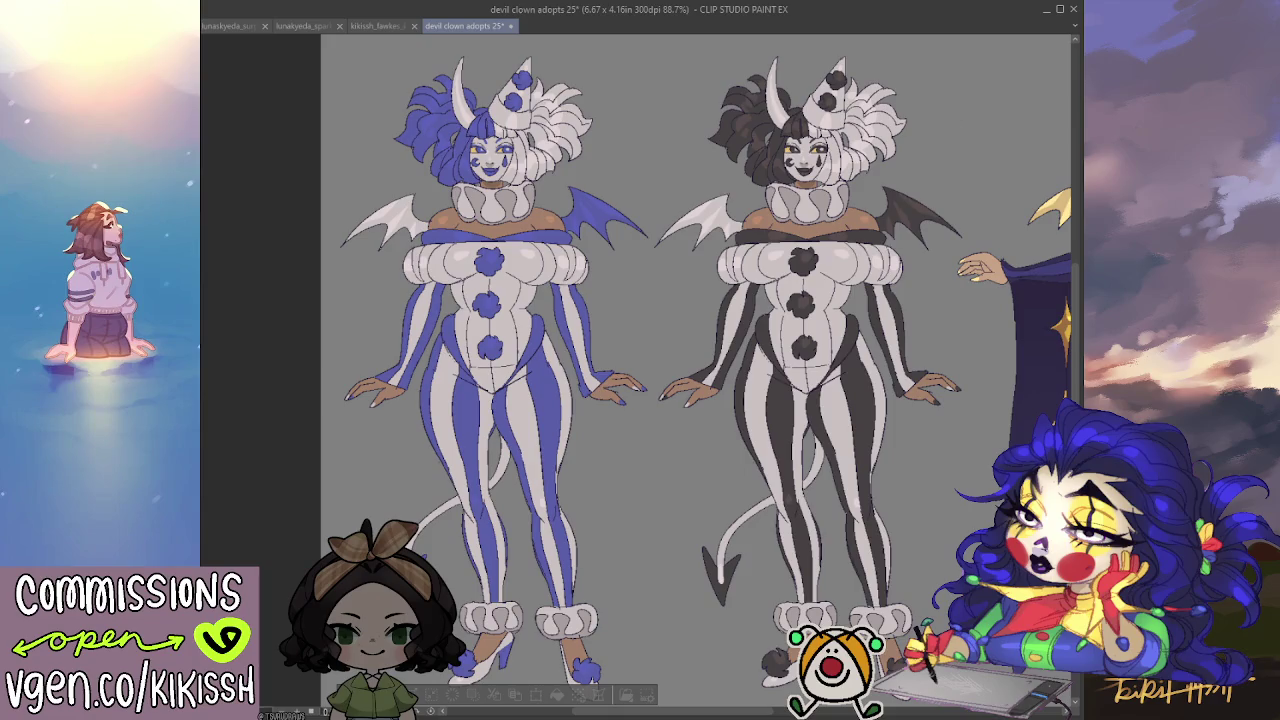
key("ctrl+z")
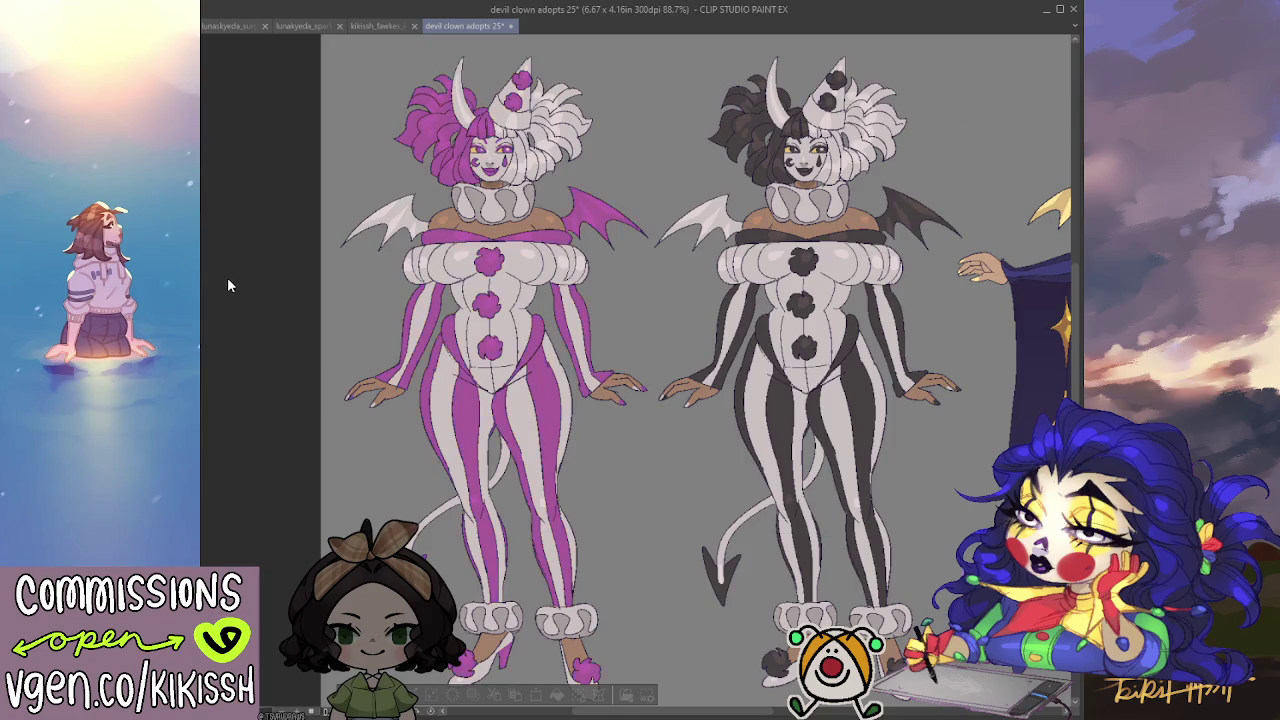
key("ctrl+z")
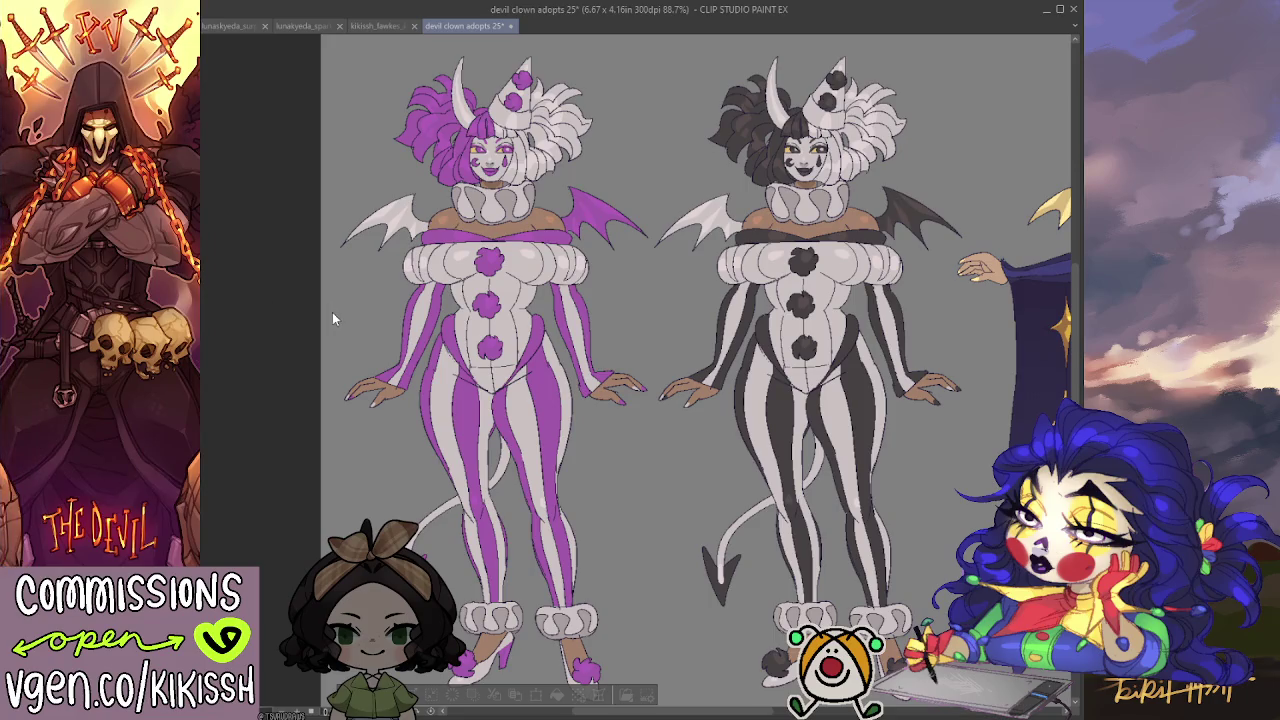
key("ctrl+y")
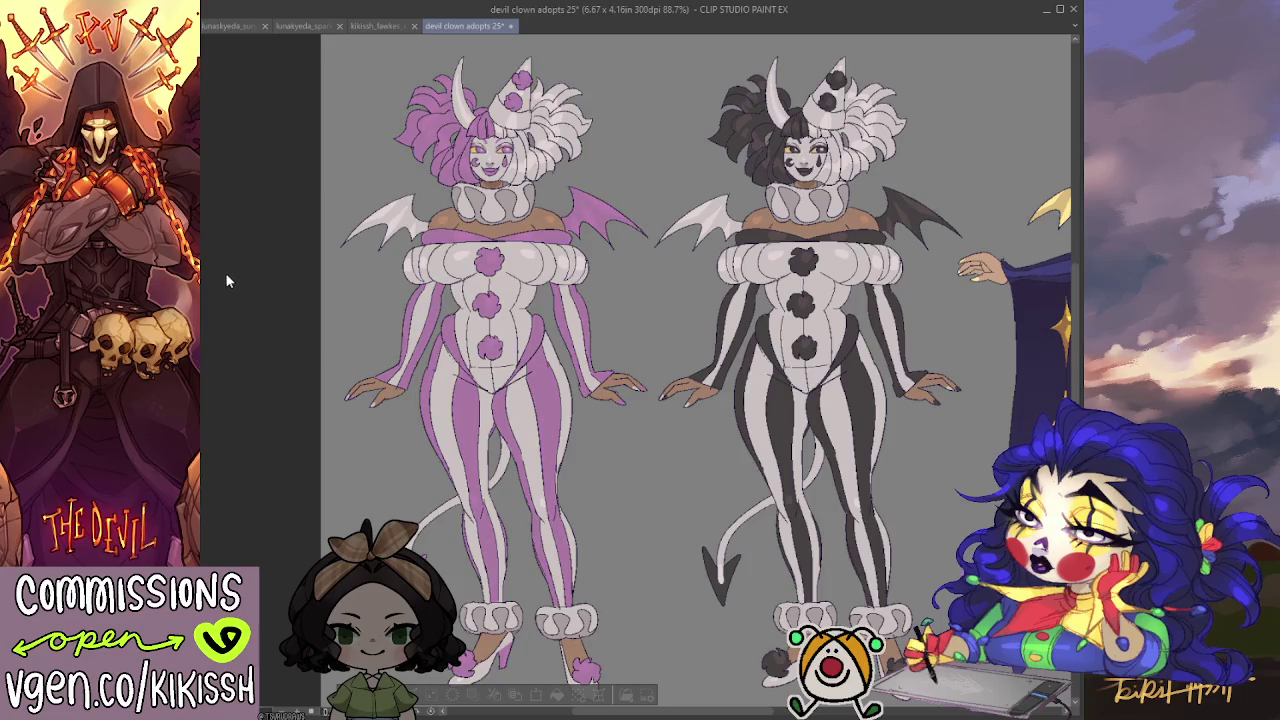
key("ctrl+z")
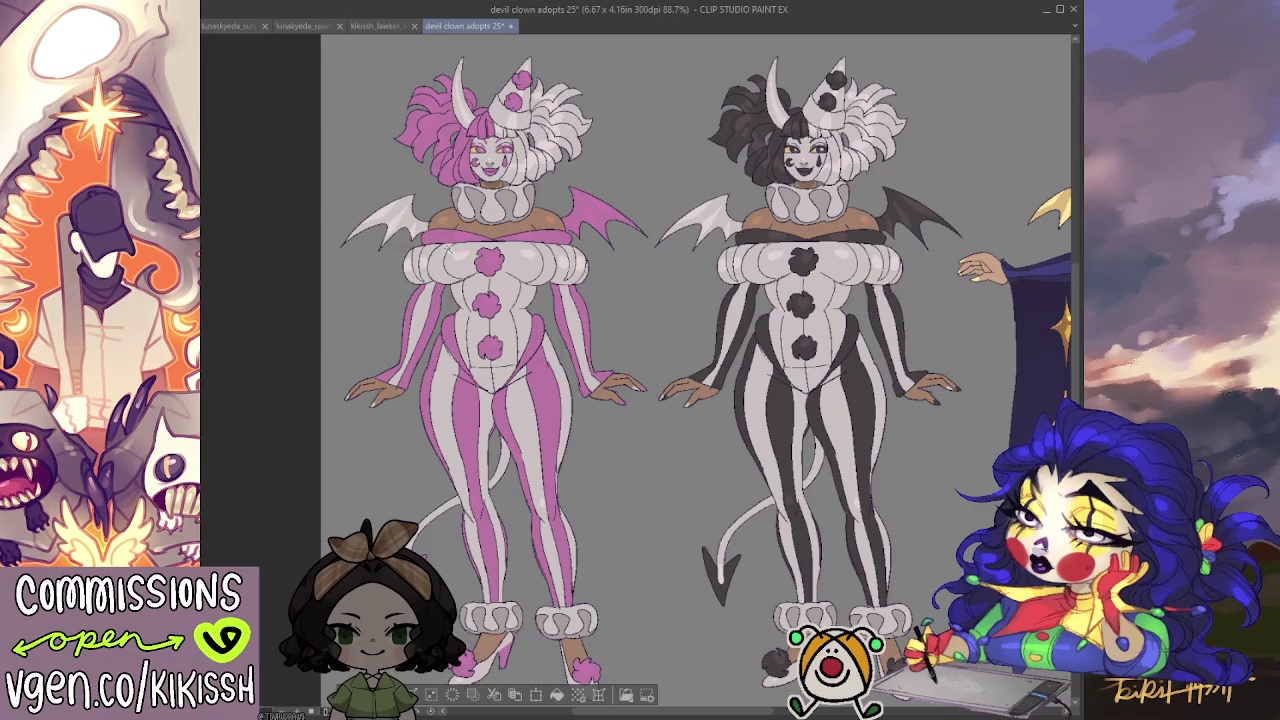
Nudge the view and auto-select the entire left pink pierrot figure.
left_click_drag(757, 312, 800, 288)
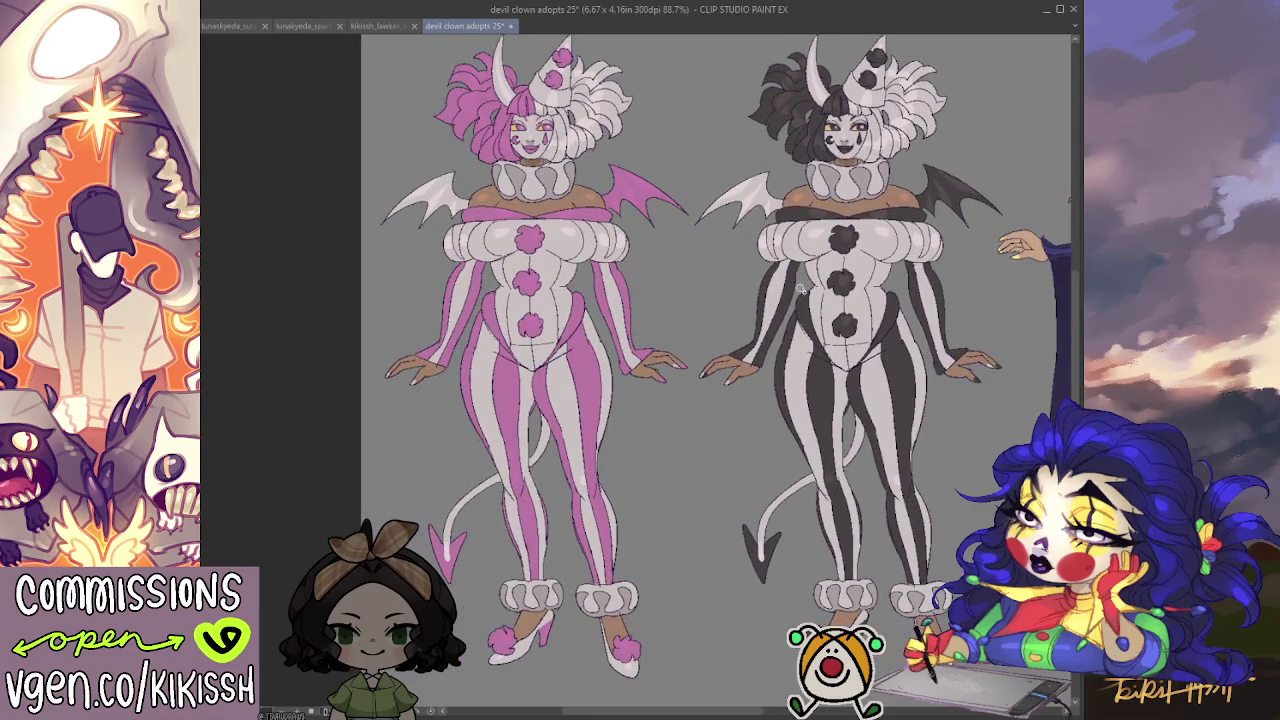
left_click_drag(611, 372, 622, 366)
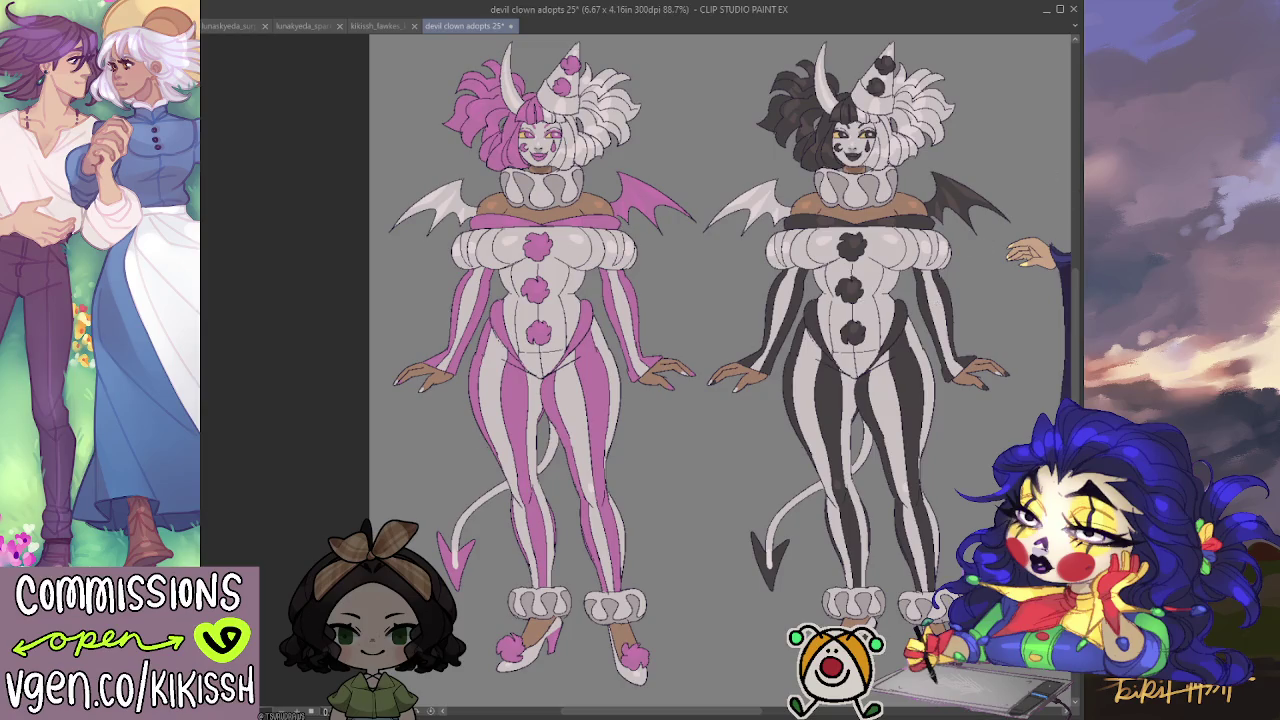
left_click(388, 186)
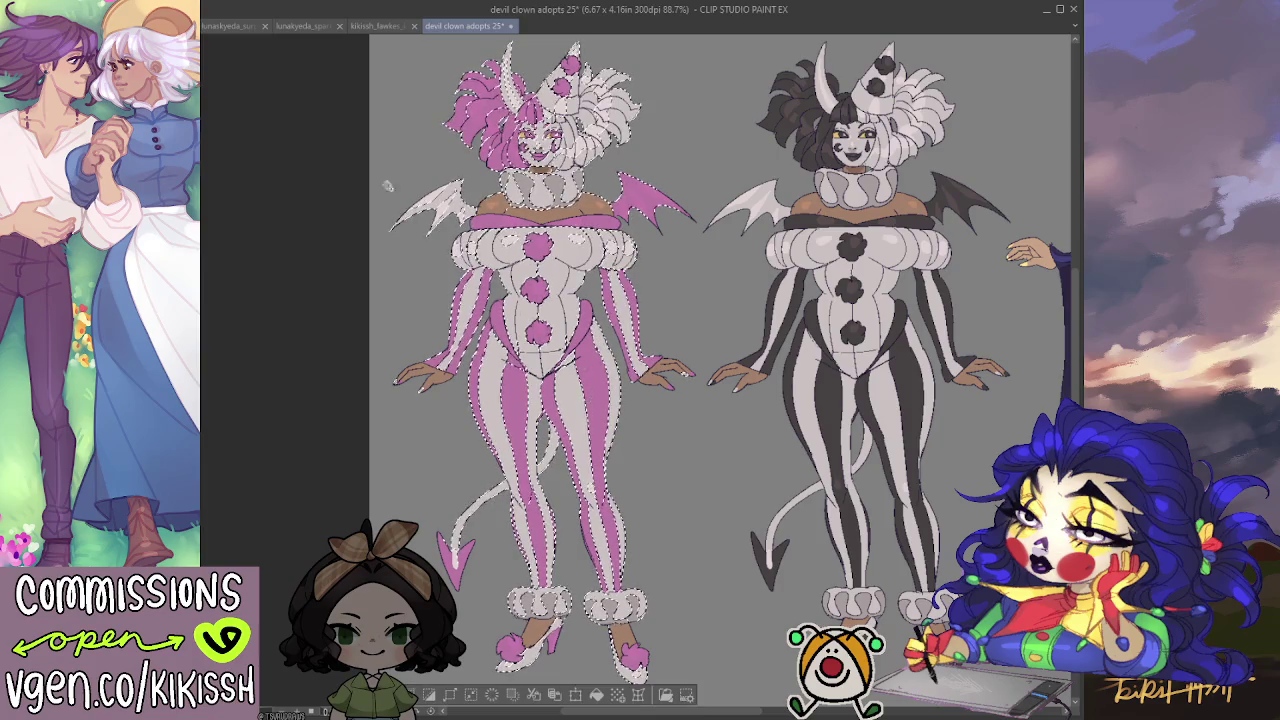
Deselect, zoom in, and reselect the left pink figure, adjusting the selection around the left wing.
key("ctrl+d")
scroll(720, 360, "up", 1)
scroll(720, 360, "up", 1)
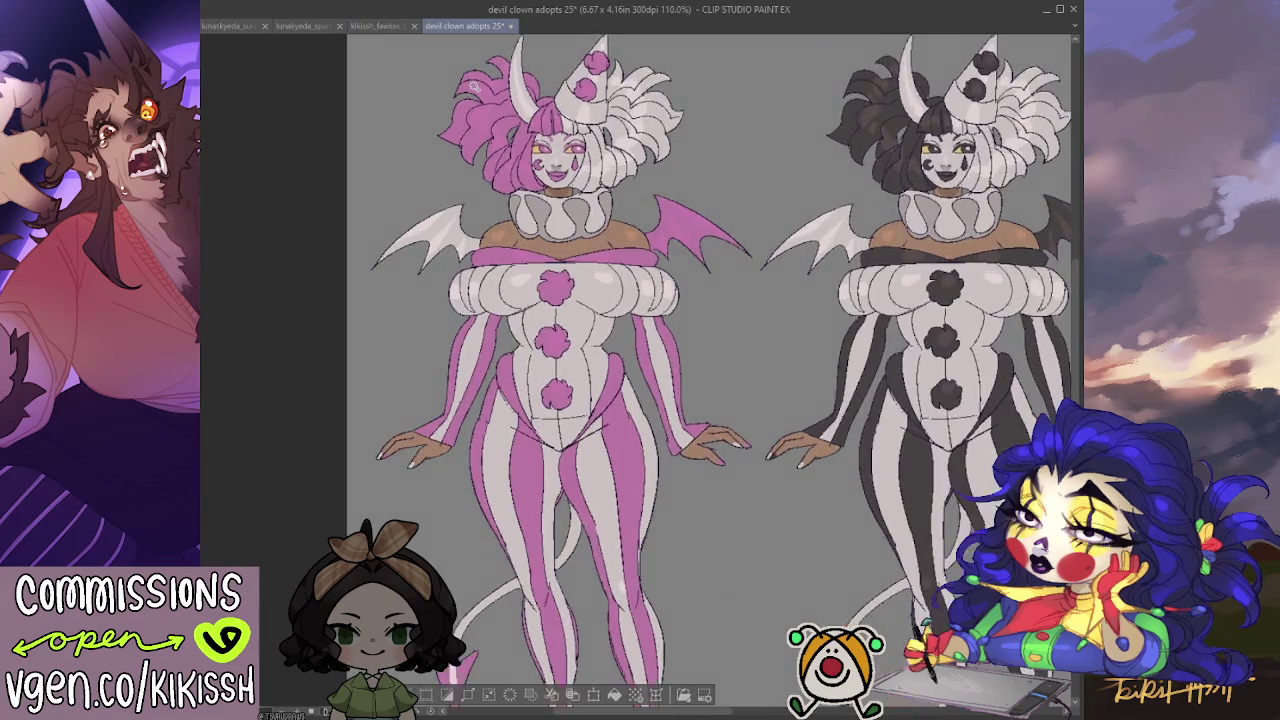
left_click(624, 190)
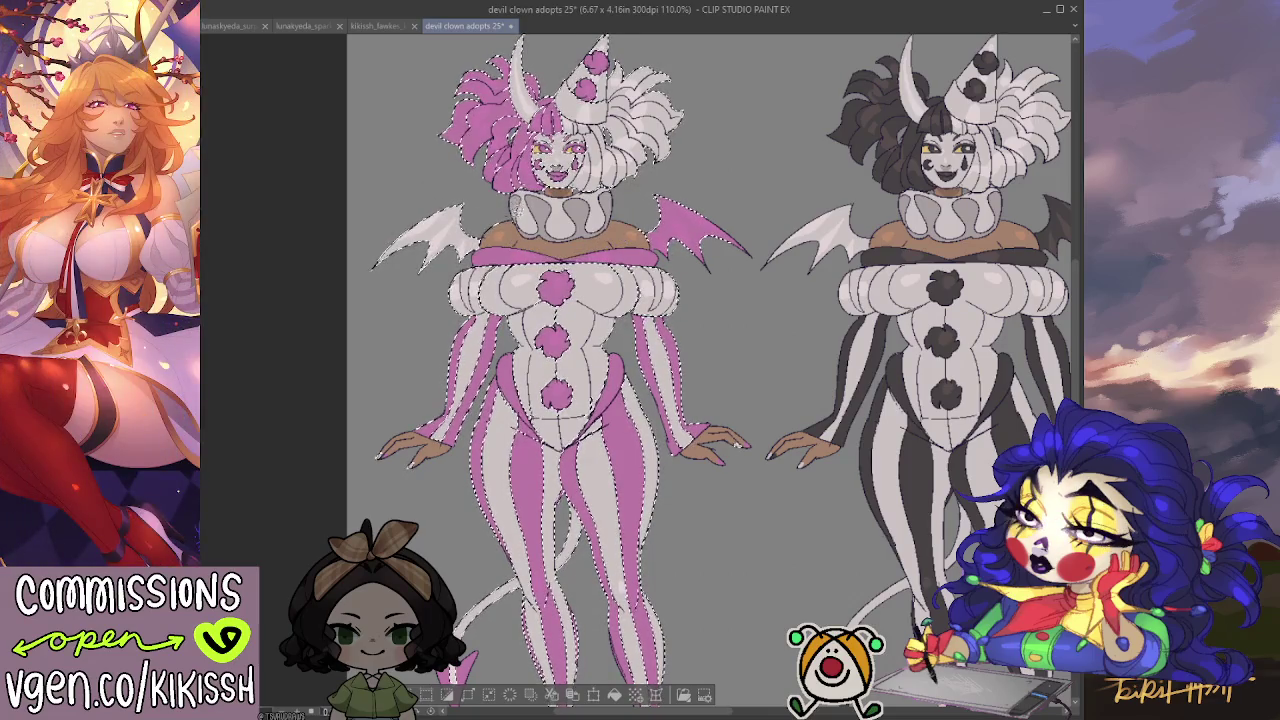
scroll(713, 370, "up", 1)
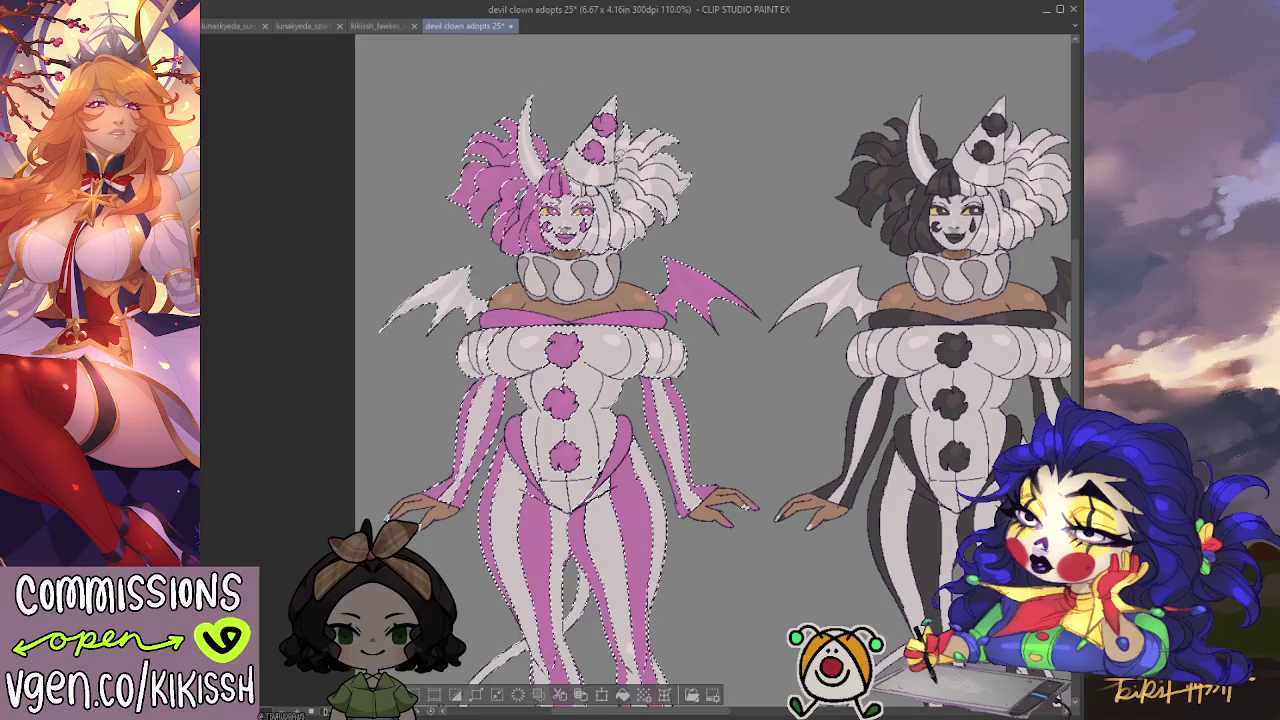
mouse_move(709, 211)
left_mouse_down()
mouse_move(714, 122)
mouse_move(725, 127)
left_mouse_up()
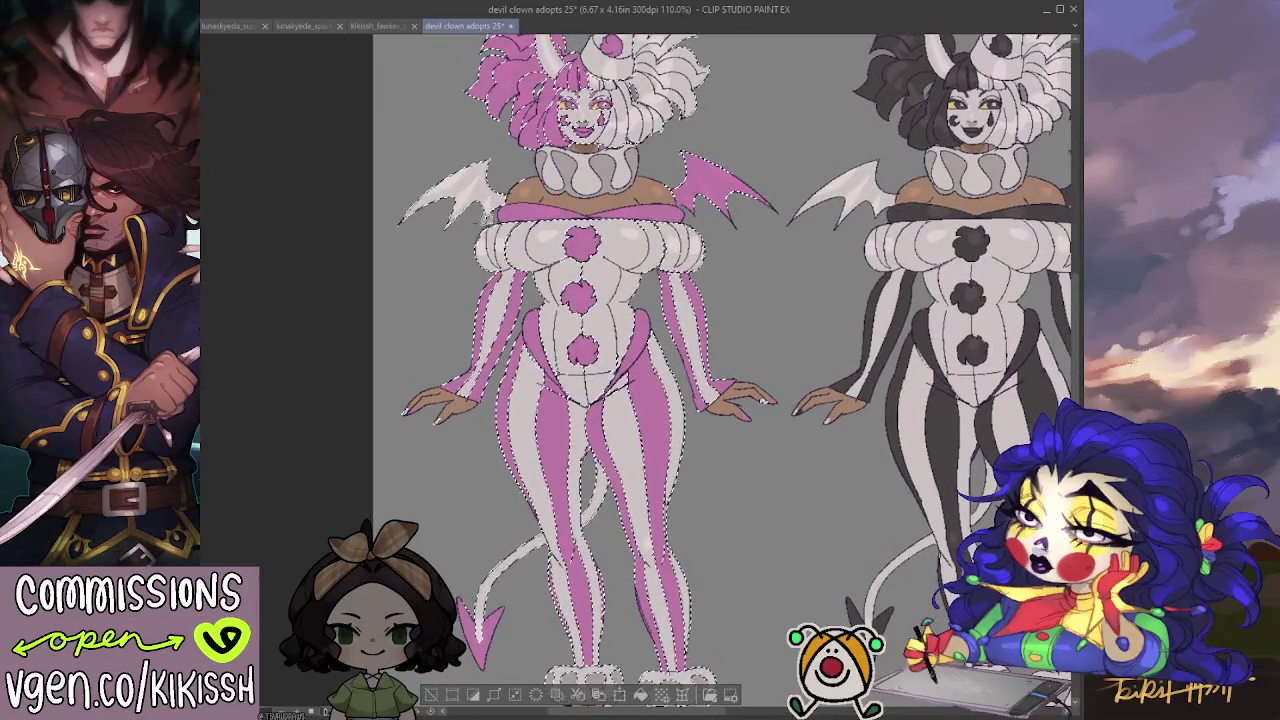
left_click_drag(468, 155, 408, 250)
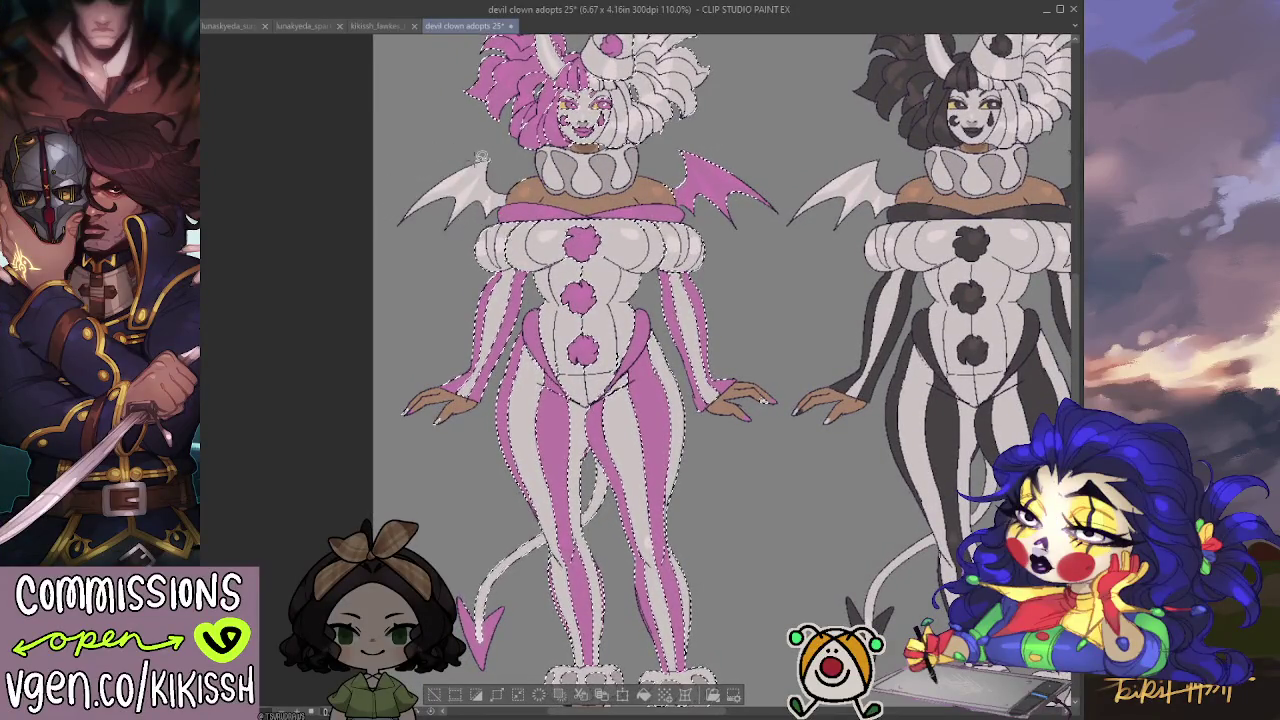
left_click_drag(470, 90, 476, 178)
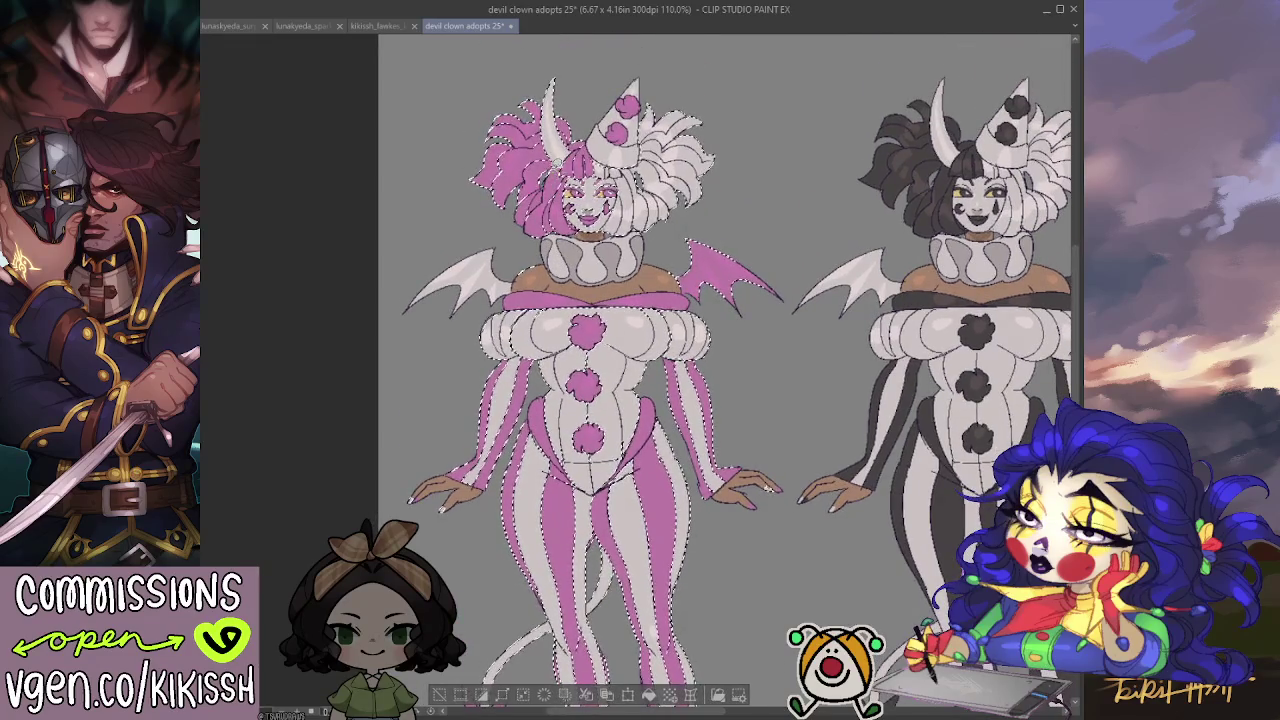
left_click_drag(600, 330, 610, 215)
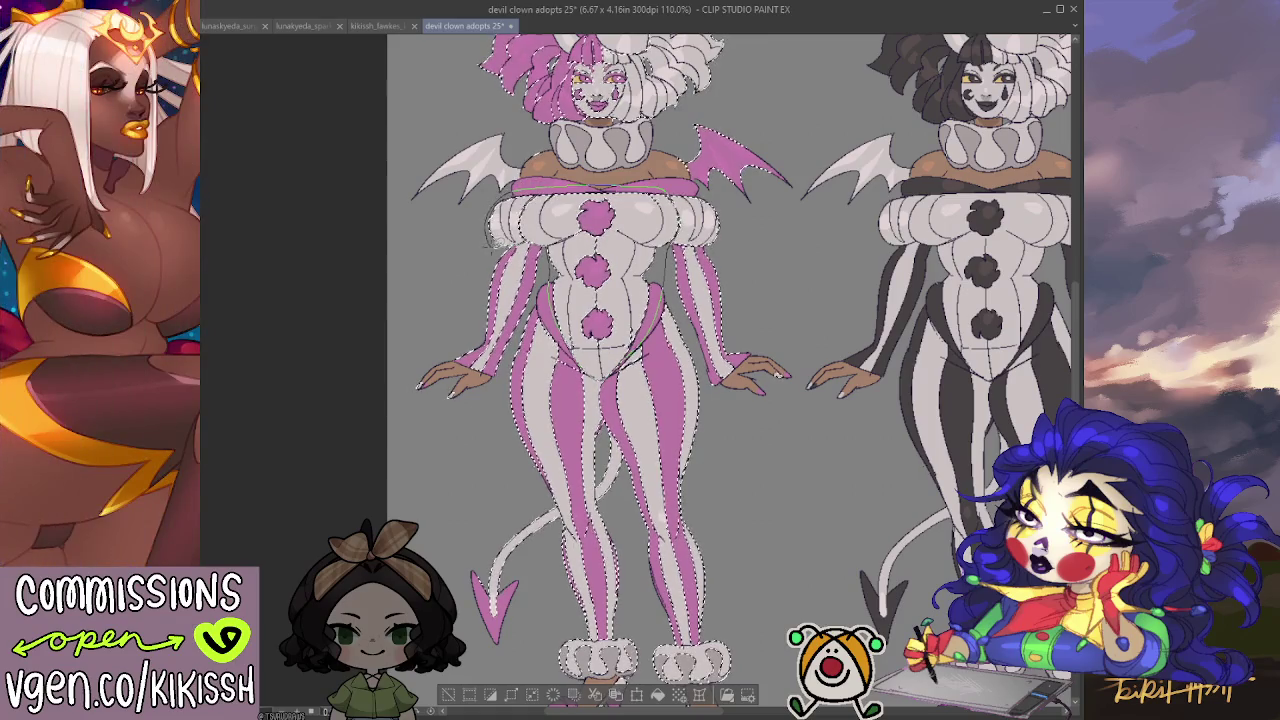
Undo the stray grey stroke on the chest band and remove the left shoe cuff from the selection.
key("ctrl+z")
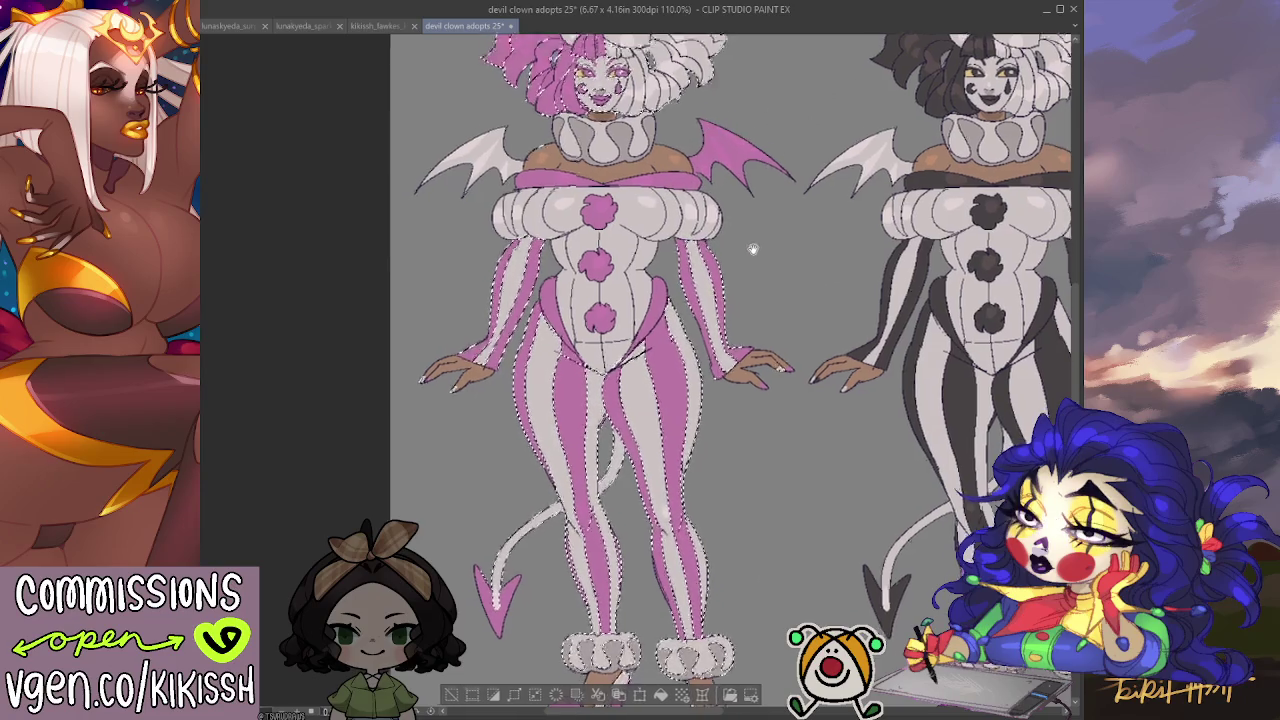
scroll(770, 150, "down", 3)
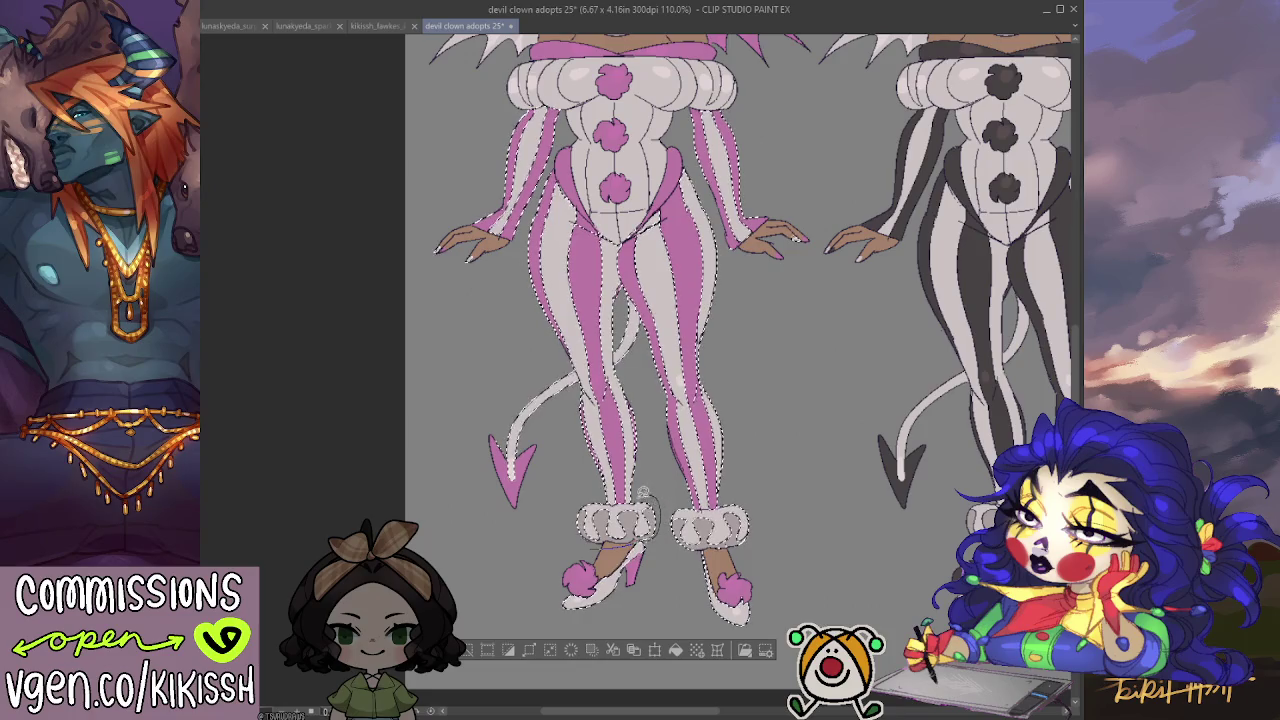
left_click(615, 520)
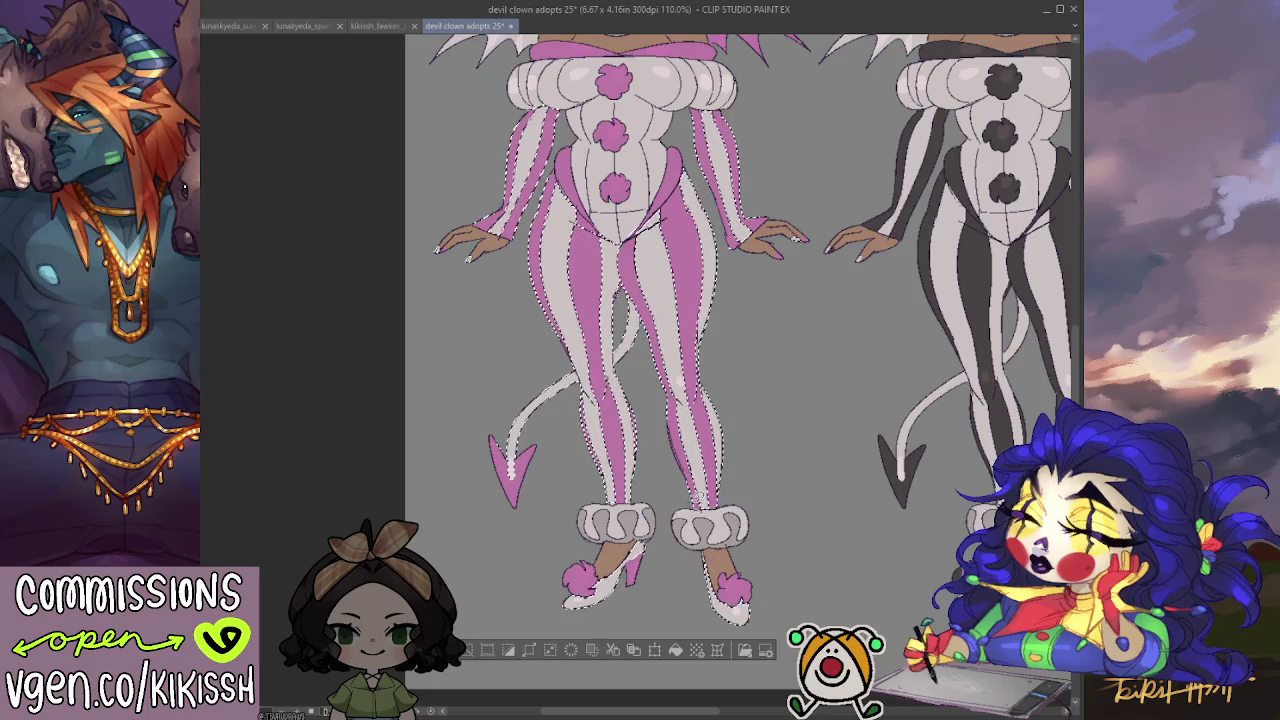
left_click_drag(773, 487, 787, 535)
scroll(787, 535, "down", 2)
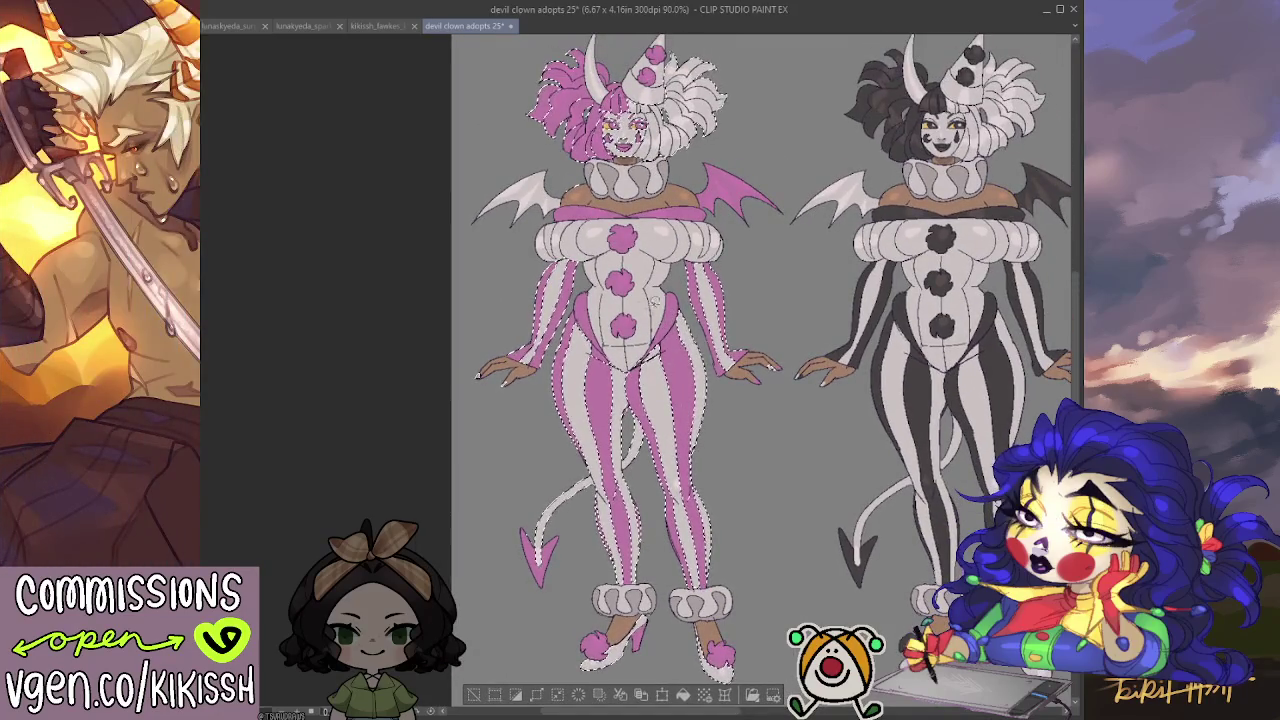
Tint the white leg stripes, tail and right hair half pale pink, rejecting a lavender variant.
scroll(610, 128, "up", 1)
scroll(610, 128, "up", 1)
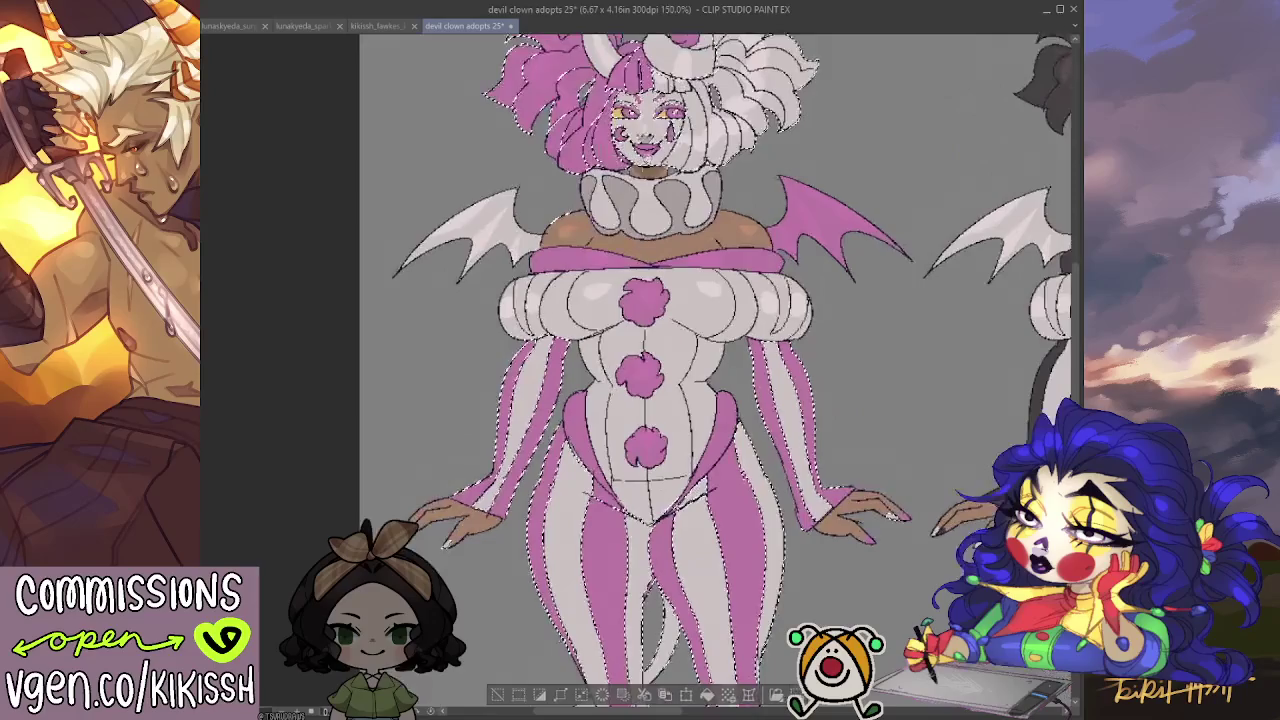
scroll(610, 128, "up", 1)
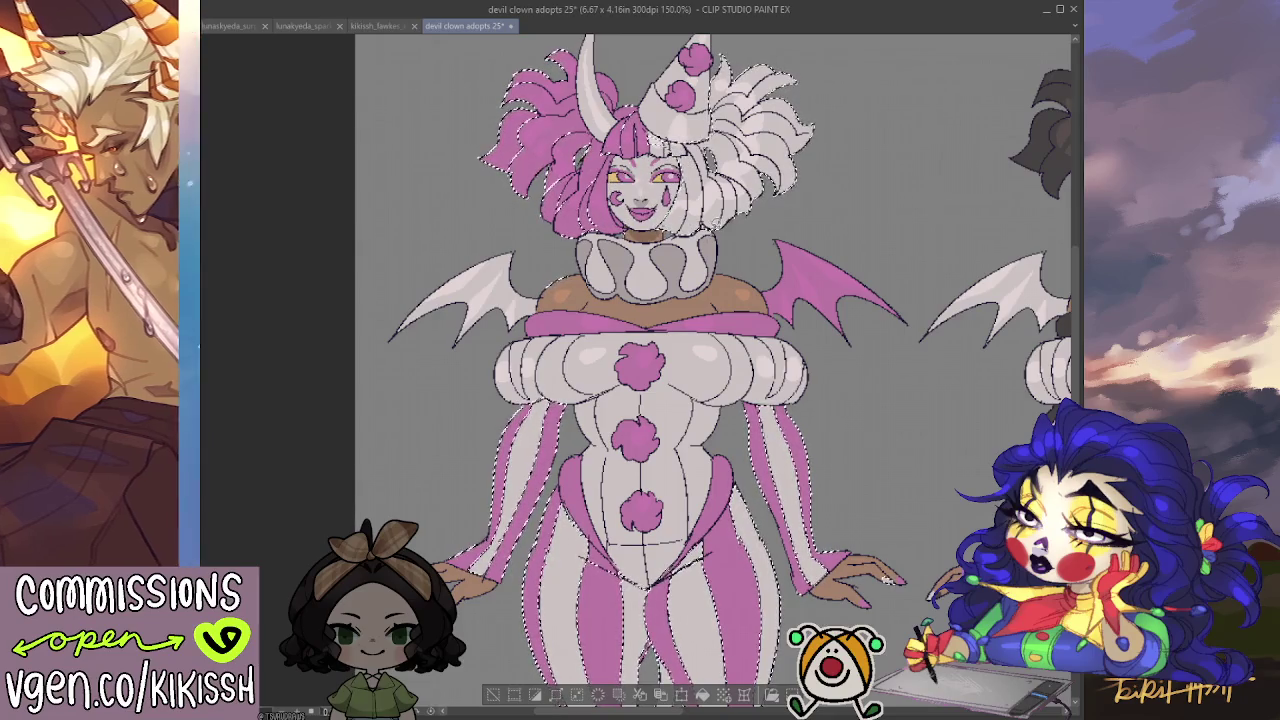
scroll(885, 580, "down", 3)
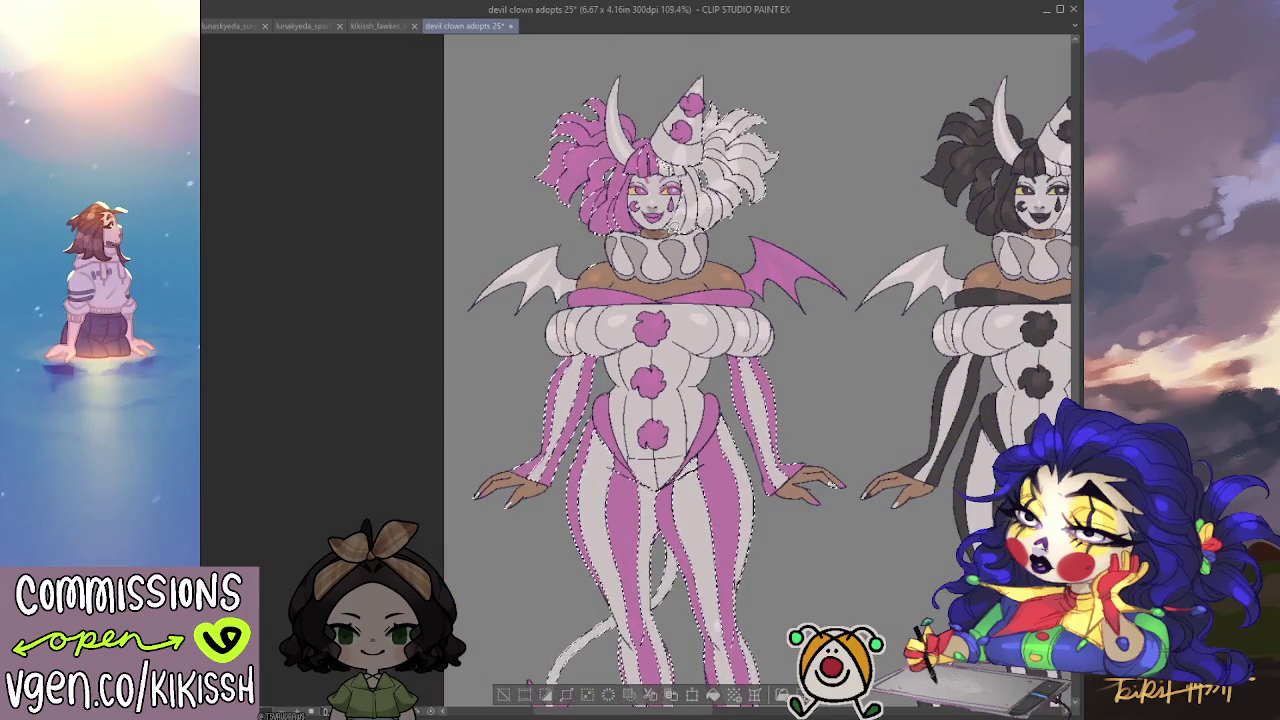
key("ctrl+d")
left_click_drag(564, 230, 564, 172)
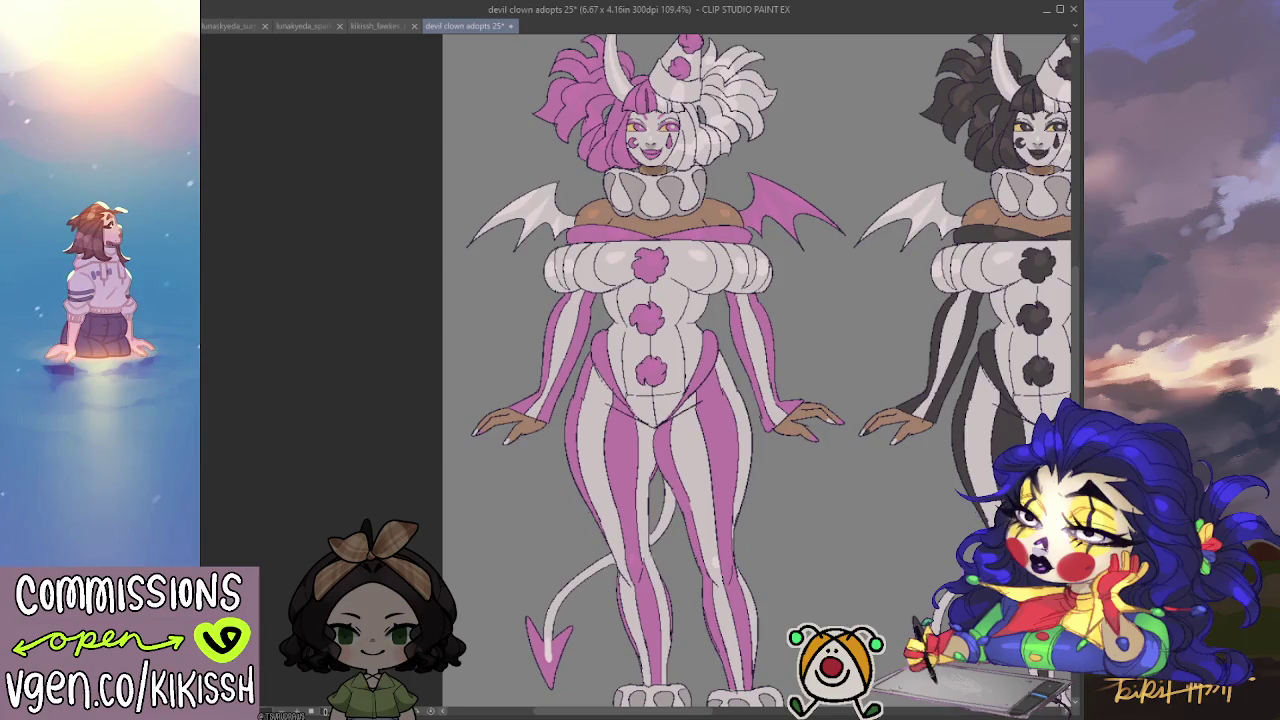
key("ctrl+z")
key("ctrl+y")
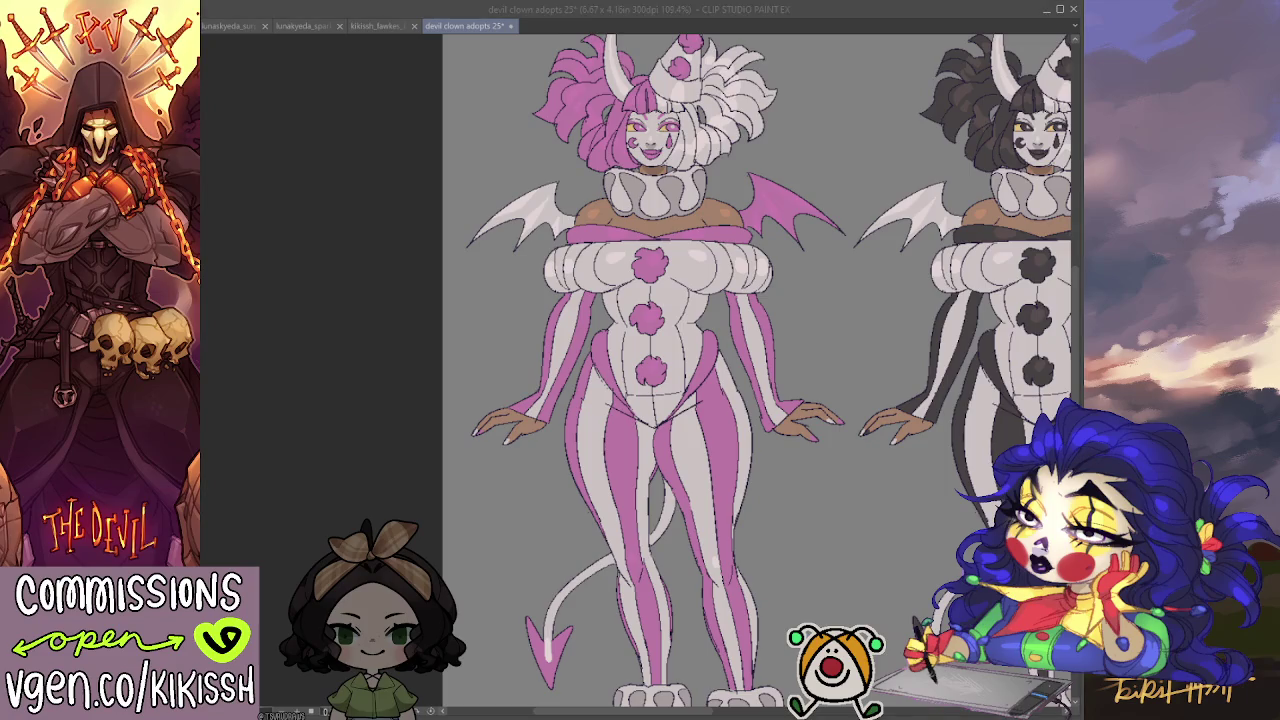
left_click(466, 268)
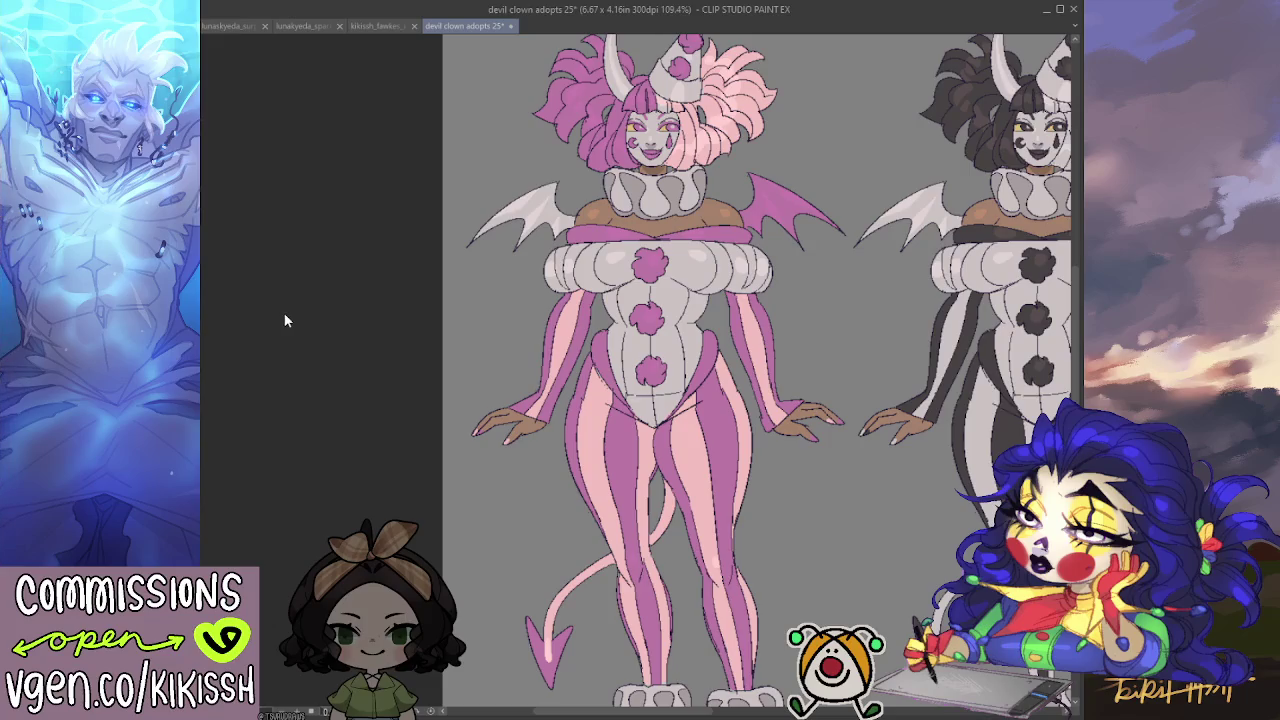
Try cream, pale green and lavender variants on the pale hair half and stripes.
key("ctrl+z")
key("ctrl+z")
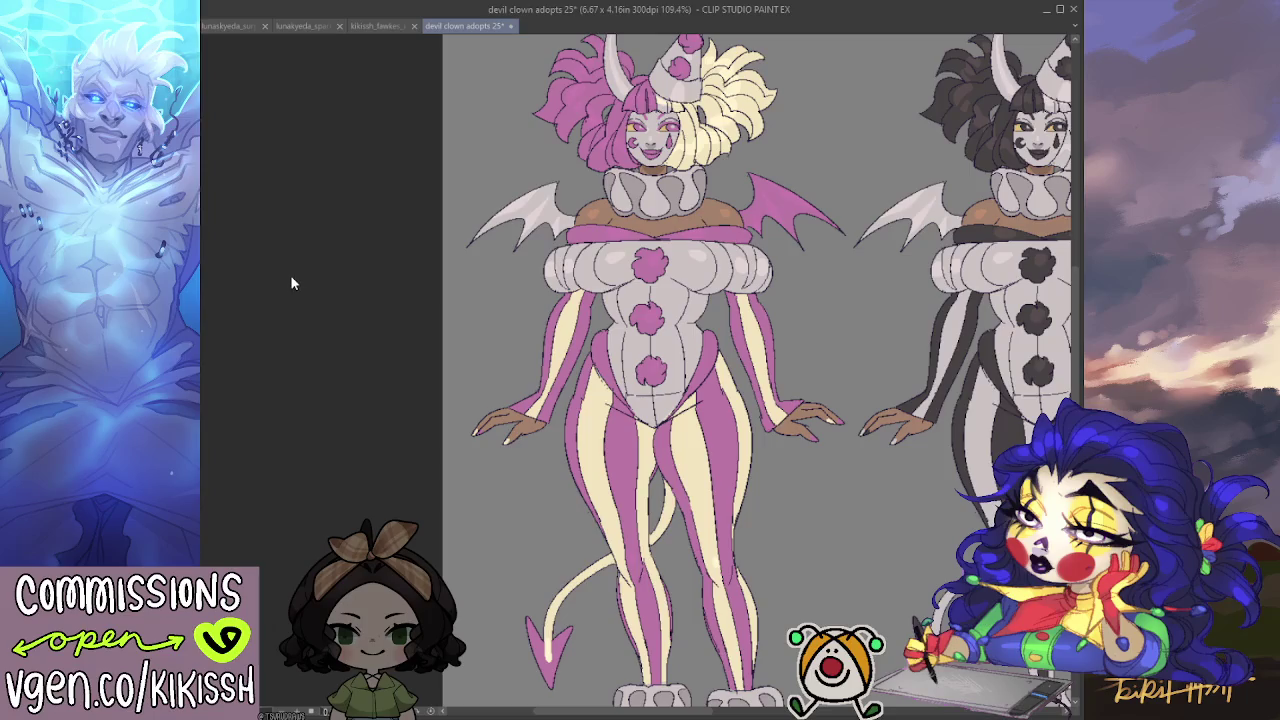
scroll(660, 318, "down", 1)
scroll(660, 318, "down", 1)
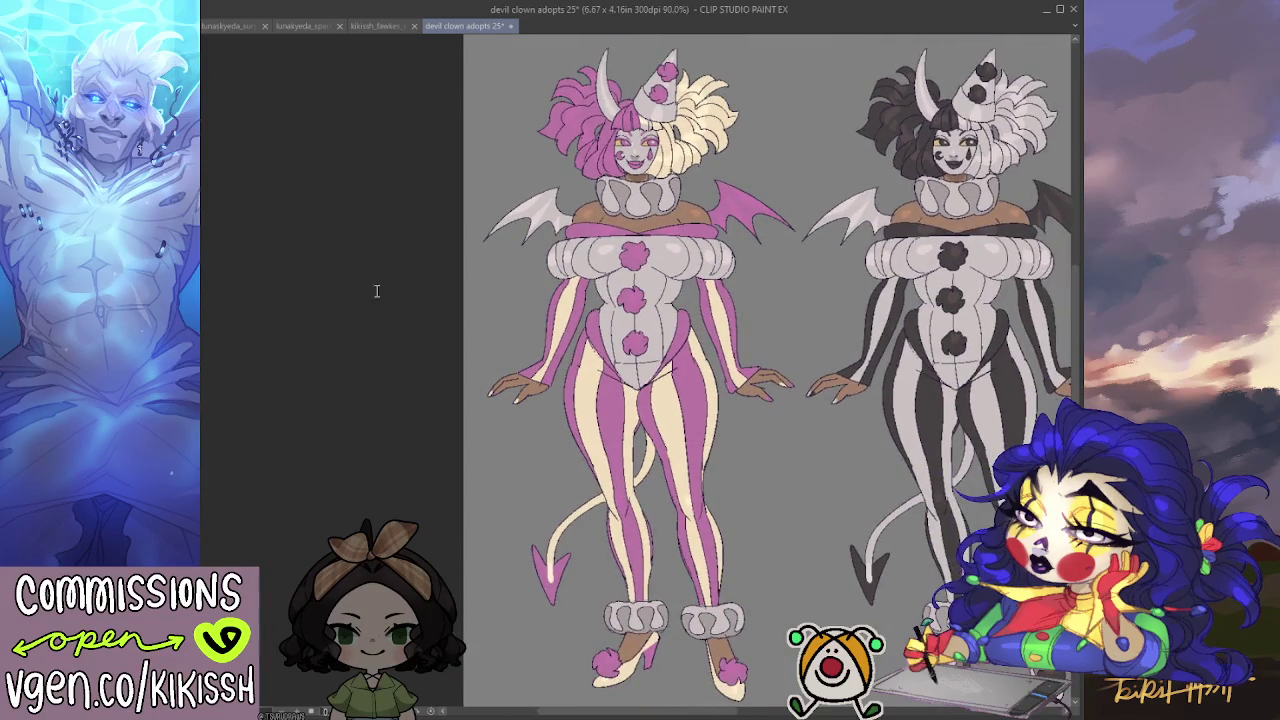
key("ctrl+y")
key("ctrl+y")
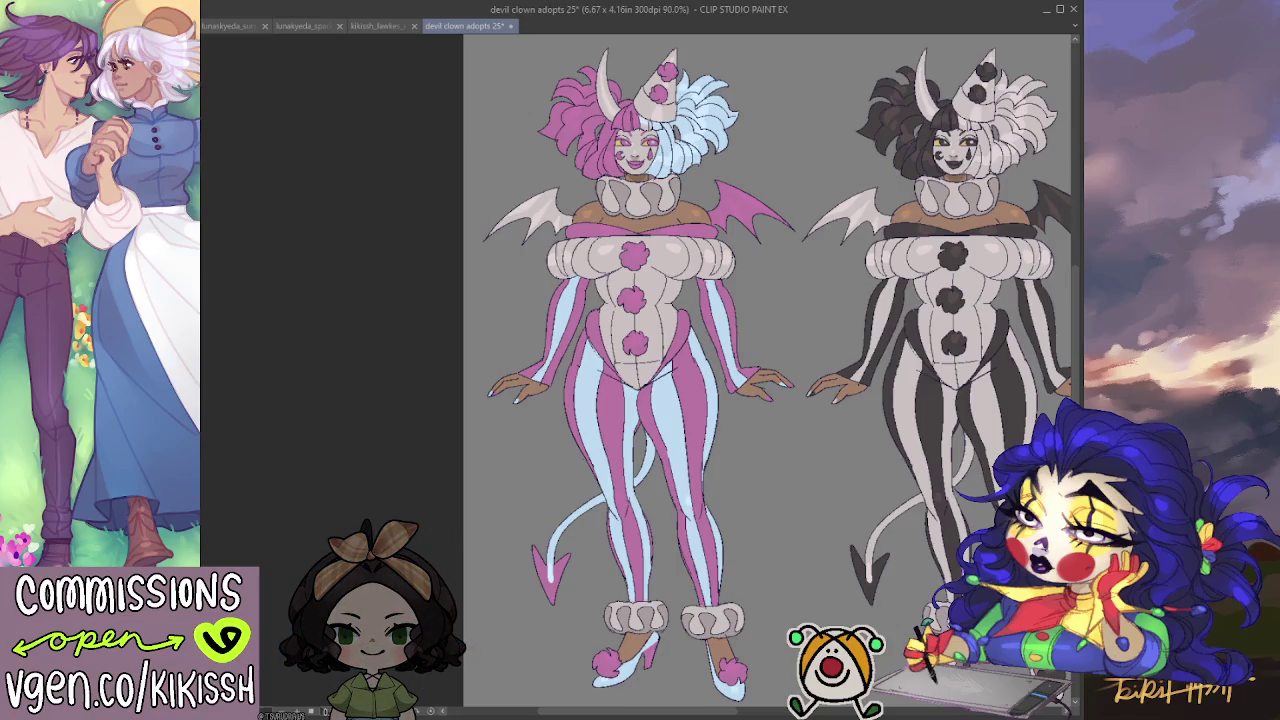
key("ctrl+y")
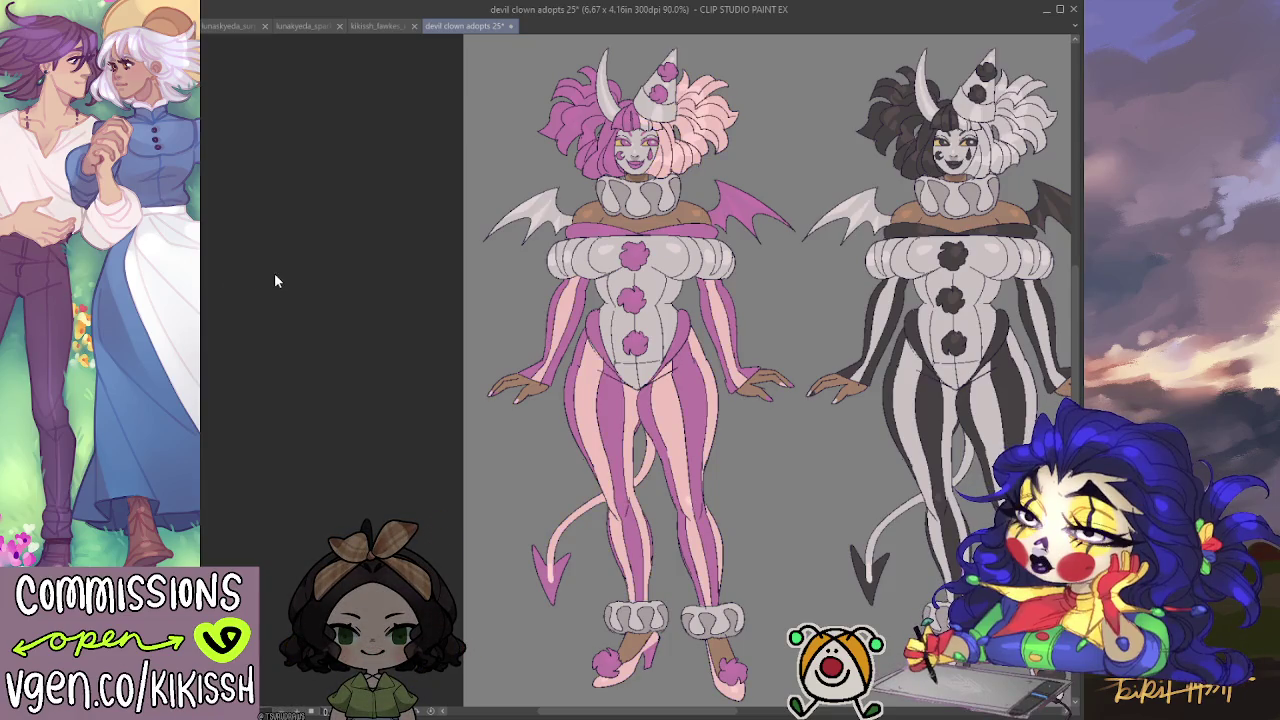
key("ctrl+y")
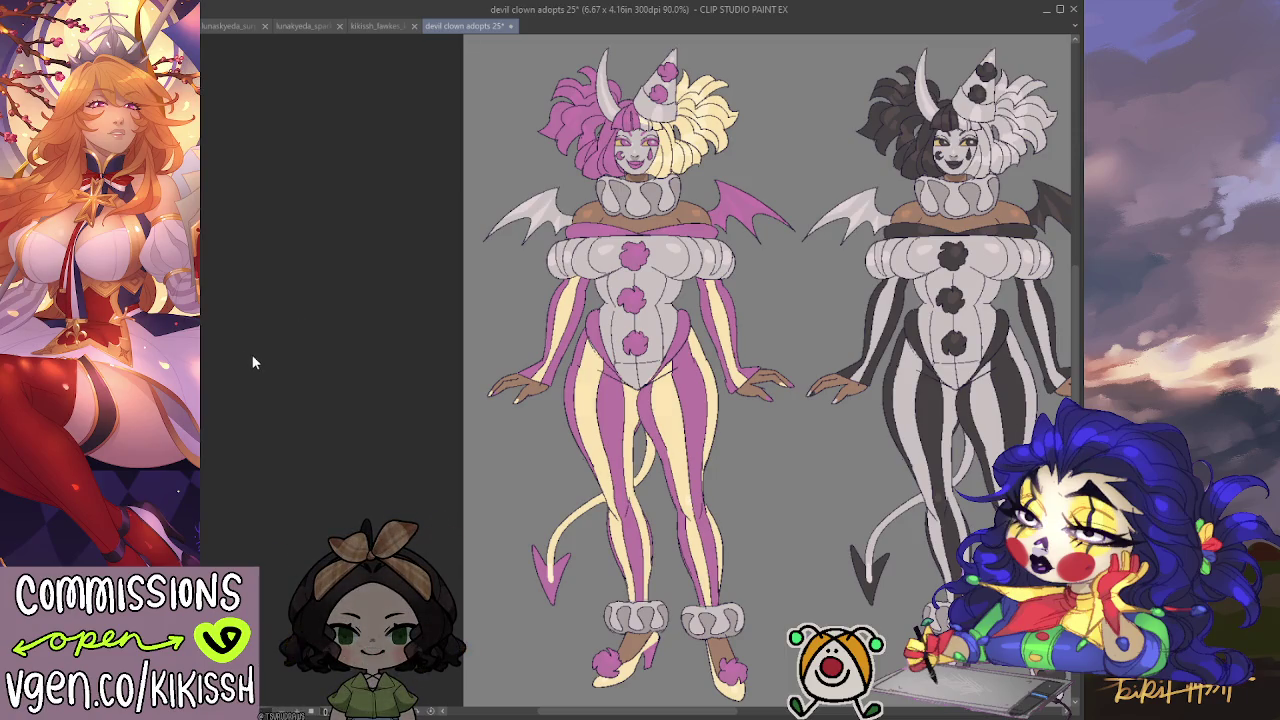
Compare lavender and mint tones, settle on pale blue, and select the pink areas.
key("ctrl+z")
key("ctrl+y")
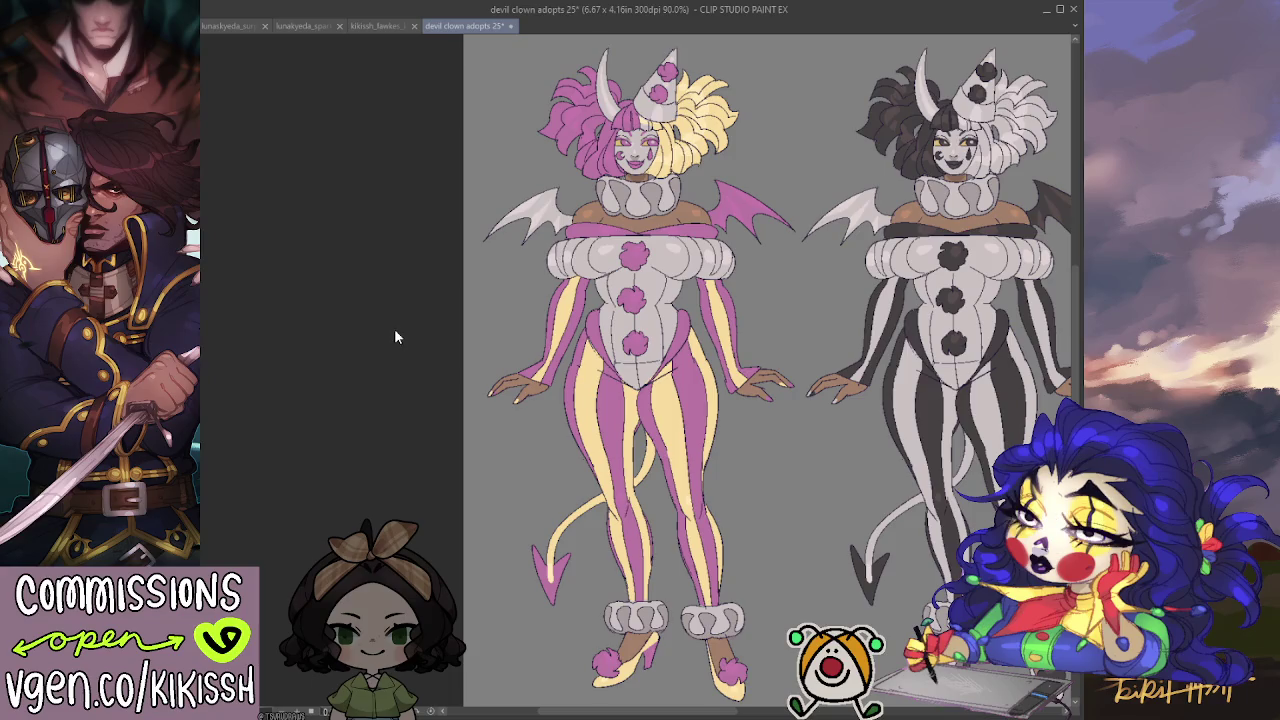
key("ctrl+y")
key("ctrl+y")
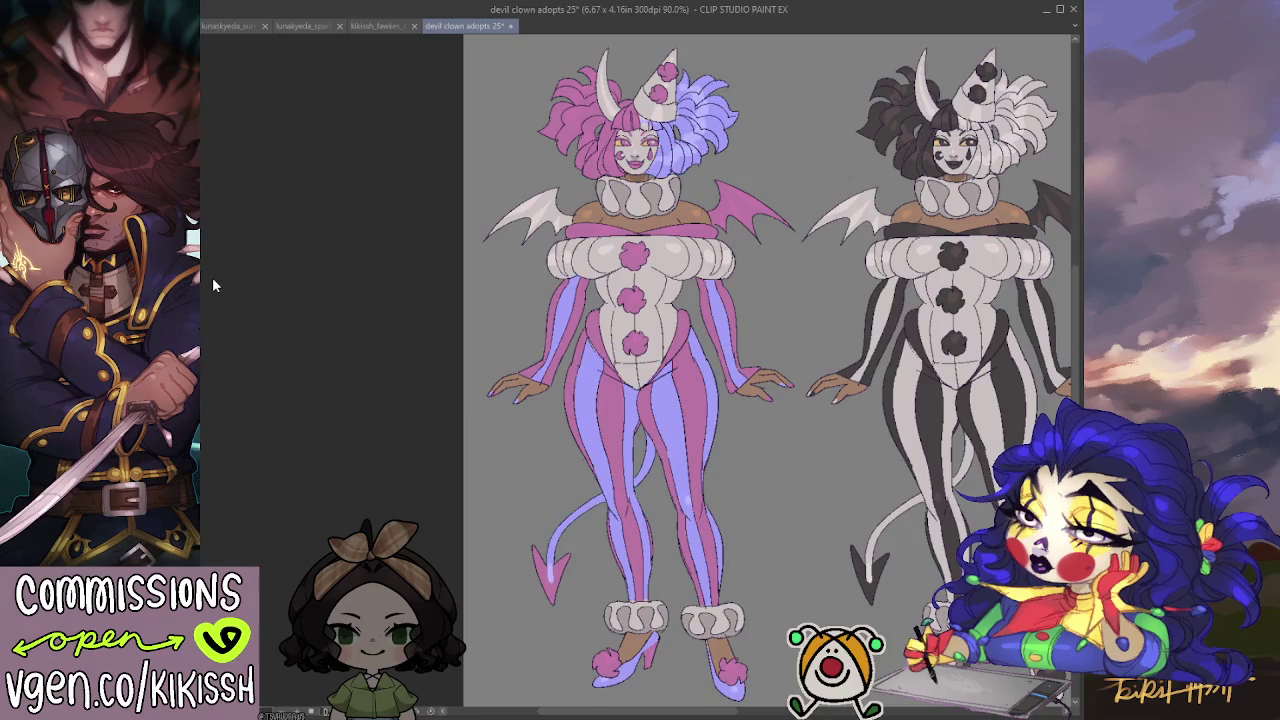
key("ctrl+y")
key("ctrl+y")
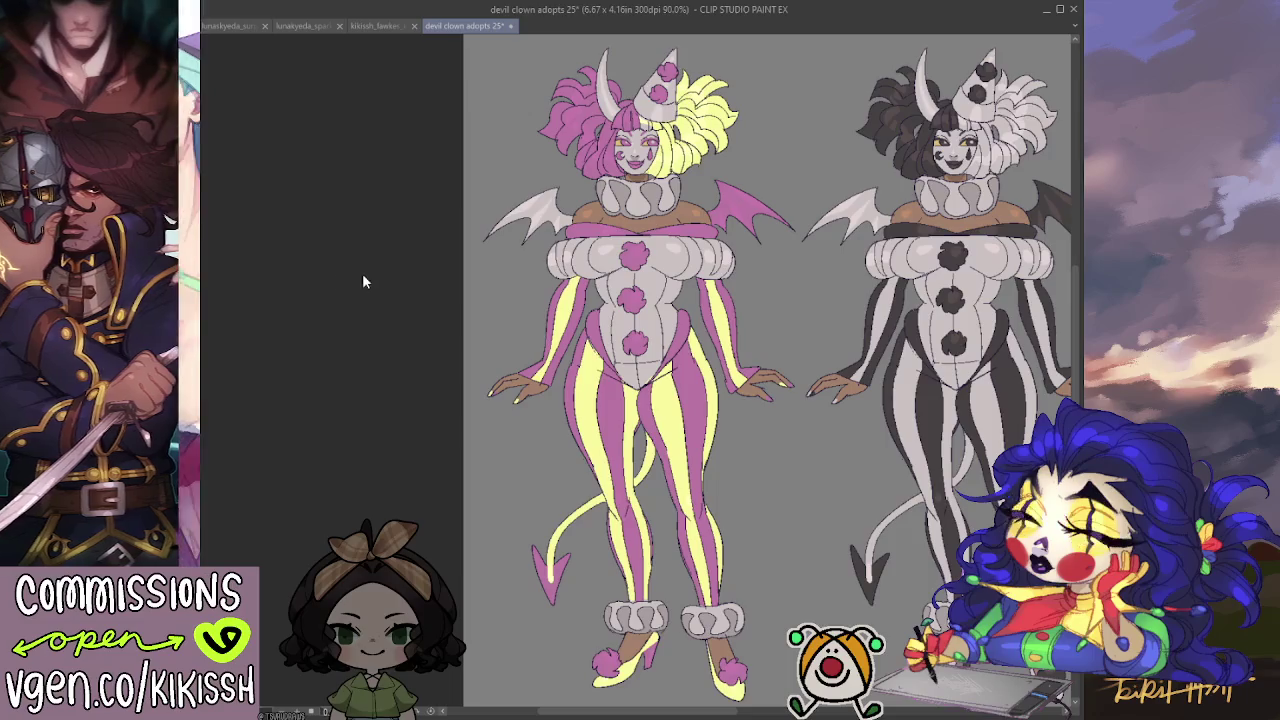
key("ctrl+y")
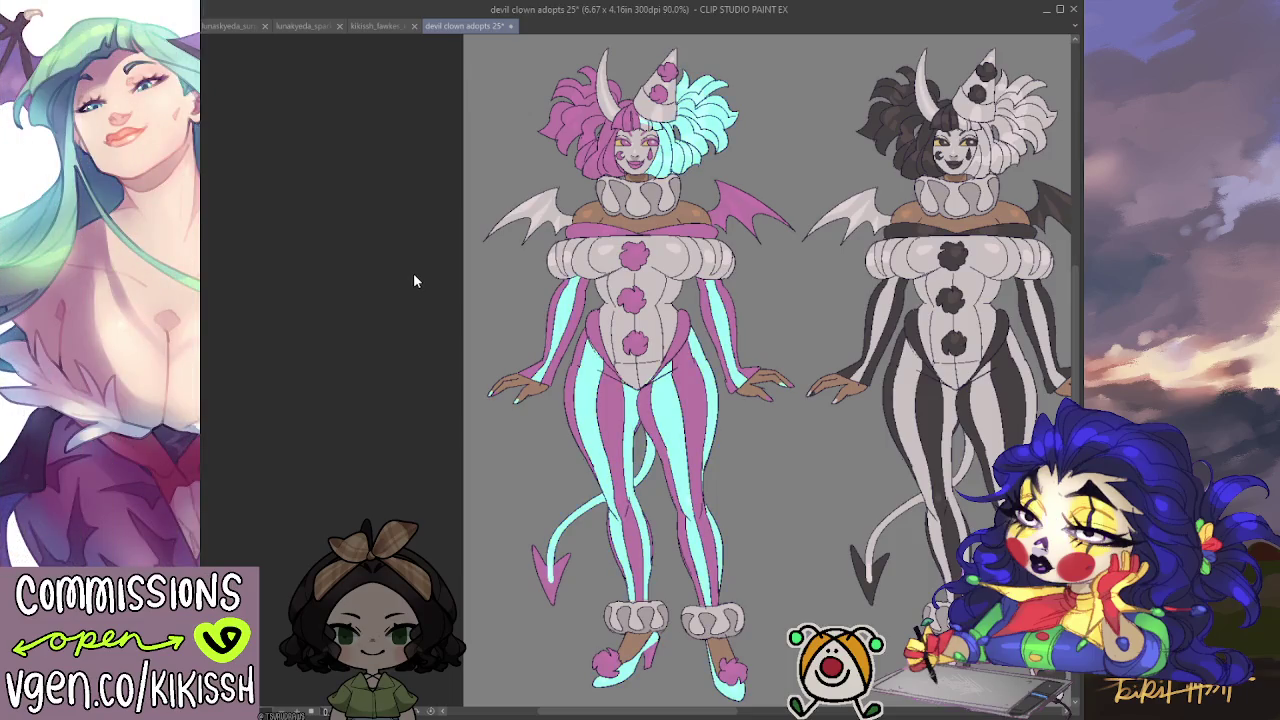
key("ctrl+y")
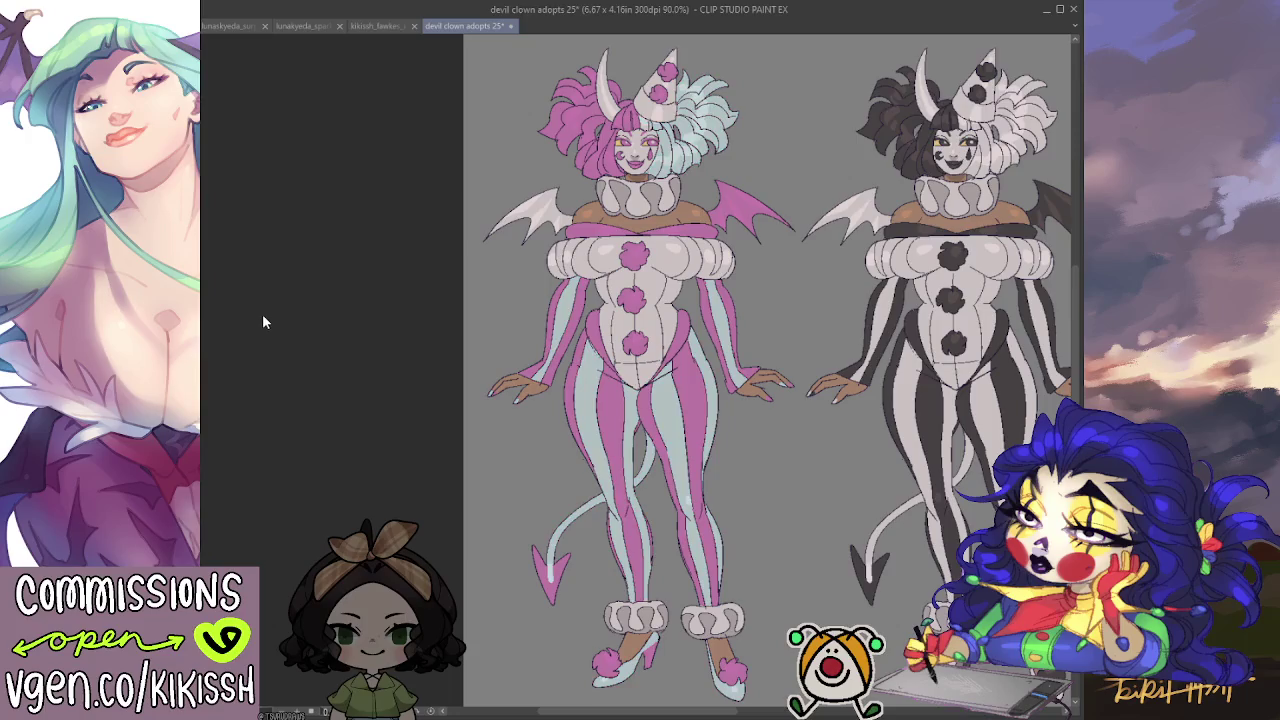
key("ctrl+z")
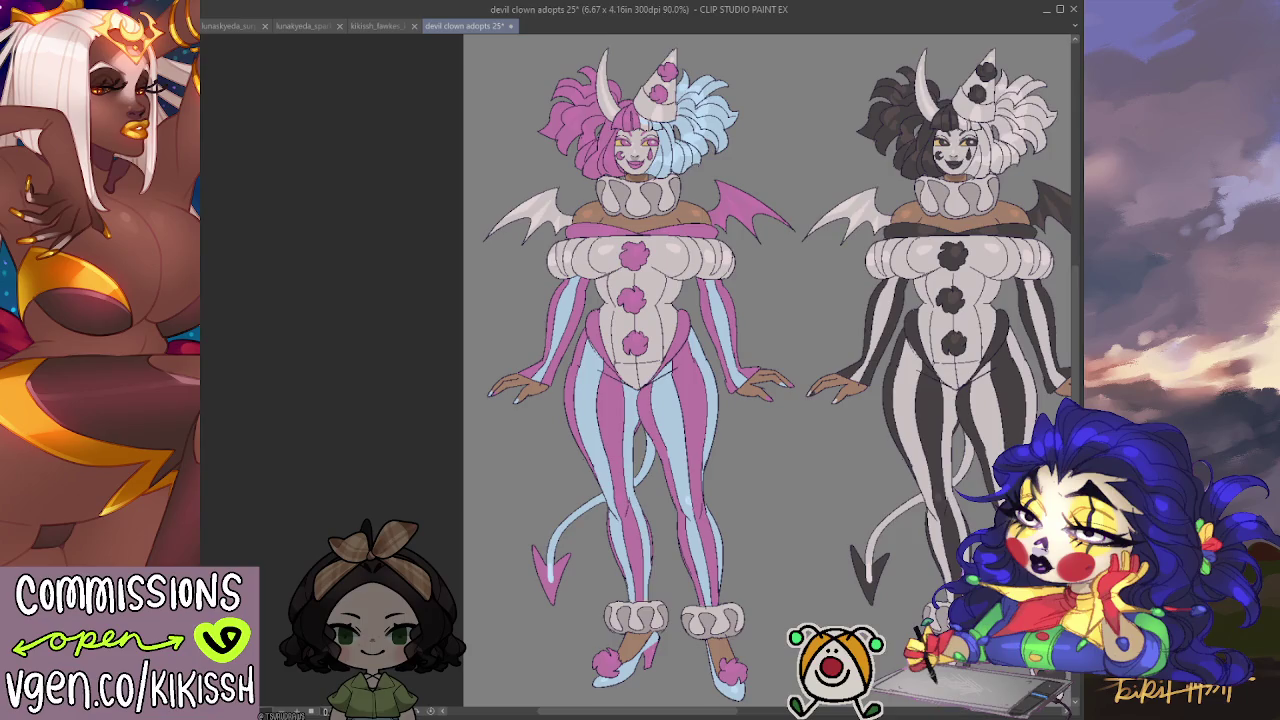
left_click(612, 155)
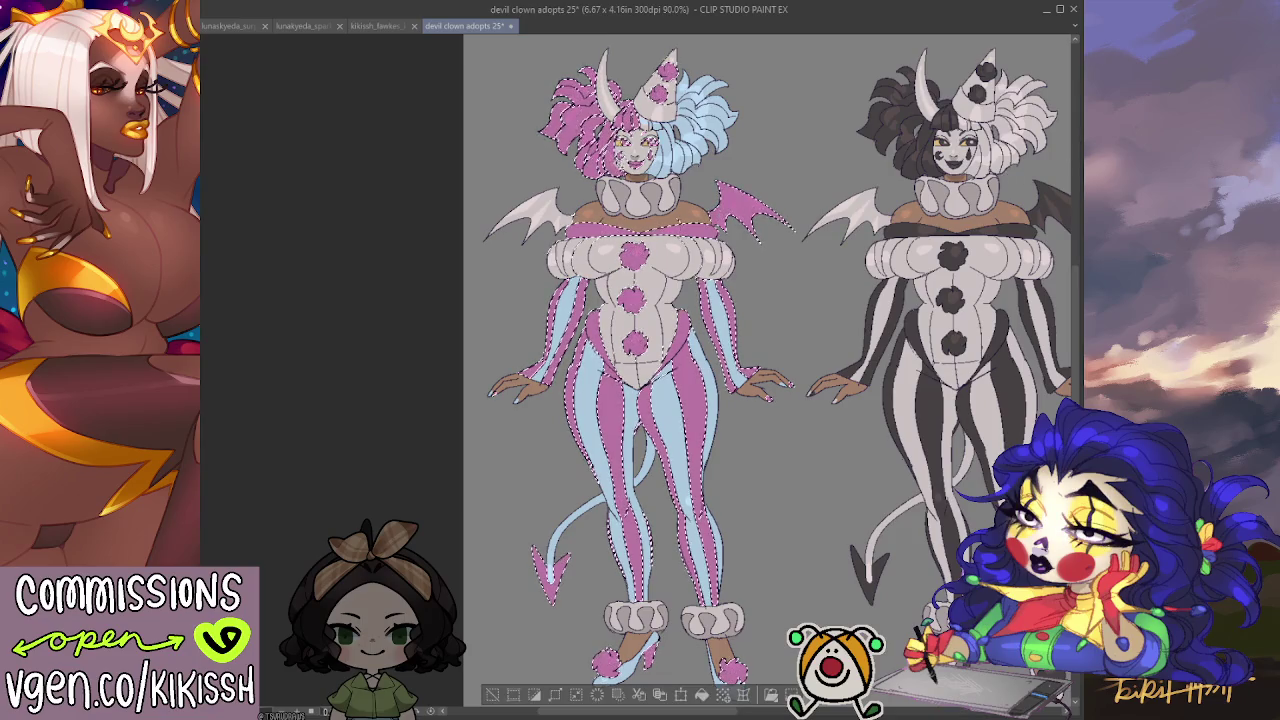
Zoom in on the torso and fill the top chest spot with a dark colour.
key("ctrl+d")
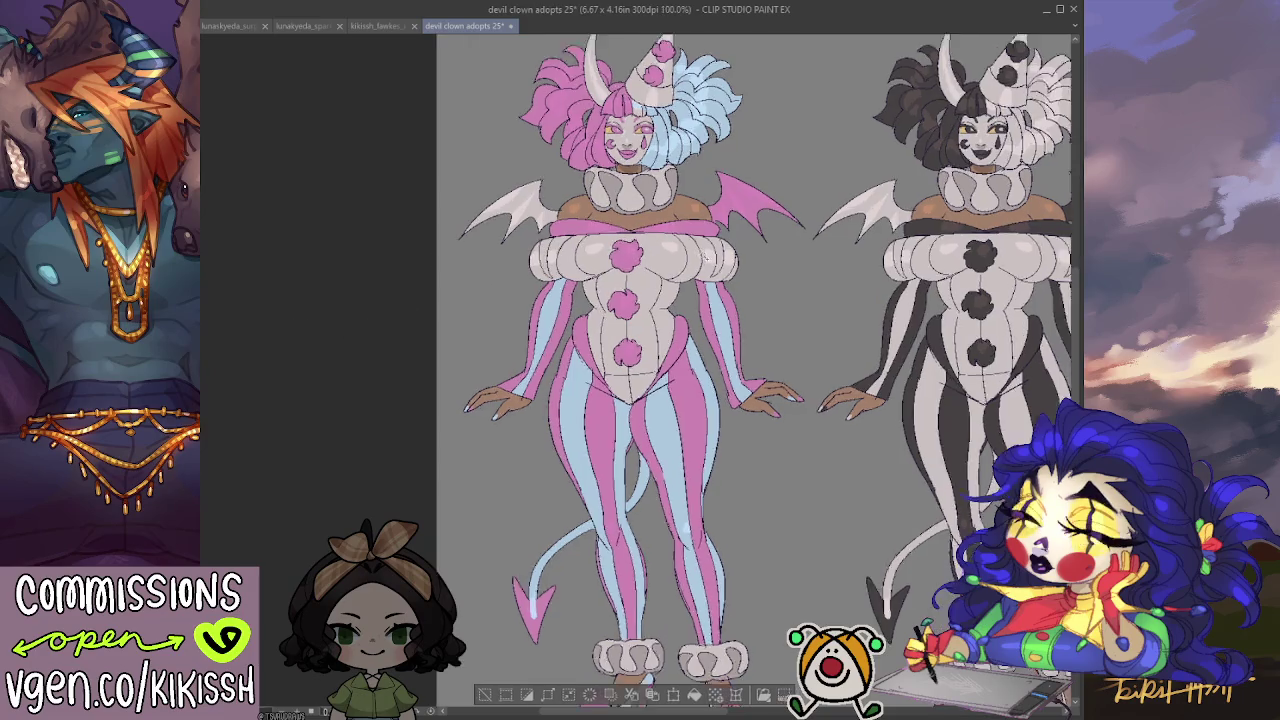
scroll(730, 258, "up", 2)
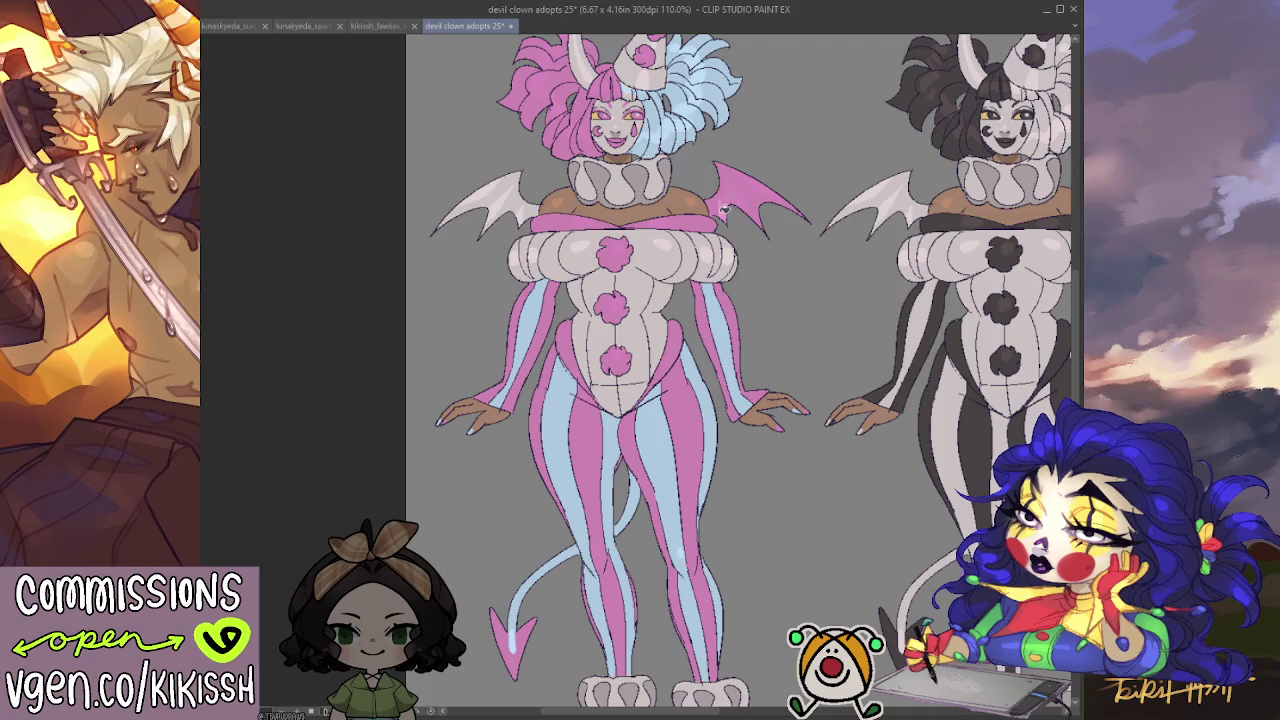
key("ctrl+a")
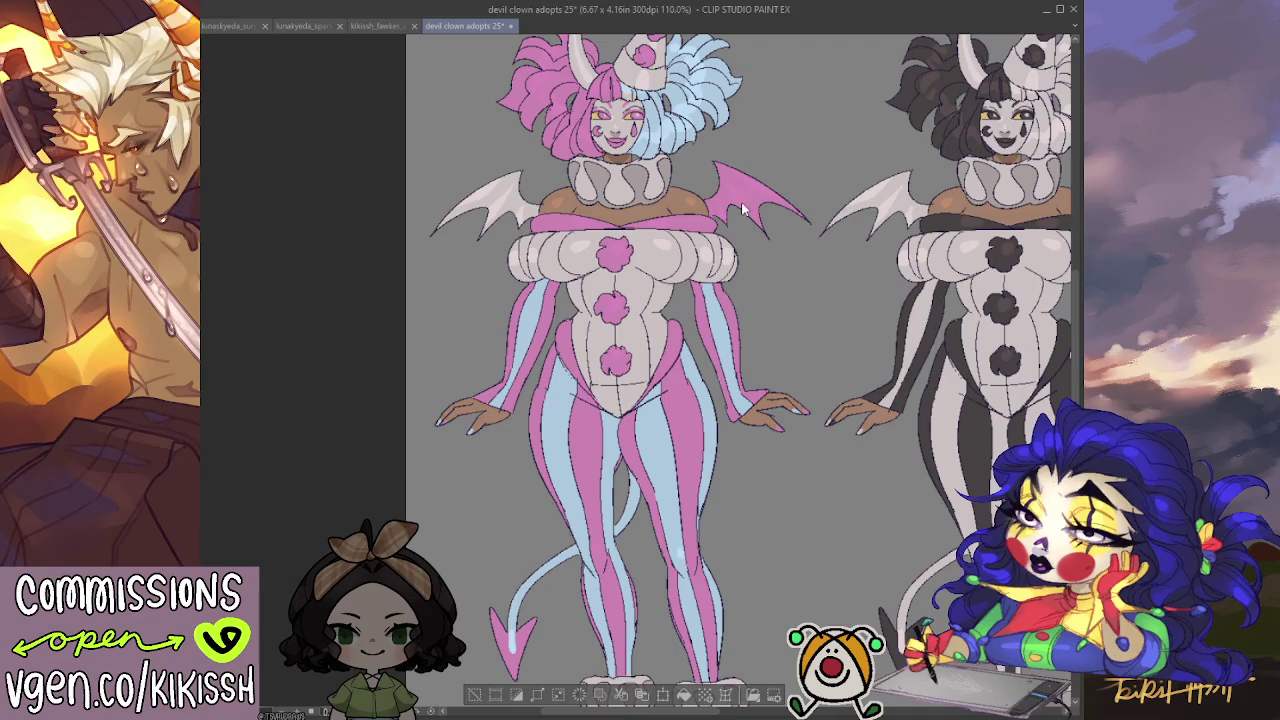
mouse_move(780, 220)
left_mouse_down()
mouse_move(830, 270)
mouse_move(780, 273)
mouse_move(779, 288)
left_mouse_up()
scroll(830, 270, "down", 1)
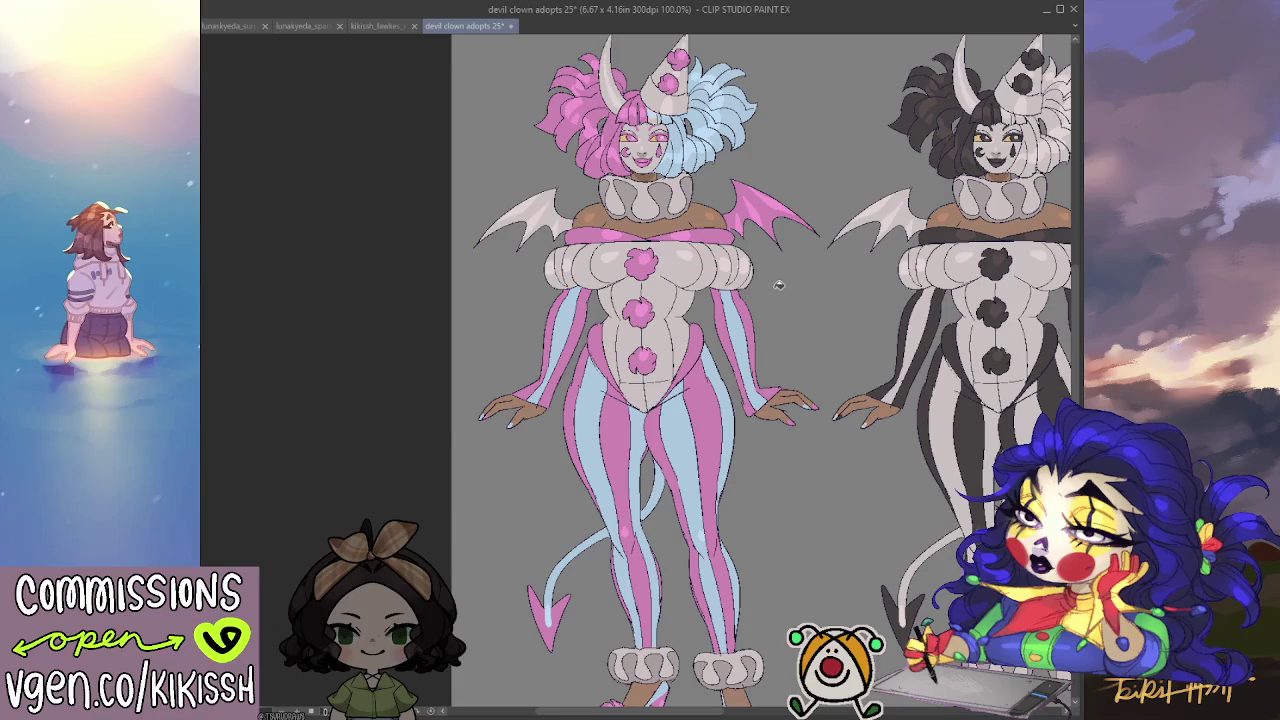
scroll(652, 115, "up", 3)
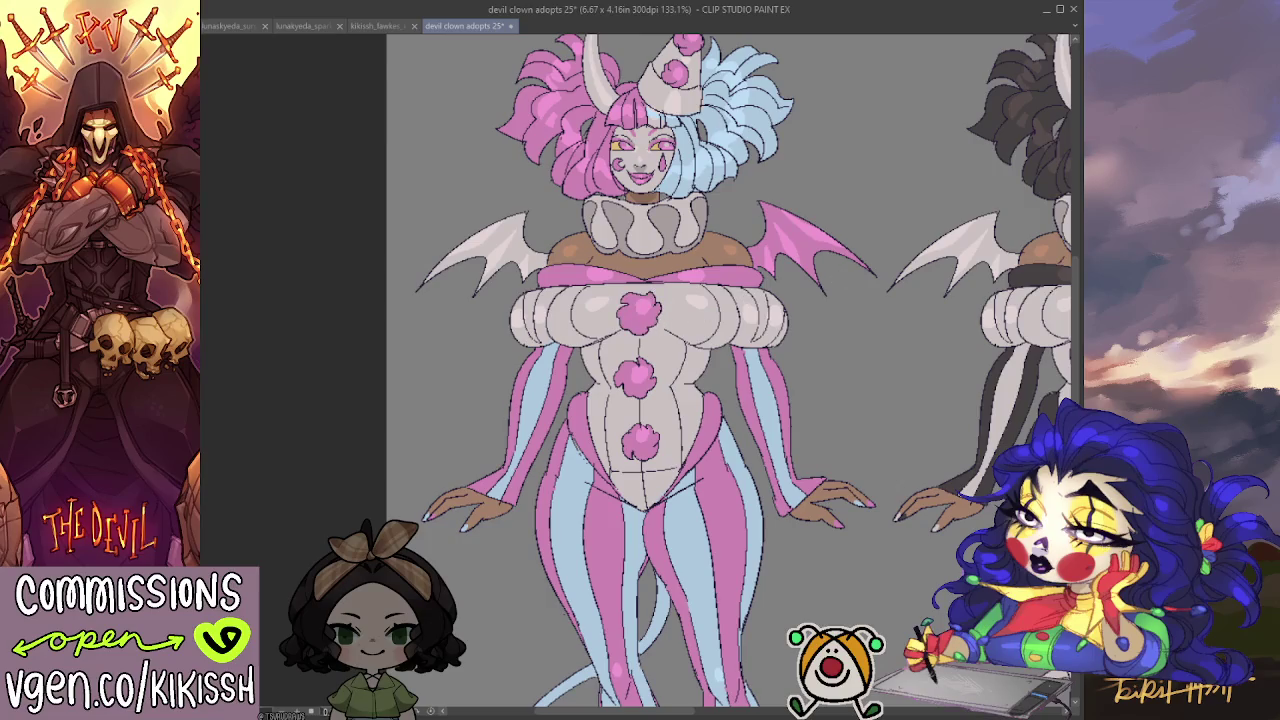
left_click(640, 312)
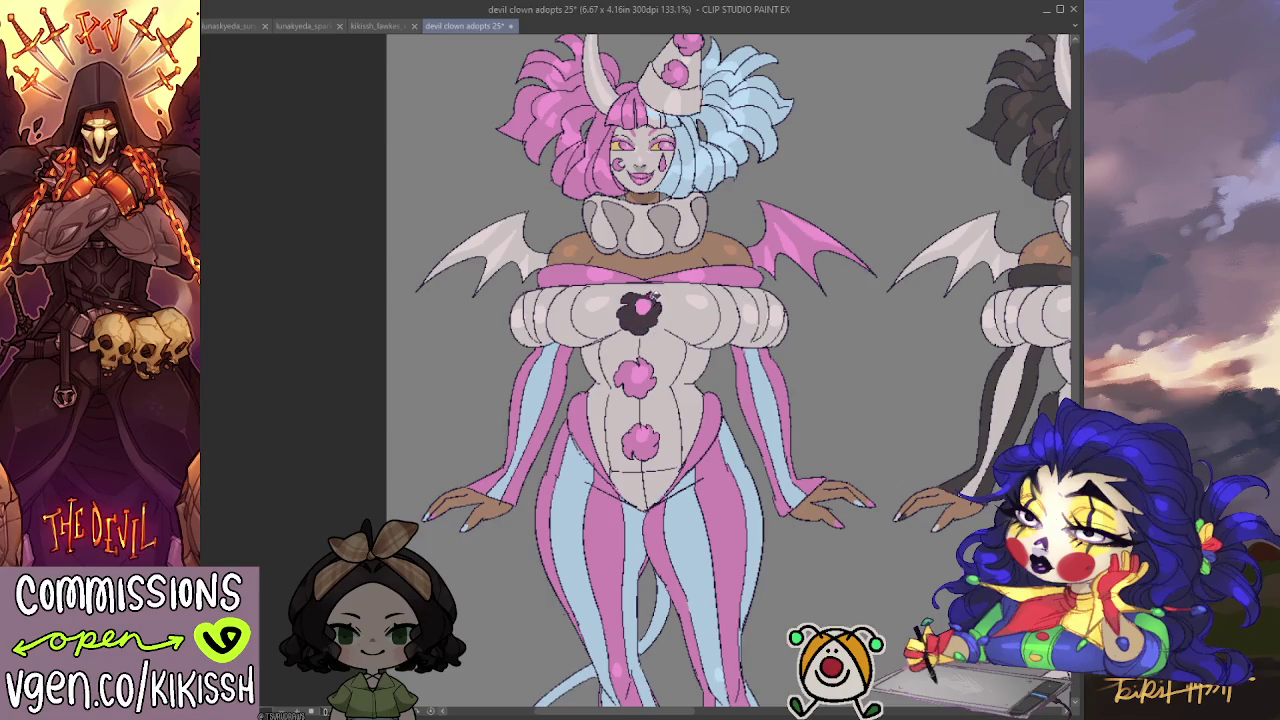
Fill the middle and lower belly spots and all three pink spot centres dark purple.
left_click(640, 375)
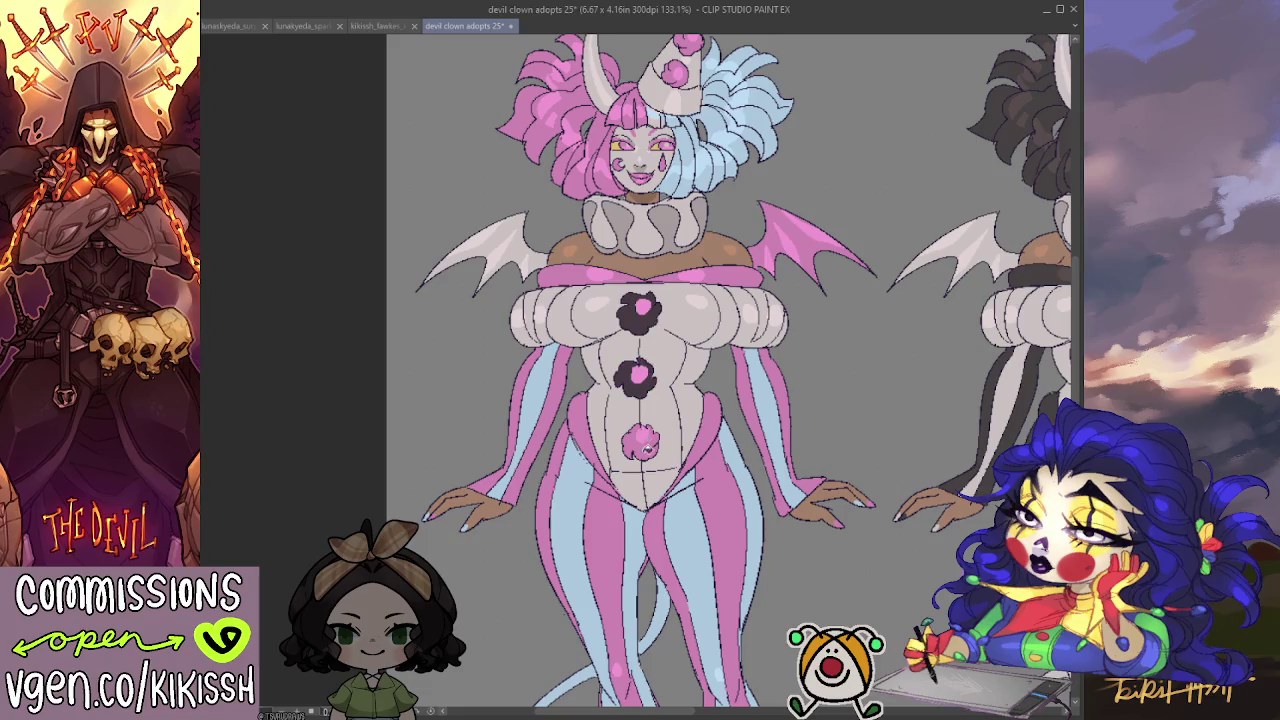
left_click(640, 442)
scroll(703, 385, "down", 2)
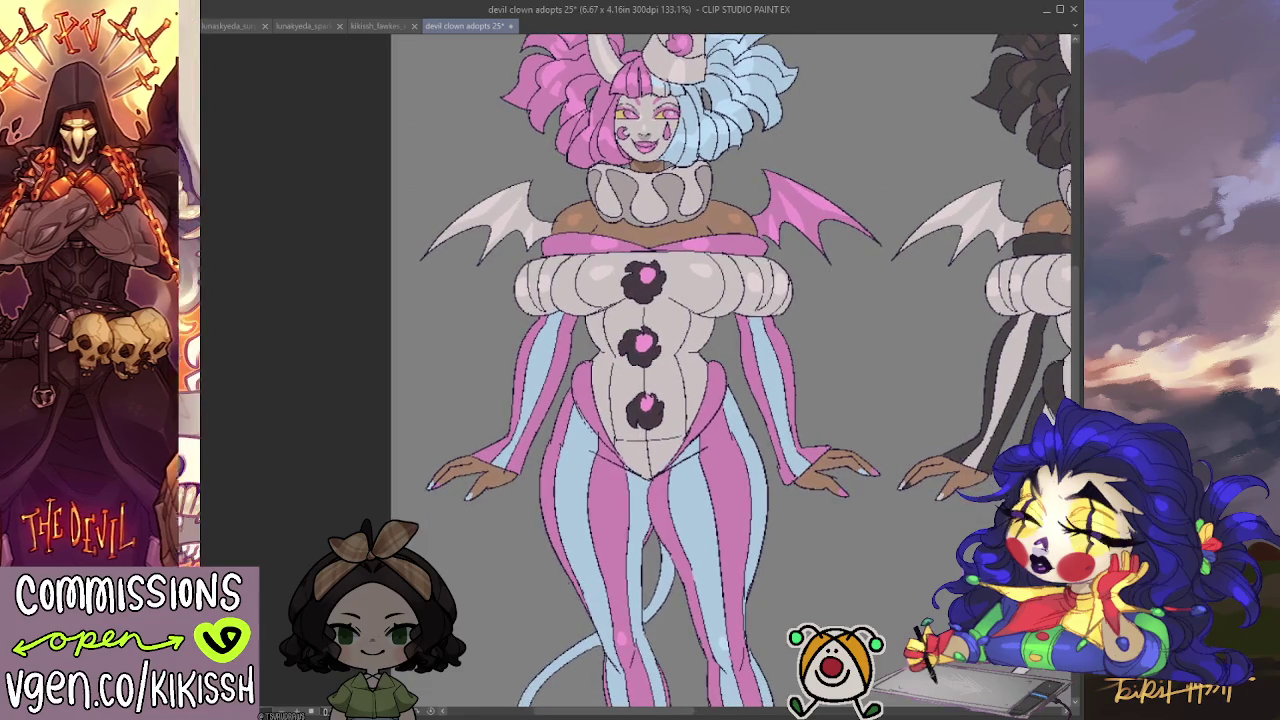
left_click(648, 344)
key("ctrl+z")
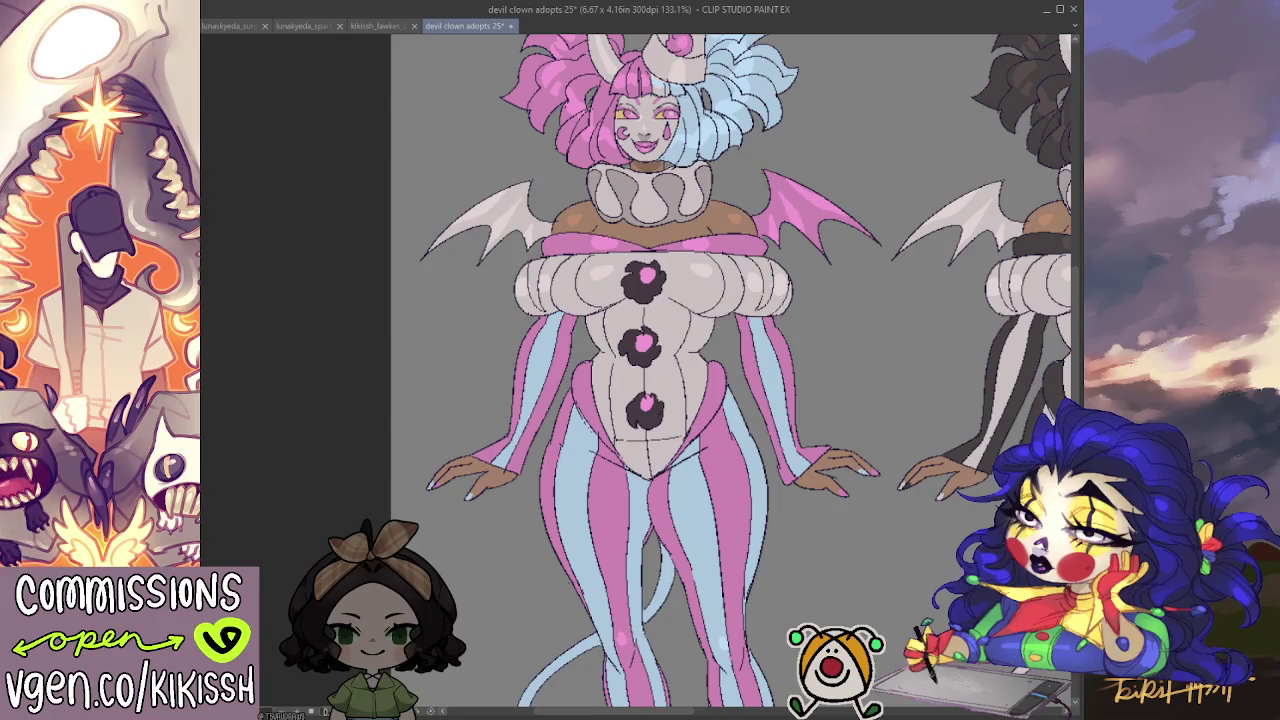
left_click(647, 340)
left_click(652, 276)
left_click(648, 402)
Fill the left and right shoe pom-poms dark purple.
scroll(846, 271, "down", 1)
scroll(846, 271, "down", 1)
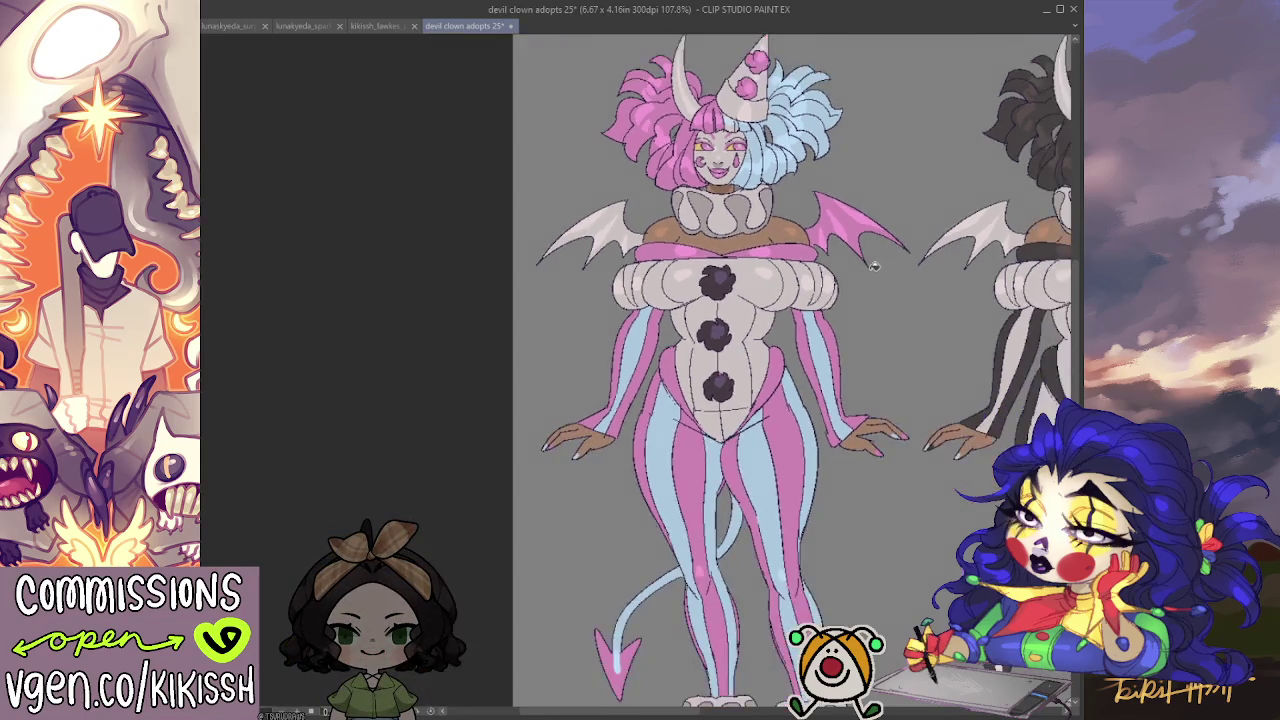
left_click_drag(779, 498, 737, 413)
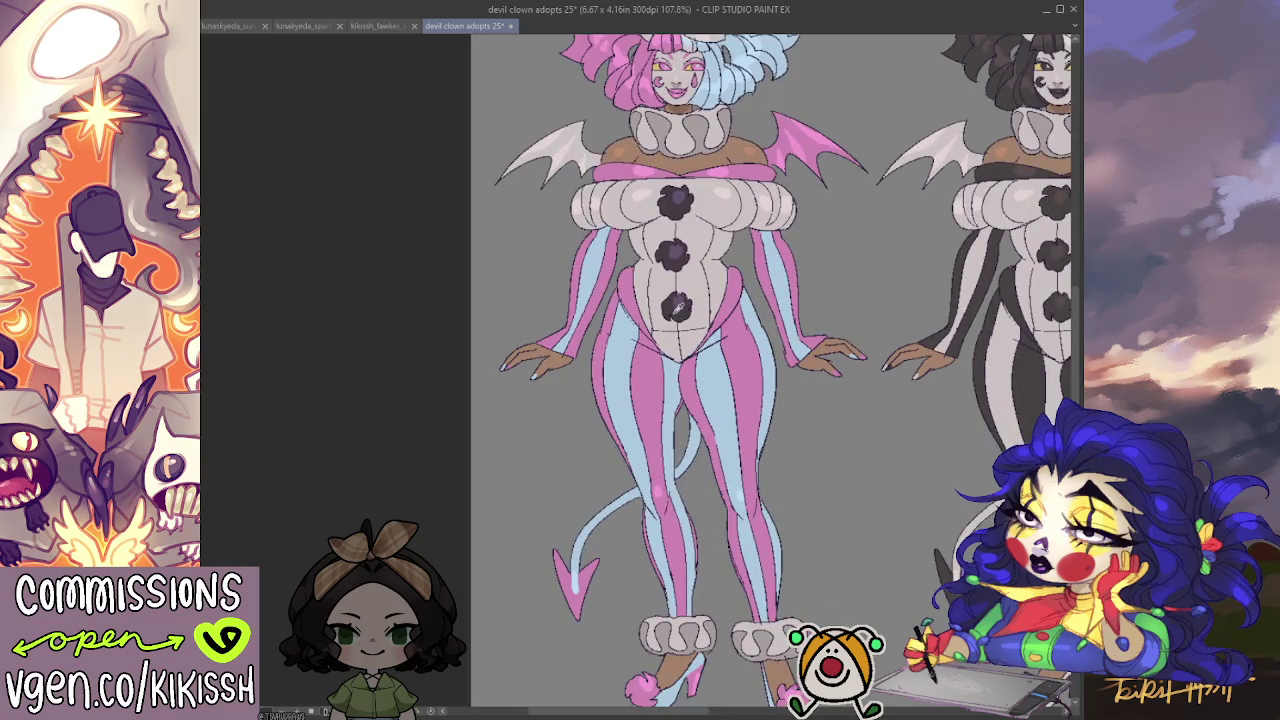
left_click_drag(690, 350, 693, 220)
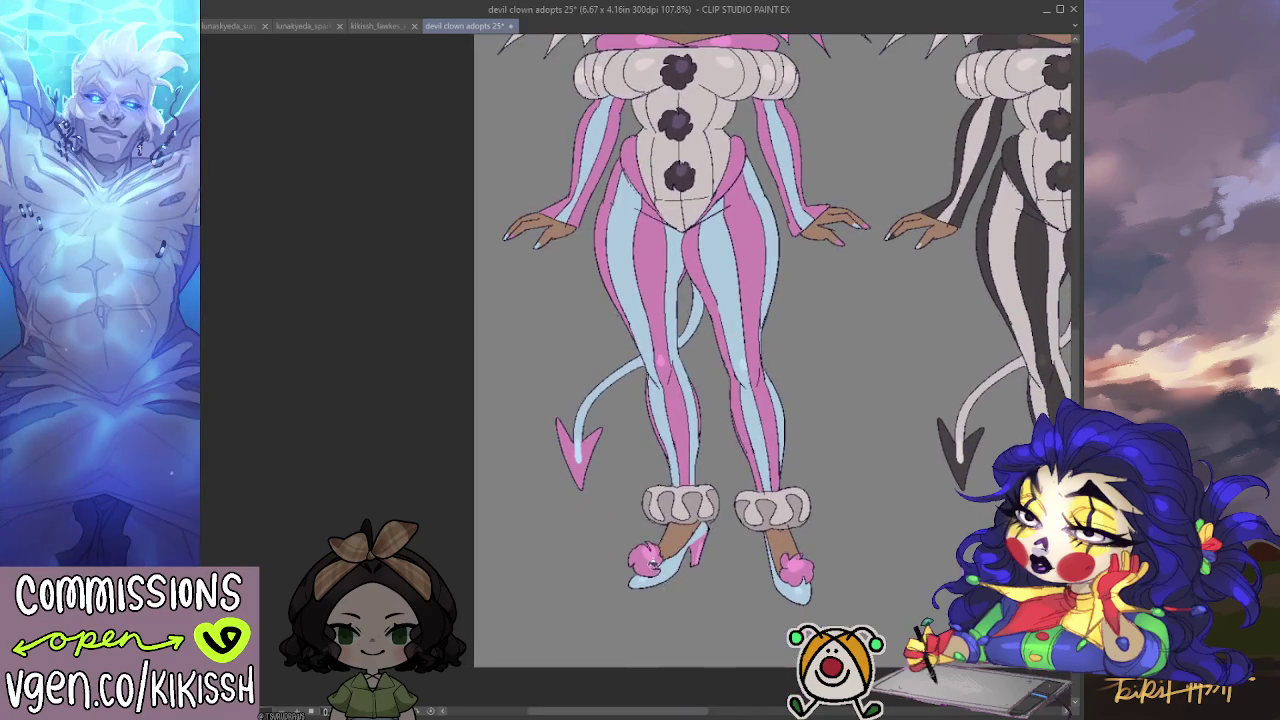
left_click(648, 556)
left_click(795, 575)
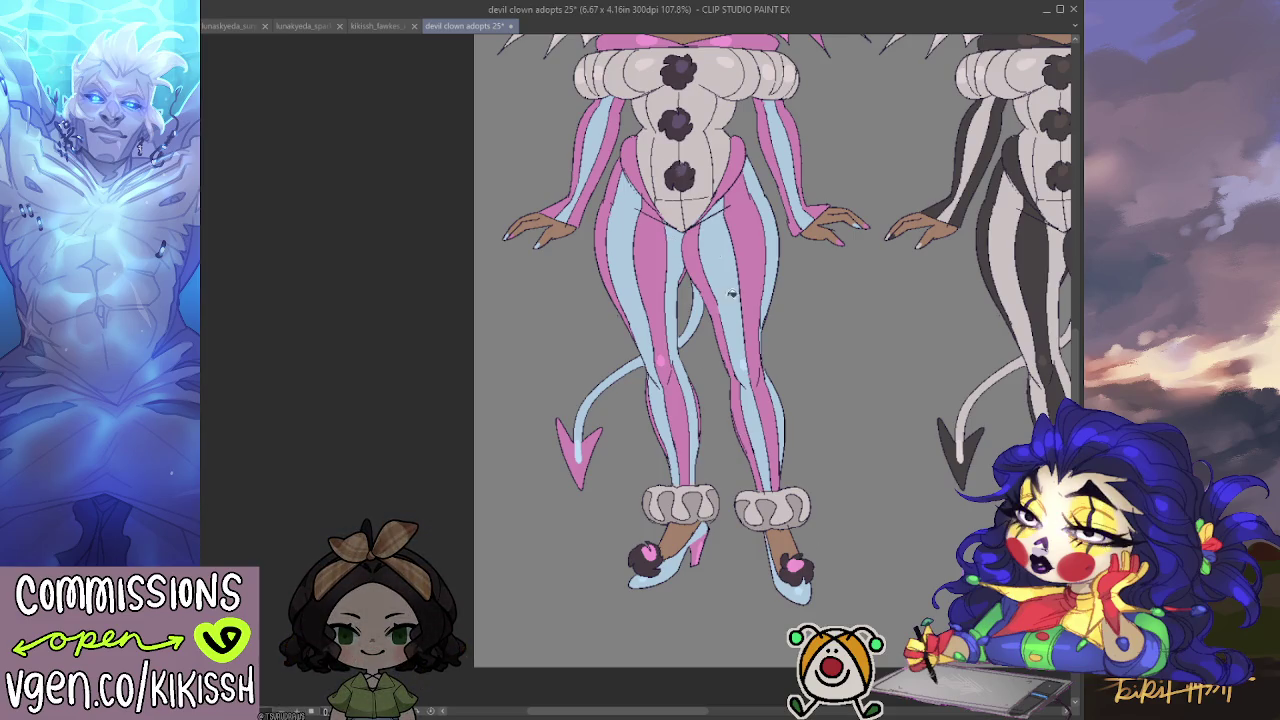
mouse_move(822, 389)
left_mouse_down()
mouse_move(855, 451)
mouse_move(853, 487)
mouse_move(829, 380)
left_mouse_up()
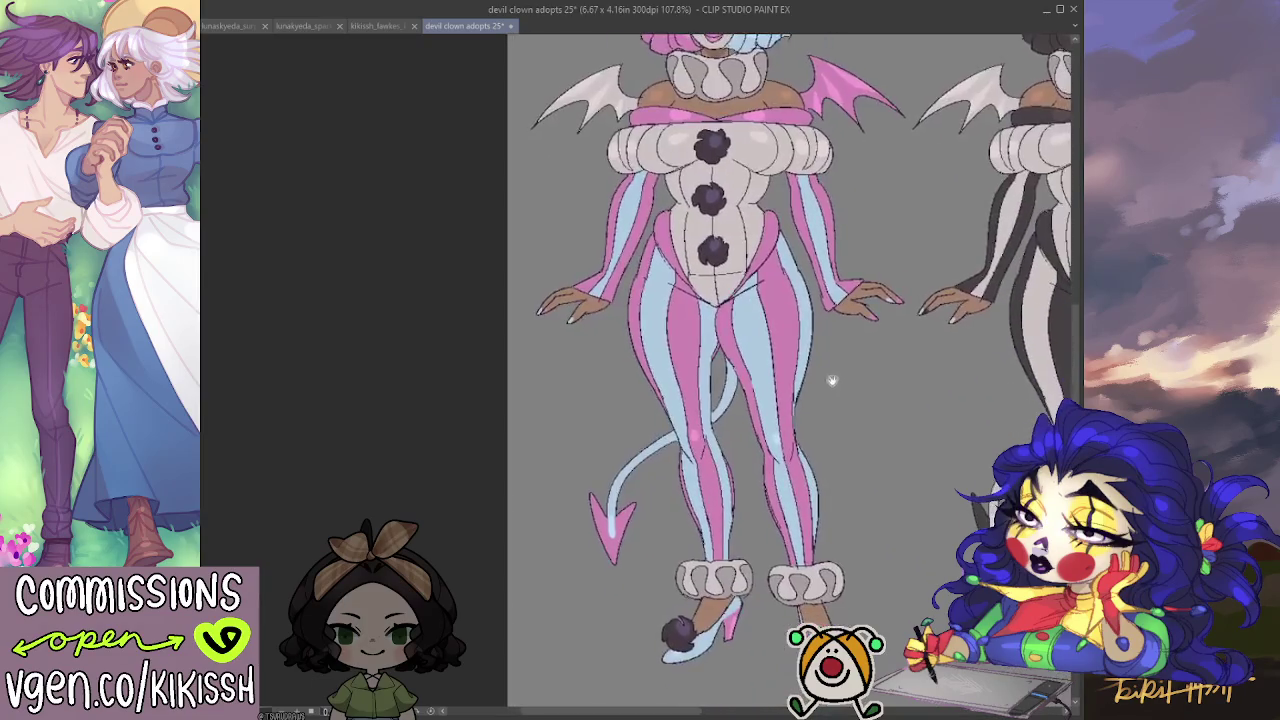
Fill both ankle cuffs and the foot pom-pom dark purple.
left_click(820, 582)
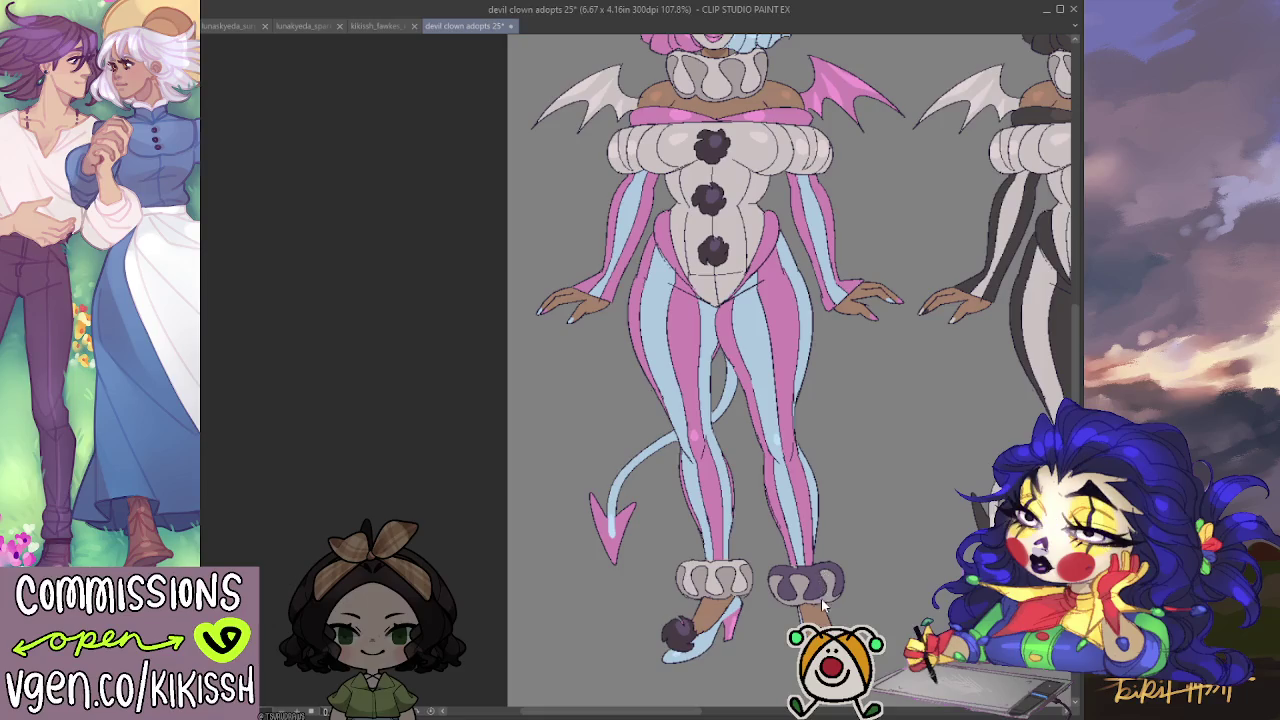
left_click(822, 585)
left_click(718, 570)
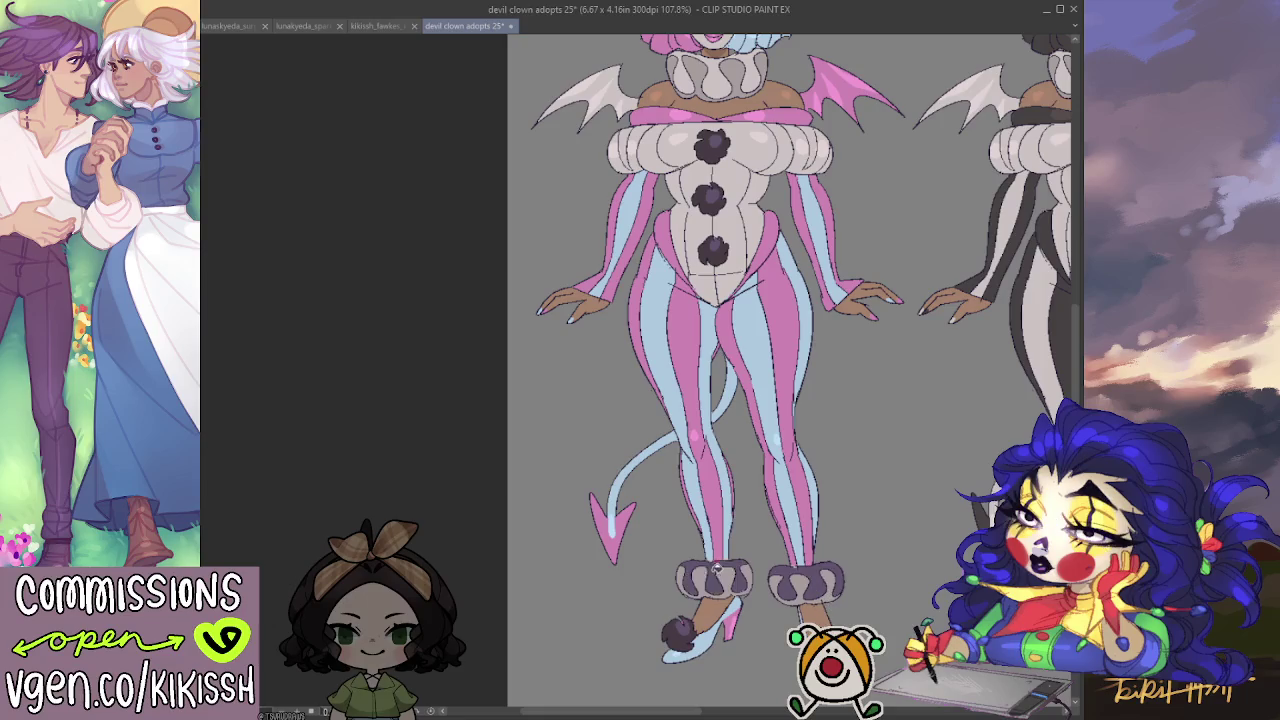
left_click(690, 628)
mouse_move(700, 575)
left_mouse_down()
mouse_move(712, 592)
mouse_move(746, 572)
left_mouse_up()
left_click_drag(806, 494, 771, 438)
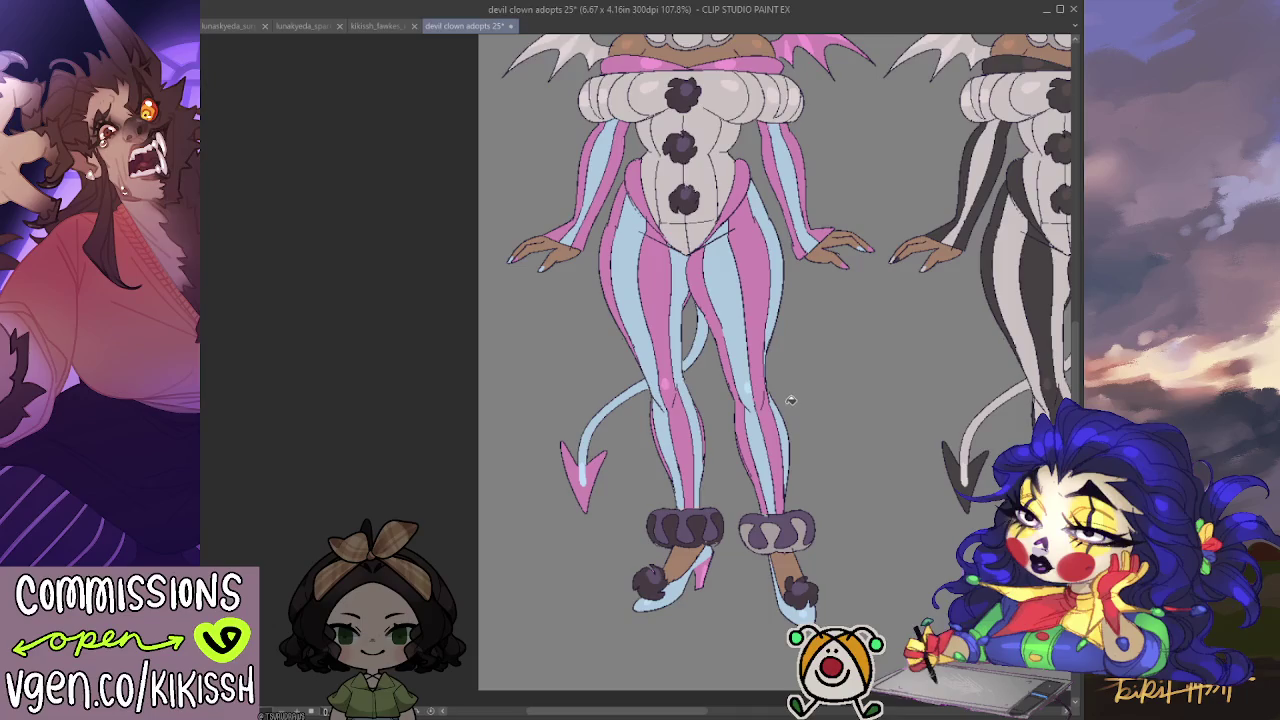
left_click_drag(787, 367, 818, 462)
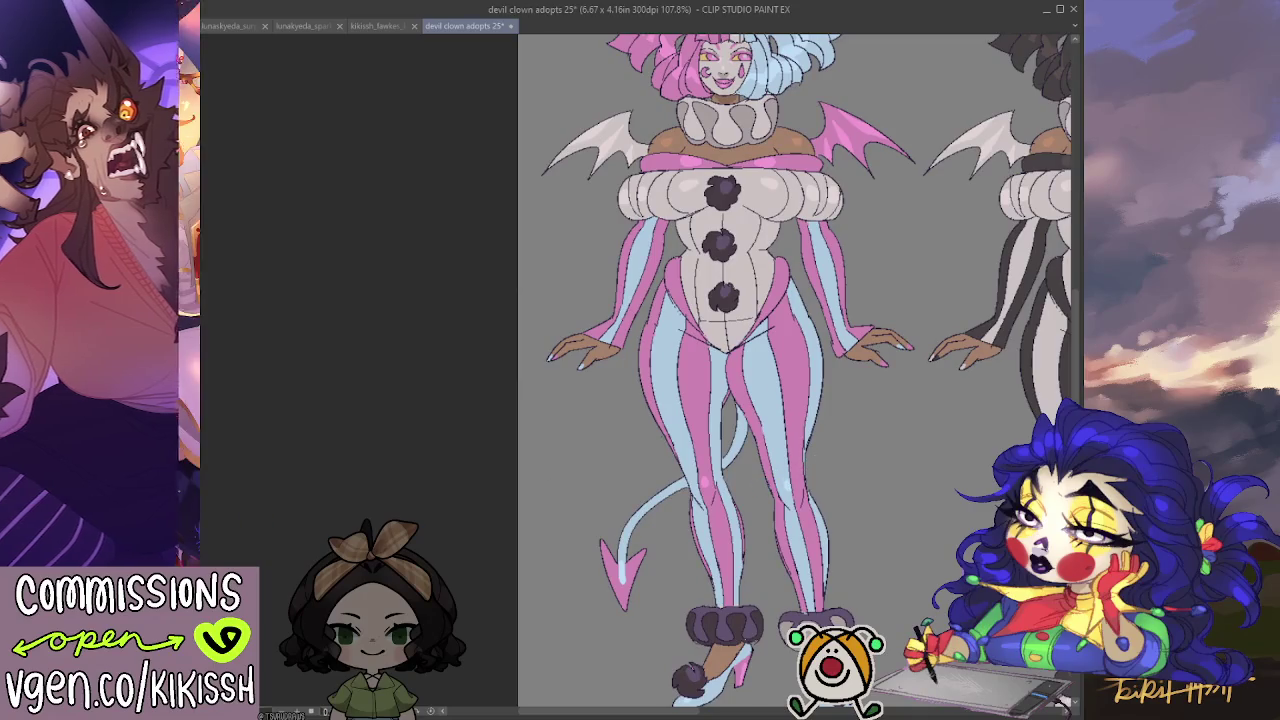
Slightly deepen the whole character's hair and stripe colours, then deselect and recentre.
left_click(848, 140)
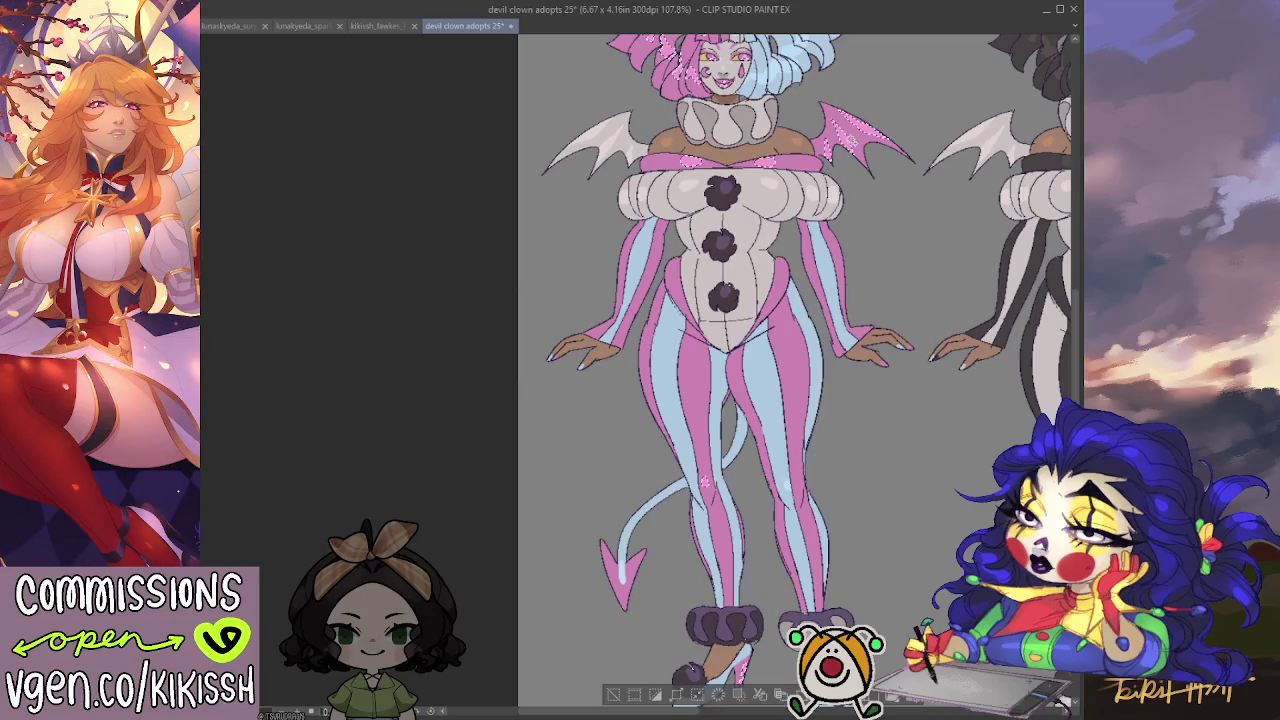
scroll(566, 117, "down", 2)
key("ctrl+d")
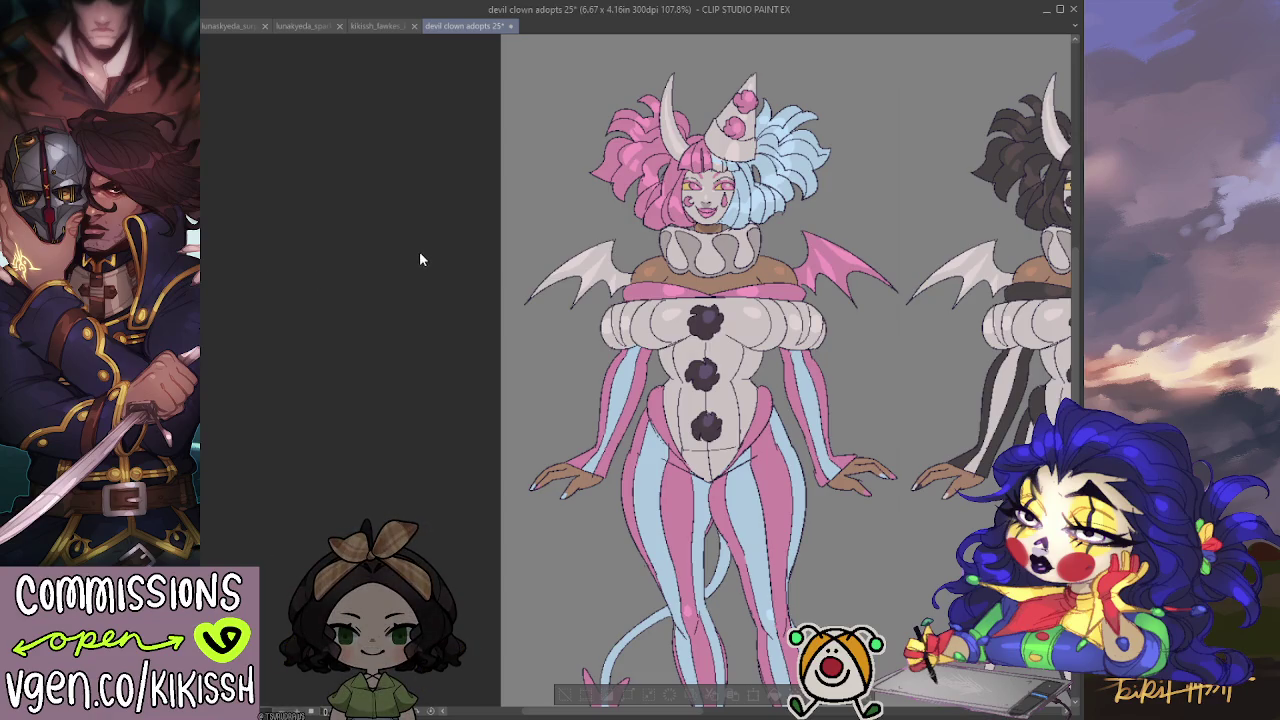
left_click_drag(835, 399, 839, 345)
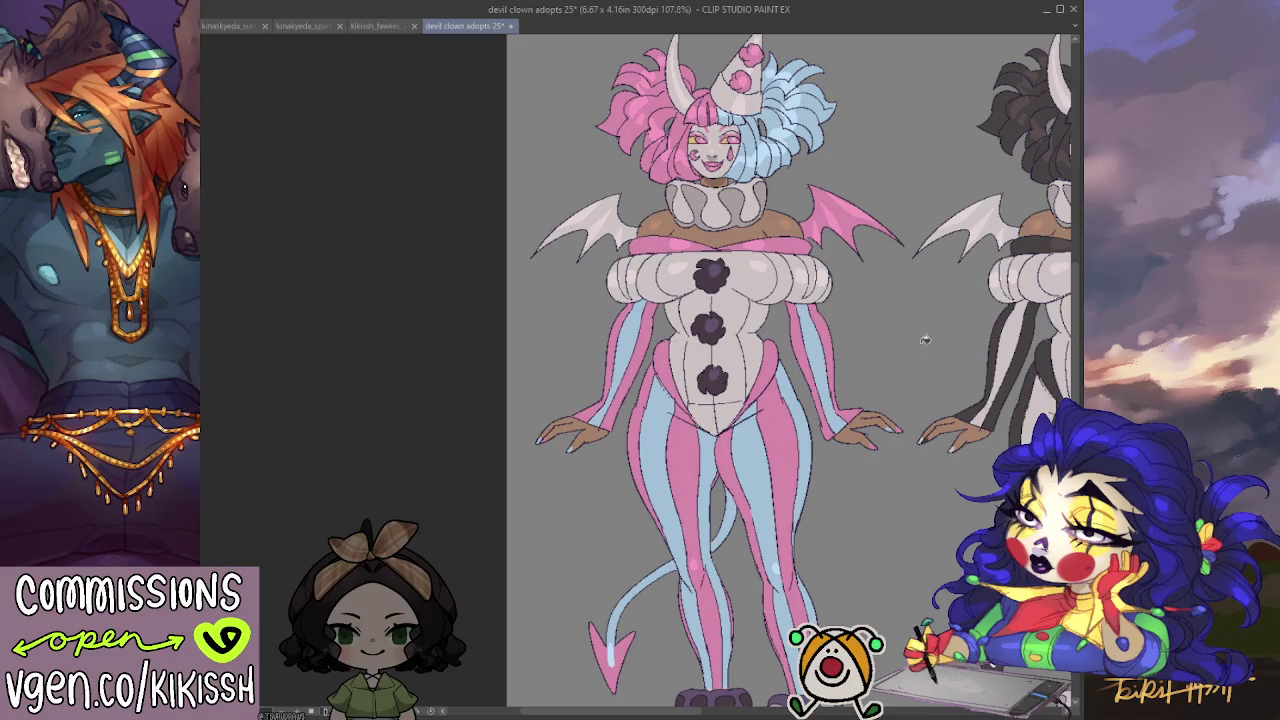
left_click_drag(854, 351, 822, 352)
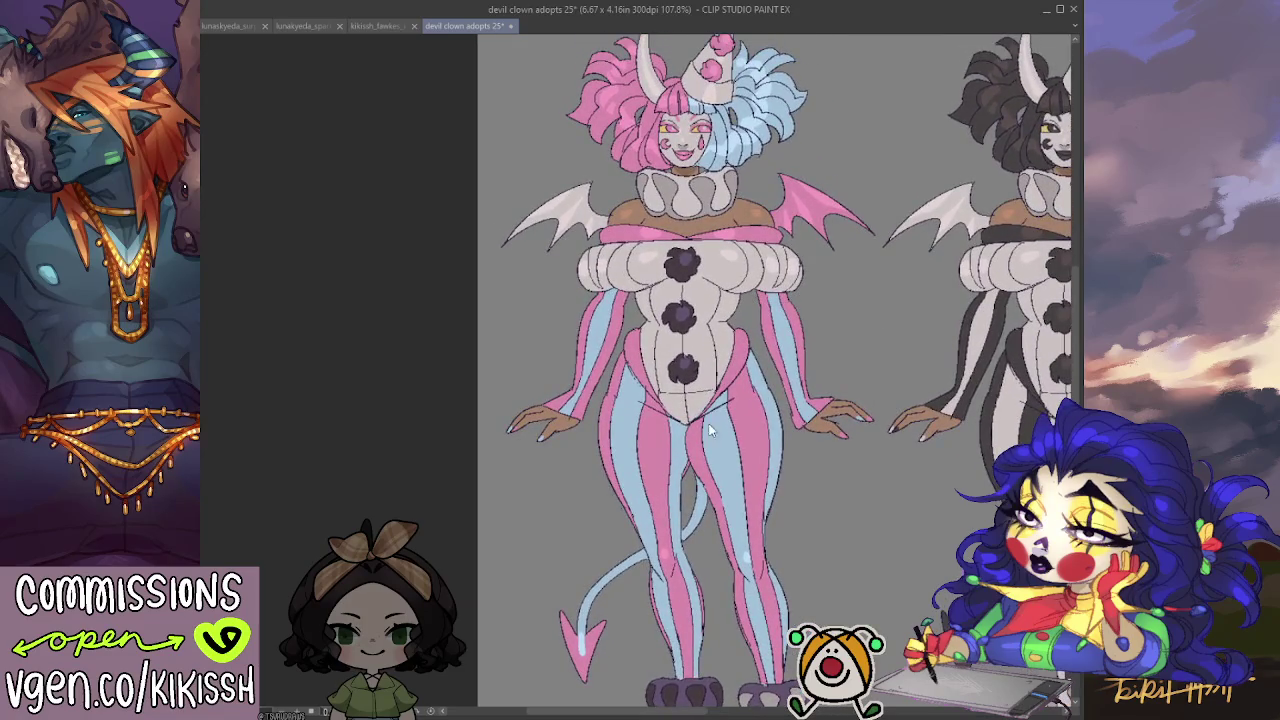
left_click_drag(710, 430, 806, 289)
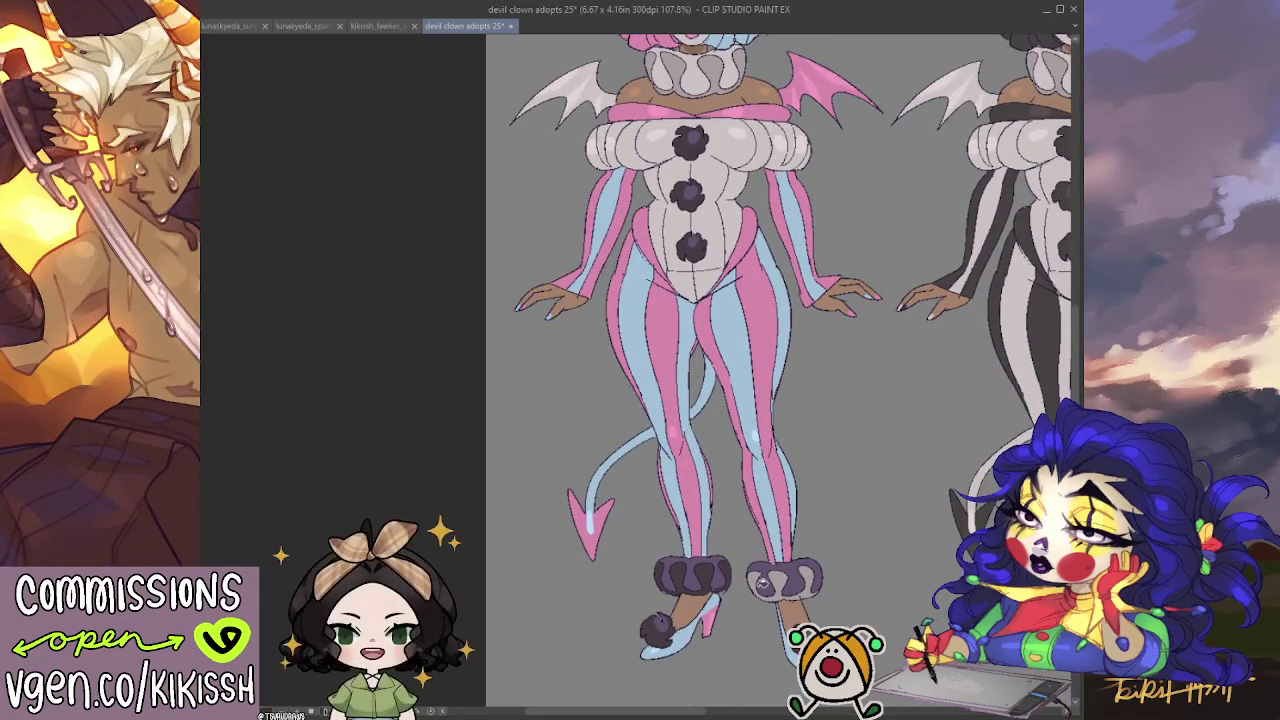
Compare spotted and solid dark fills, then fill the neck ruff solid dark purple.
key("ctrl+z")
key("ctrl+y")
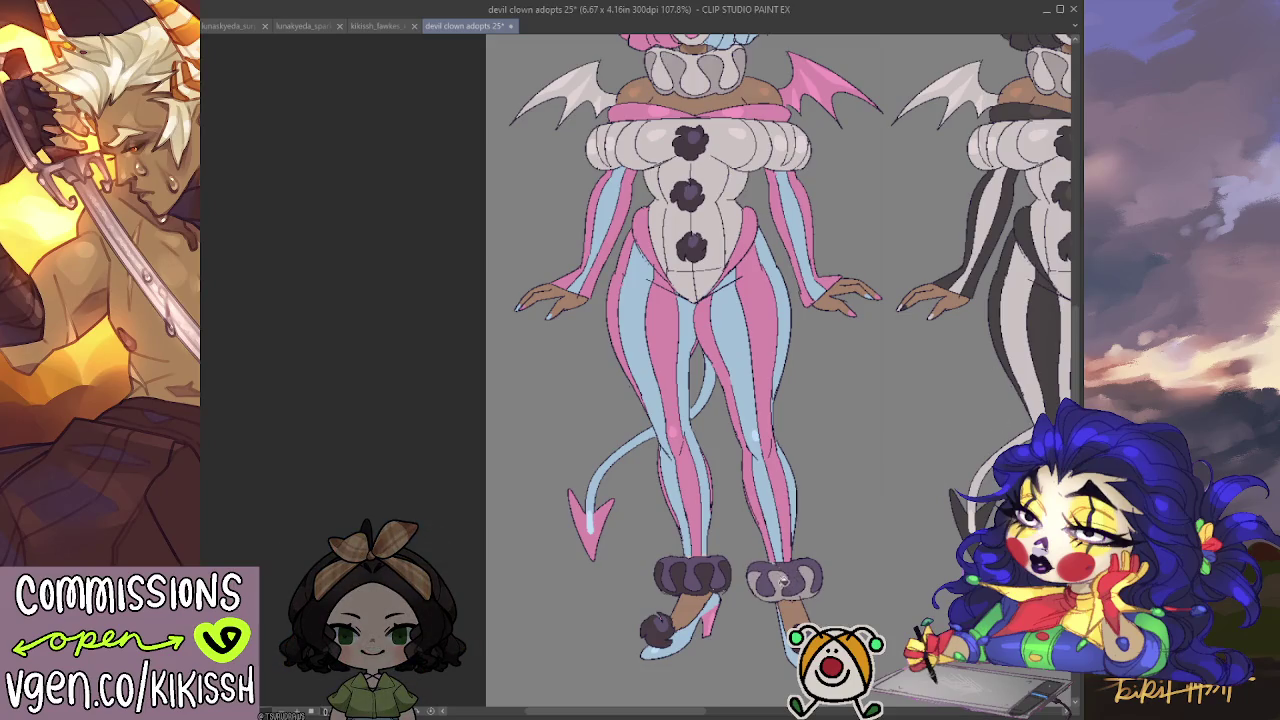
key("ctrl+z")
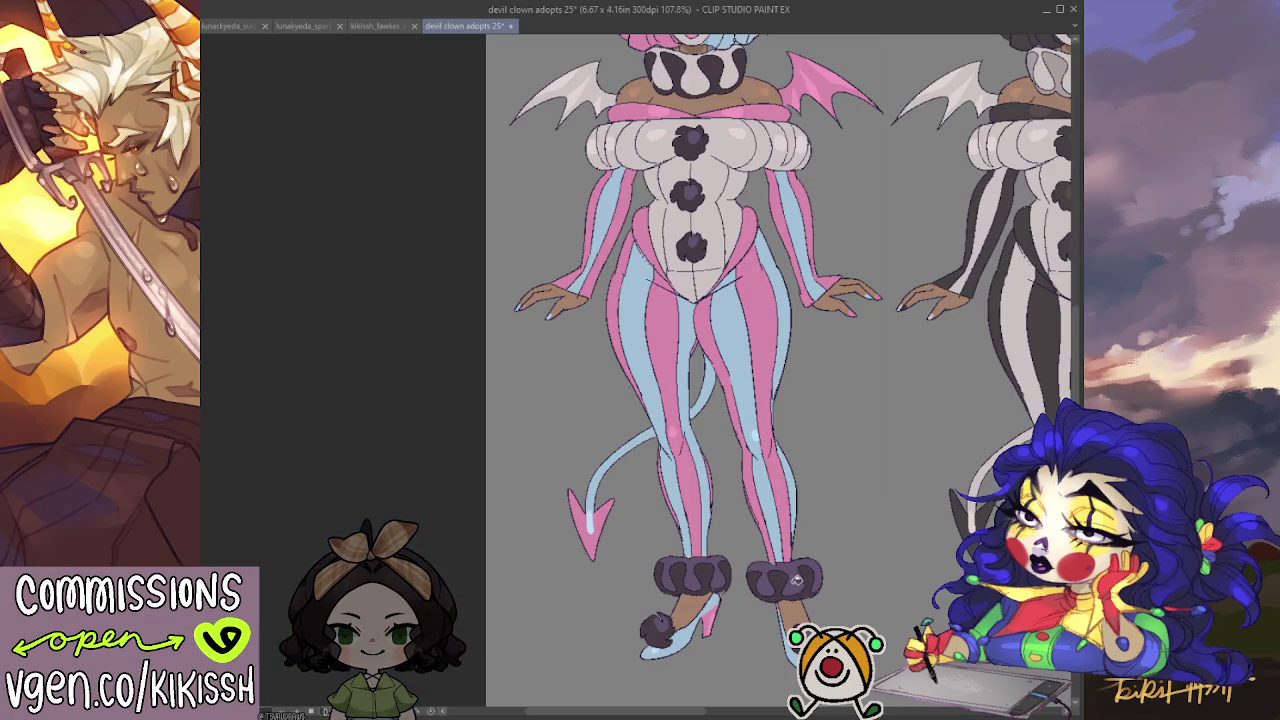
key("ctrl+z")
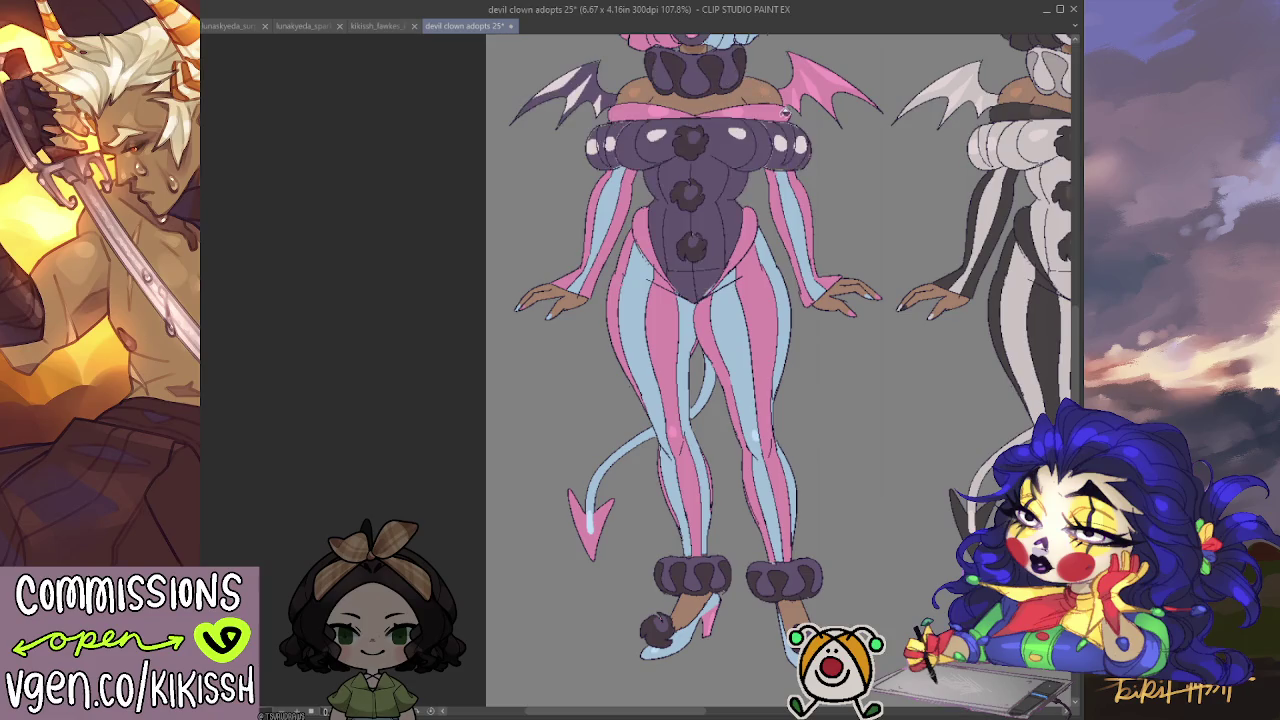
key("ctrl+y")
scroll(820, 169, "up", 3)
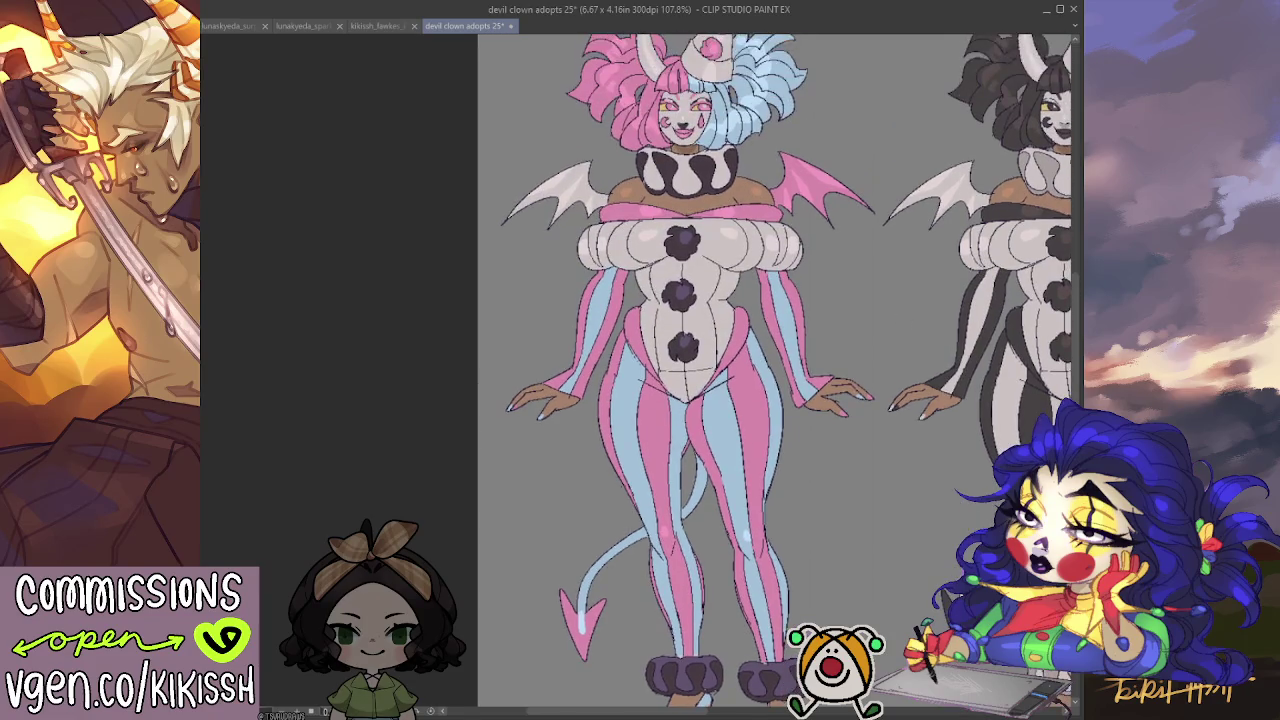
left_click(676, 165)
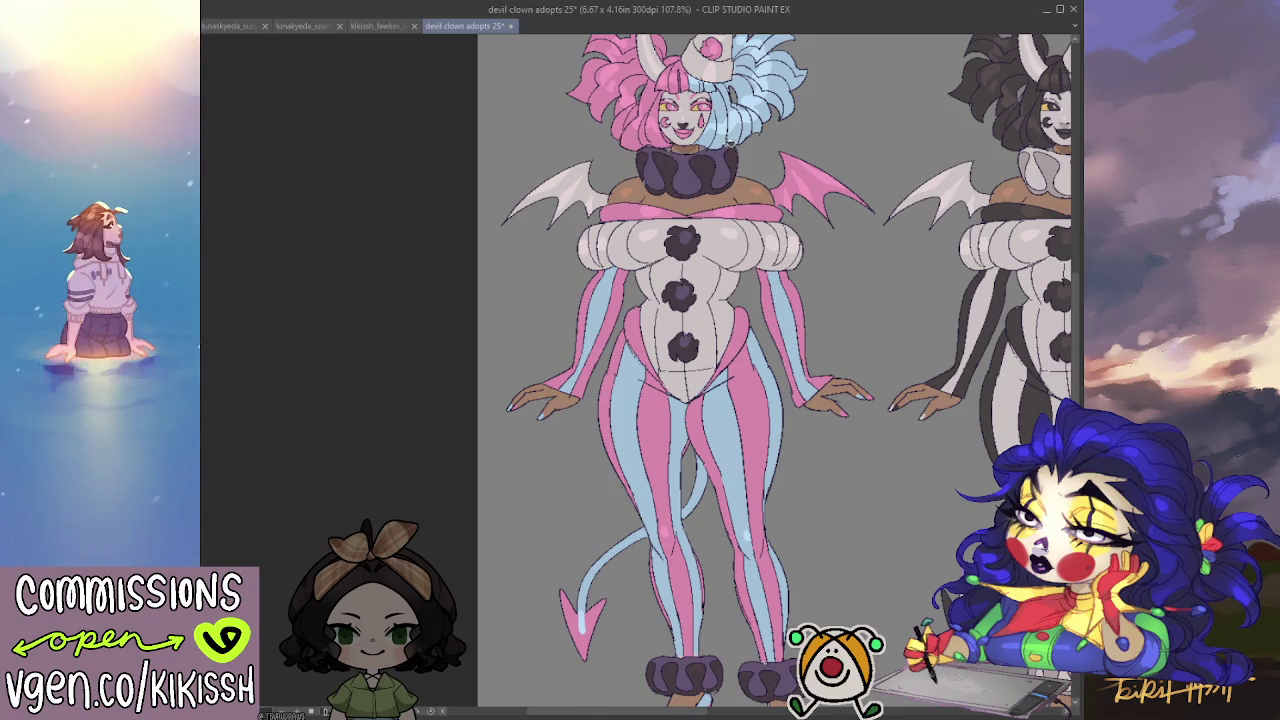
Zoom and pan to inspect the dark purple ruff, the pink clown's head, legs and tails.
scroll(676, 165, "up", 1)
scroll(676, 165, "up", 1)
scroll(673, 254, "up", 1)
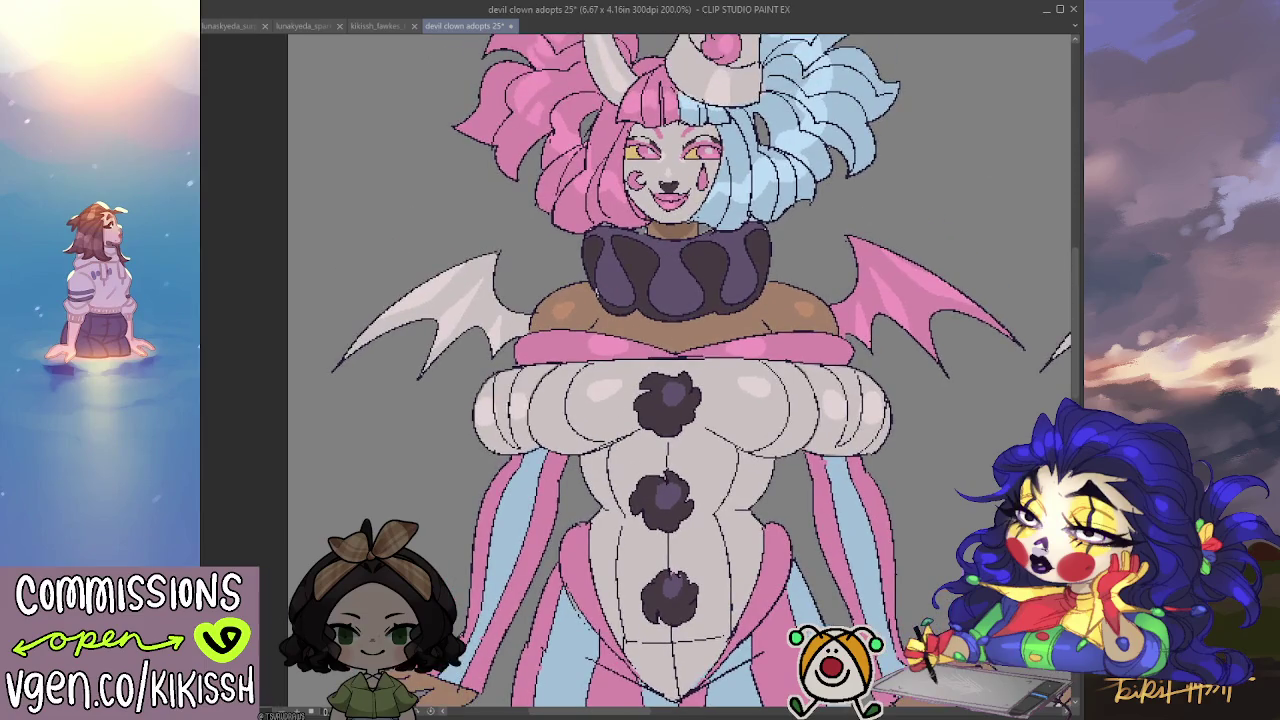
scroll(635, 370, "right", 1)
scroll(635, 370, "right", 2)
scroll(635, 370, "right", 2)
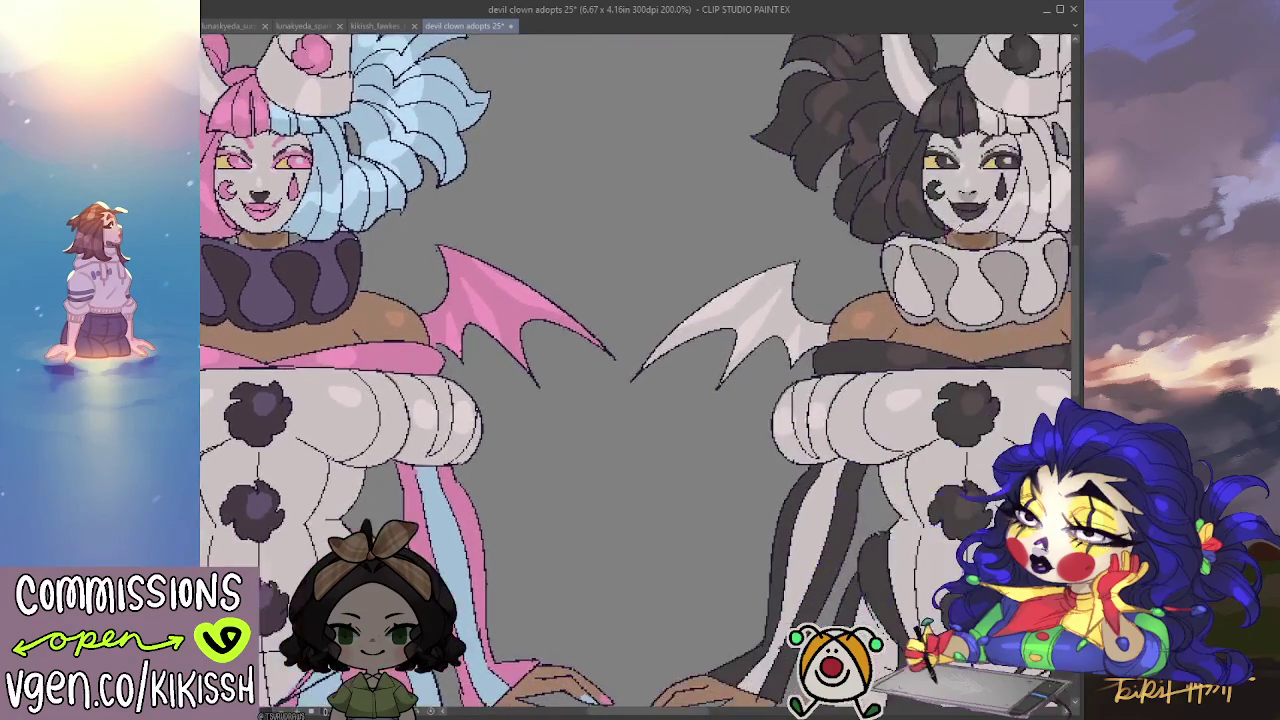
scroll(817, 226, "left", 2)
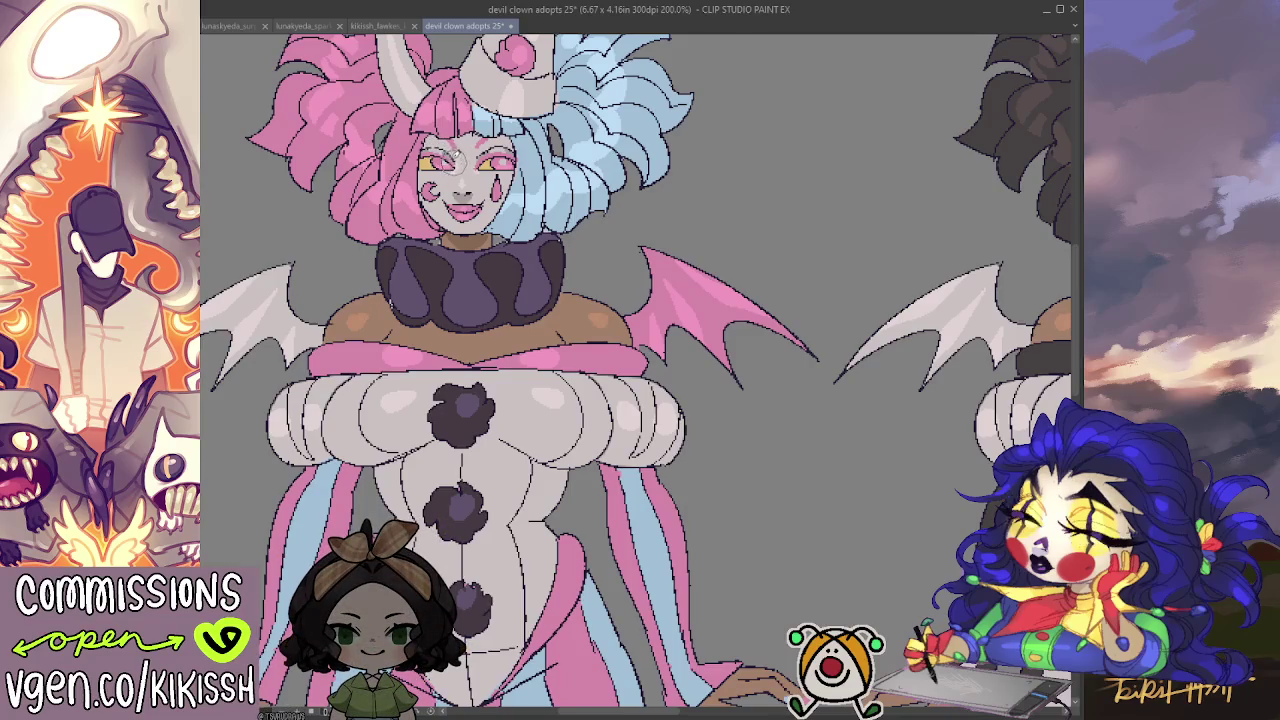
left_click_drag(508, 280, 594, 332)
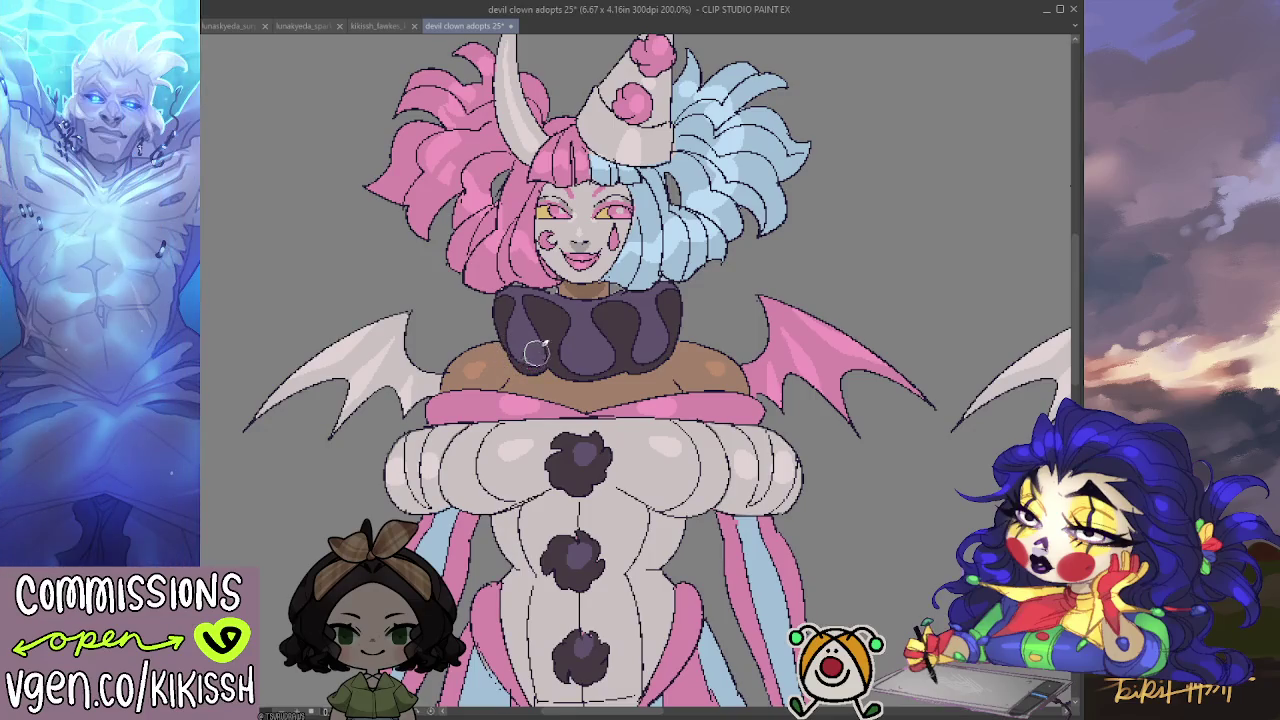
scroll(538, 356, "down", 3)
mouse_move(804, 512)
left_mouse_down()
mouse_move(734, 269)
mouse_move(785, 407)
left_mouse_up()
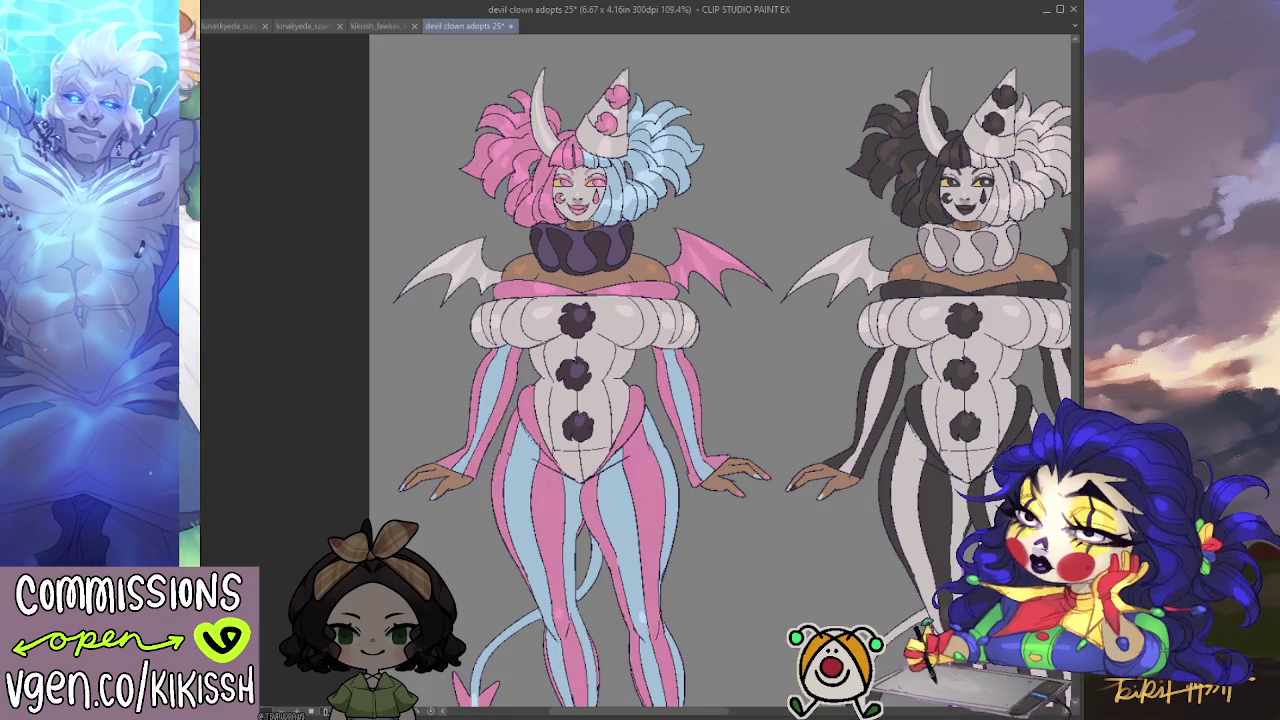
Replace the pink wing fill with dark purple on both bat wings and their leftover gaps.
key("ctrl+z")
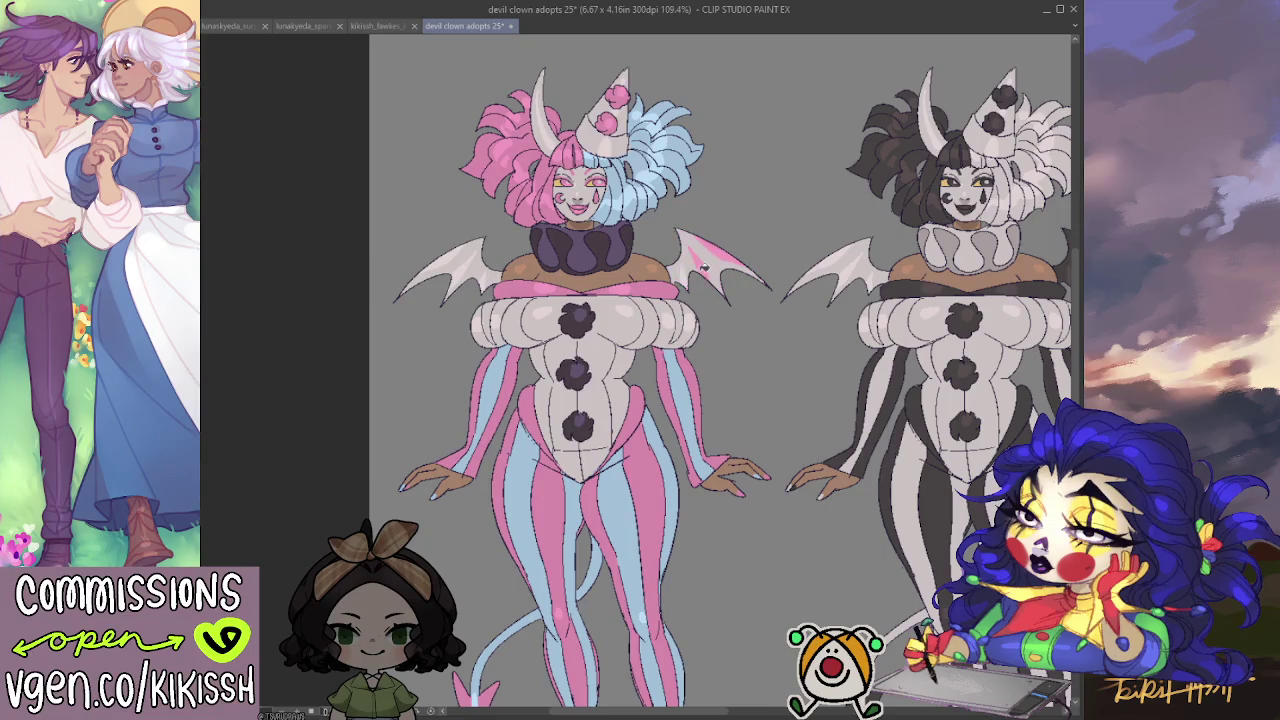
mouse_move(763, 349)
left_mouse_down()
mouse_move(803, 205)
mouse_move(814, 300)
left_mouse_up()
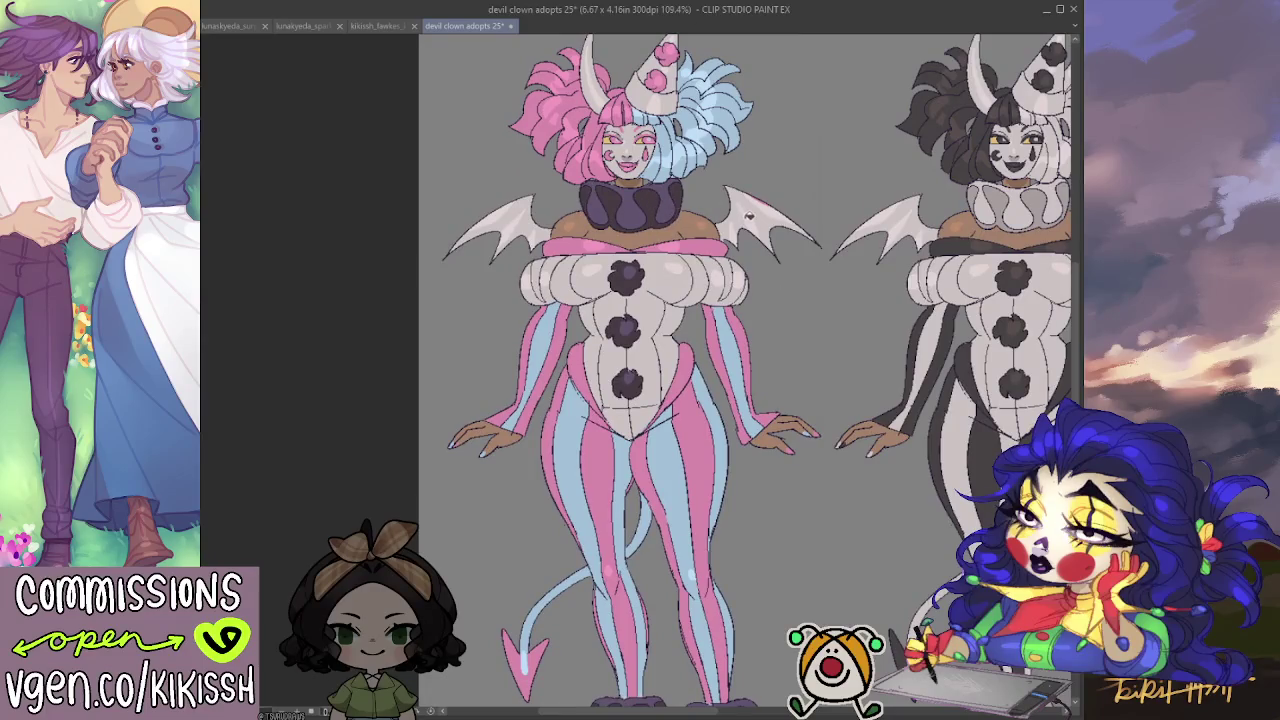
left_click(748, 216)
left_click(530, 224)
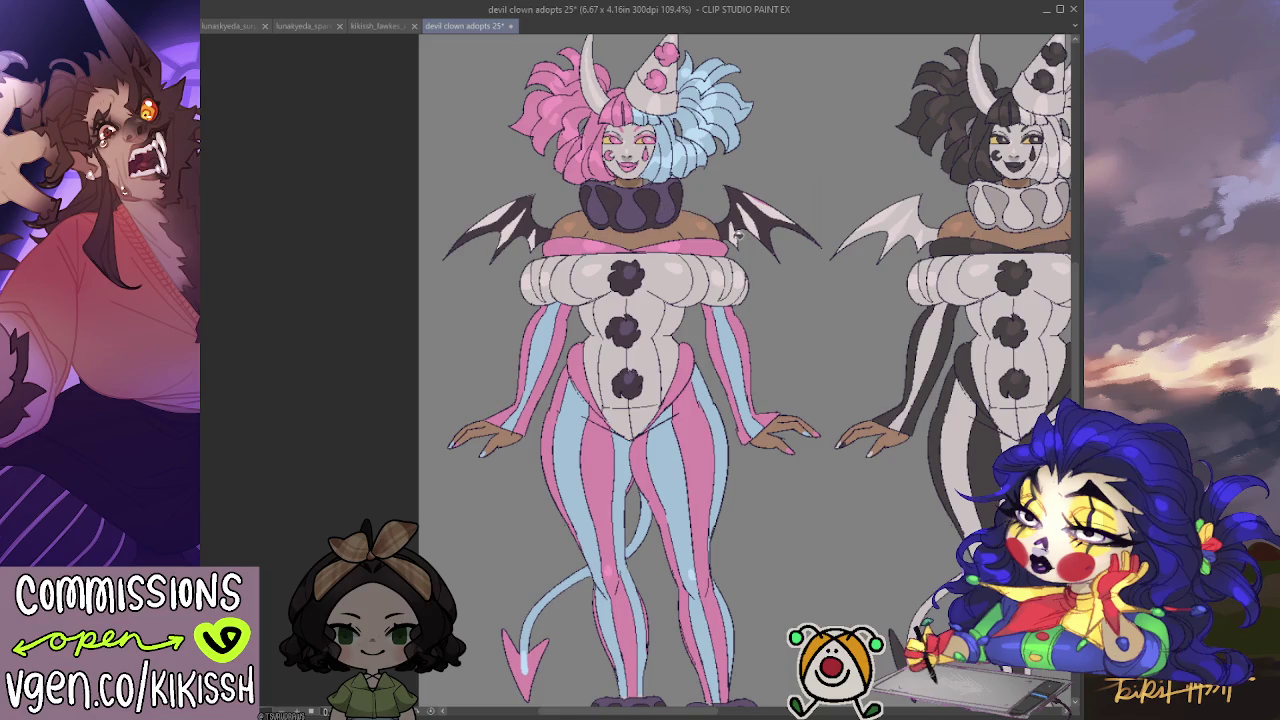
left_click(772, 206)
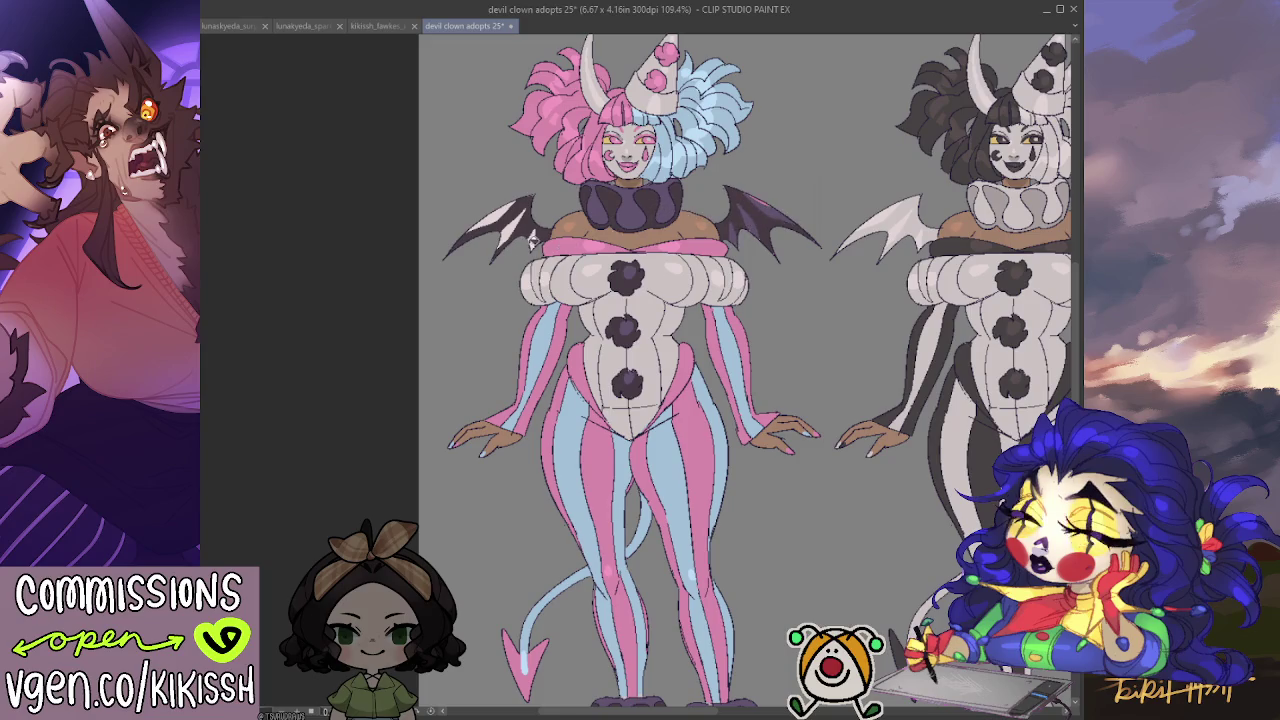
left_click(512, 228)
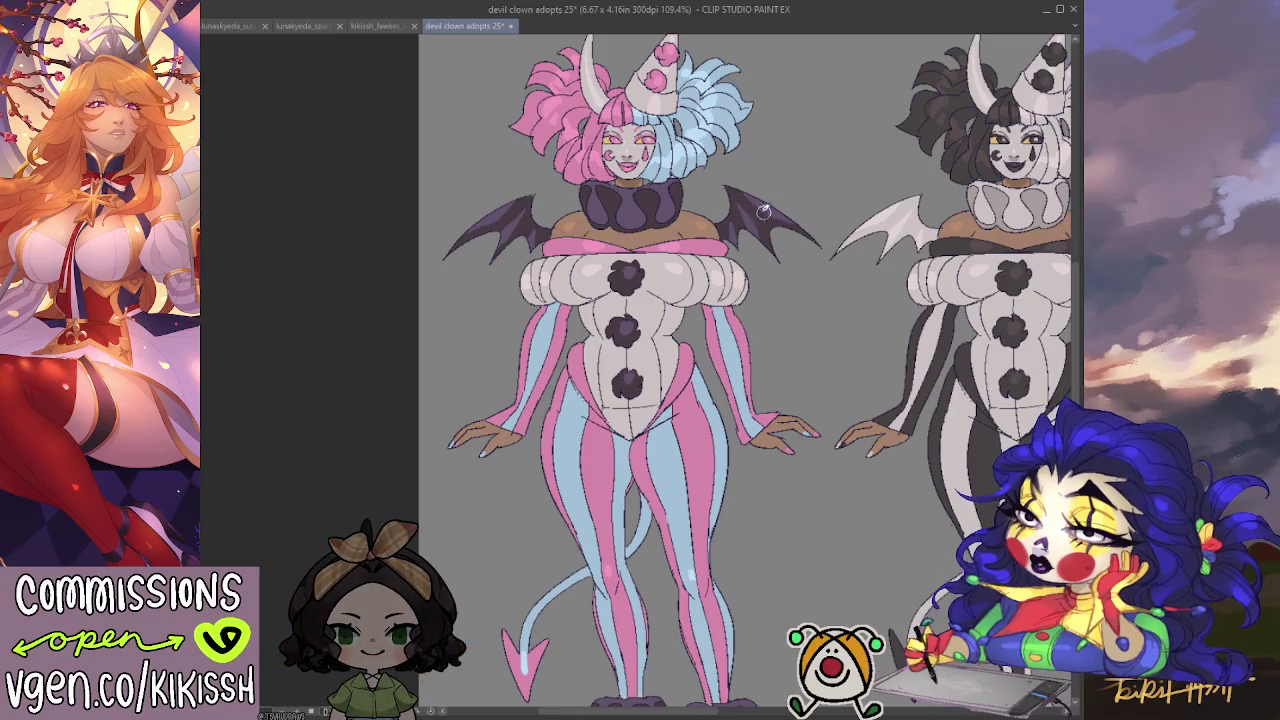
Brush dark purple over the pink tip of the cone hat.
scroll(601, 196, "up", 1)
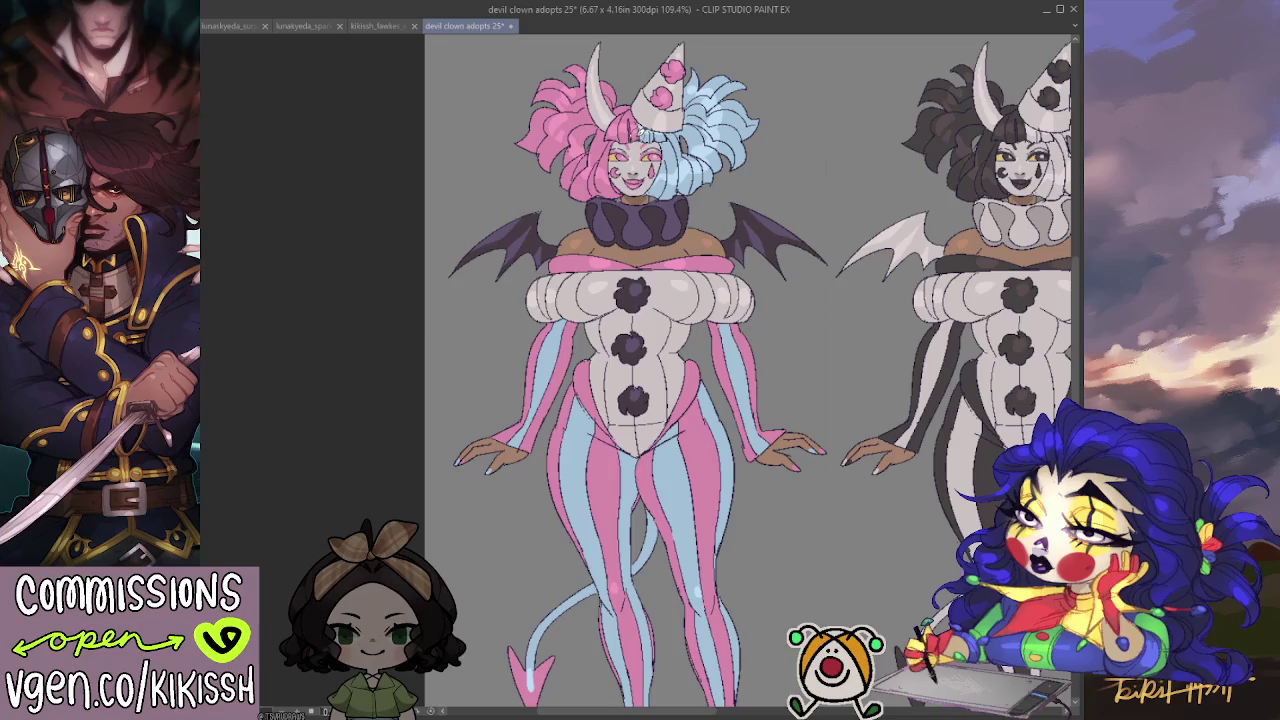
mouse_move(660, 122)
left_mouse_down()
mouse_move(828, 440)
mouse_move(775, 233)
left_mouse_up()
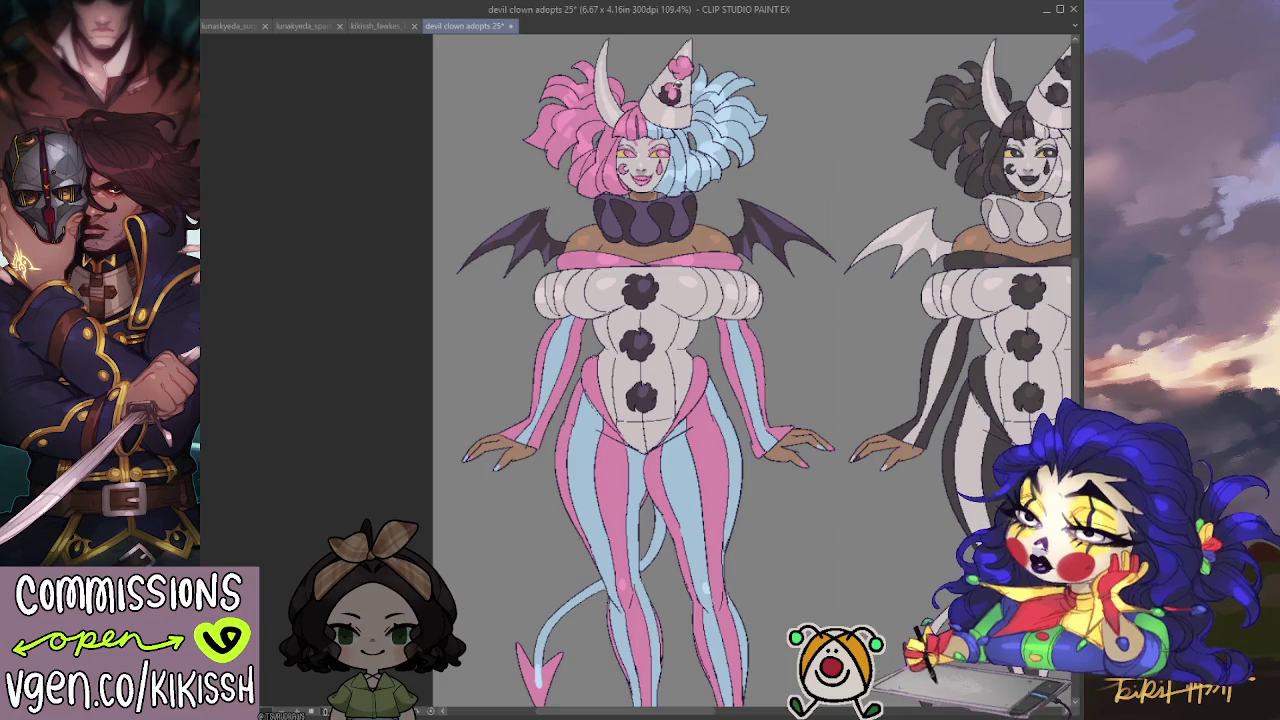
left_click_drag(676, 70, 690, 60)
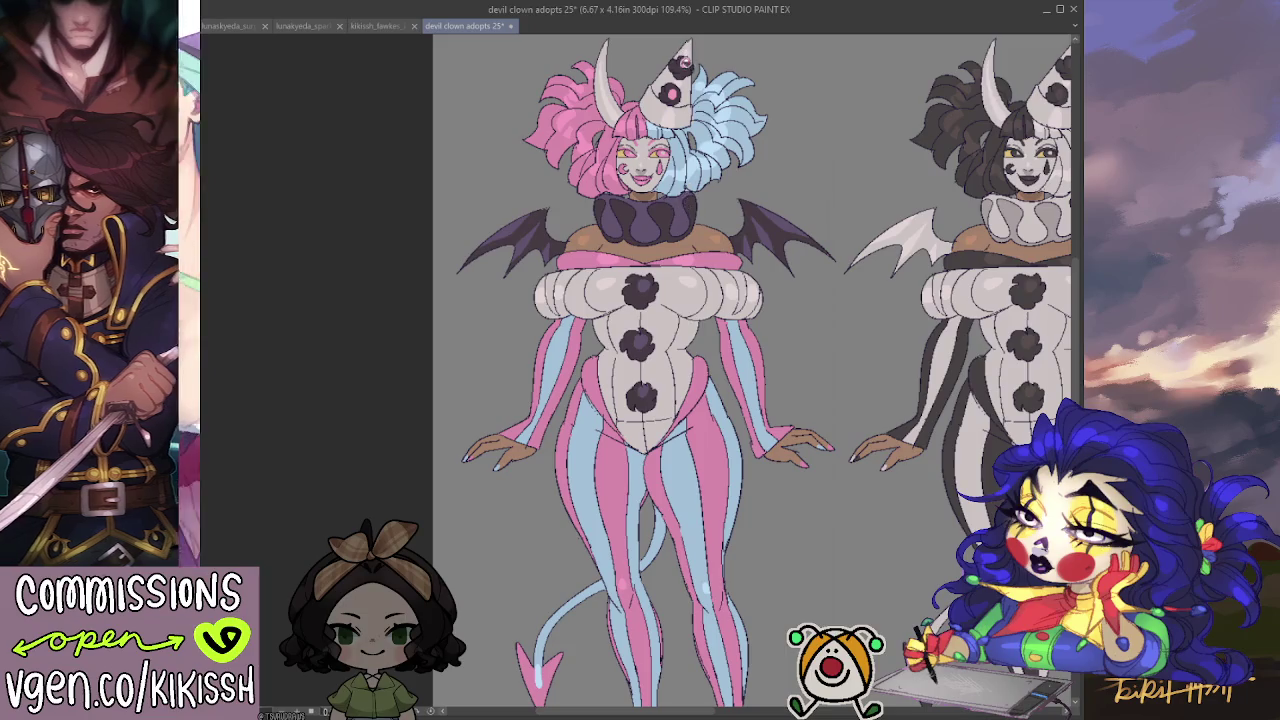
left_click_drag(733, 118, 713, 113)
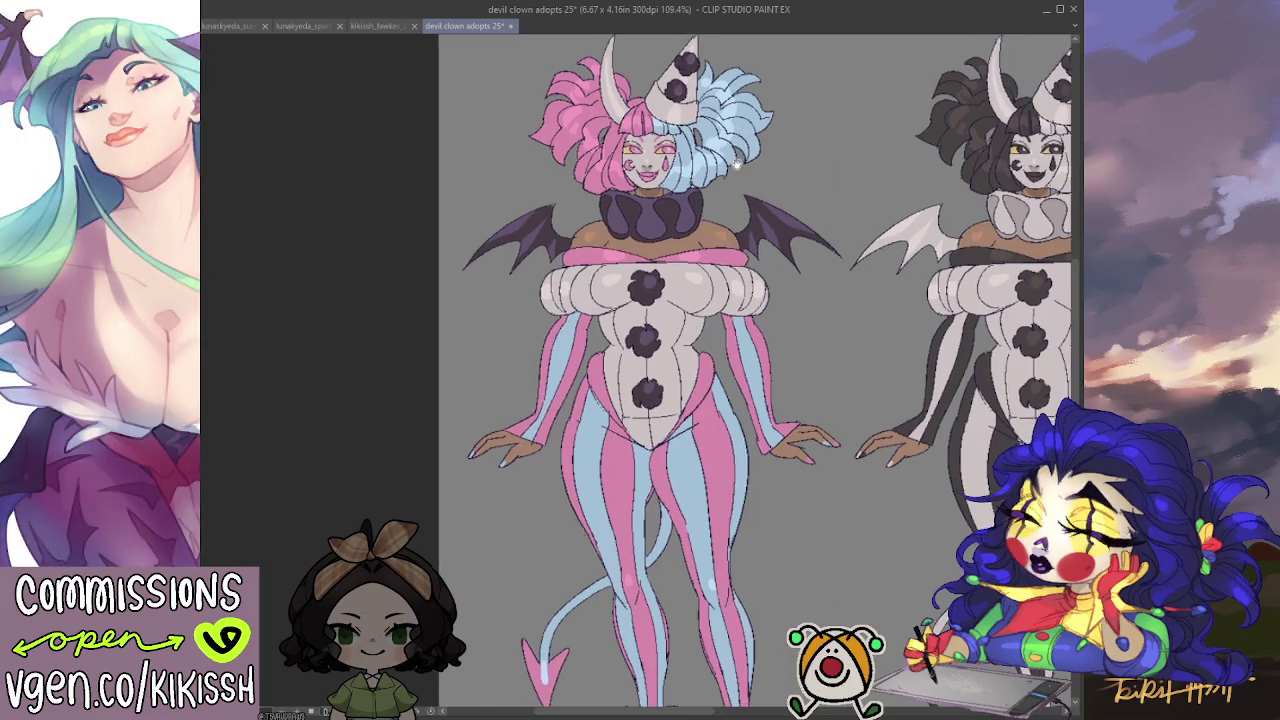
scroll(680, 250, "down", 2)
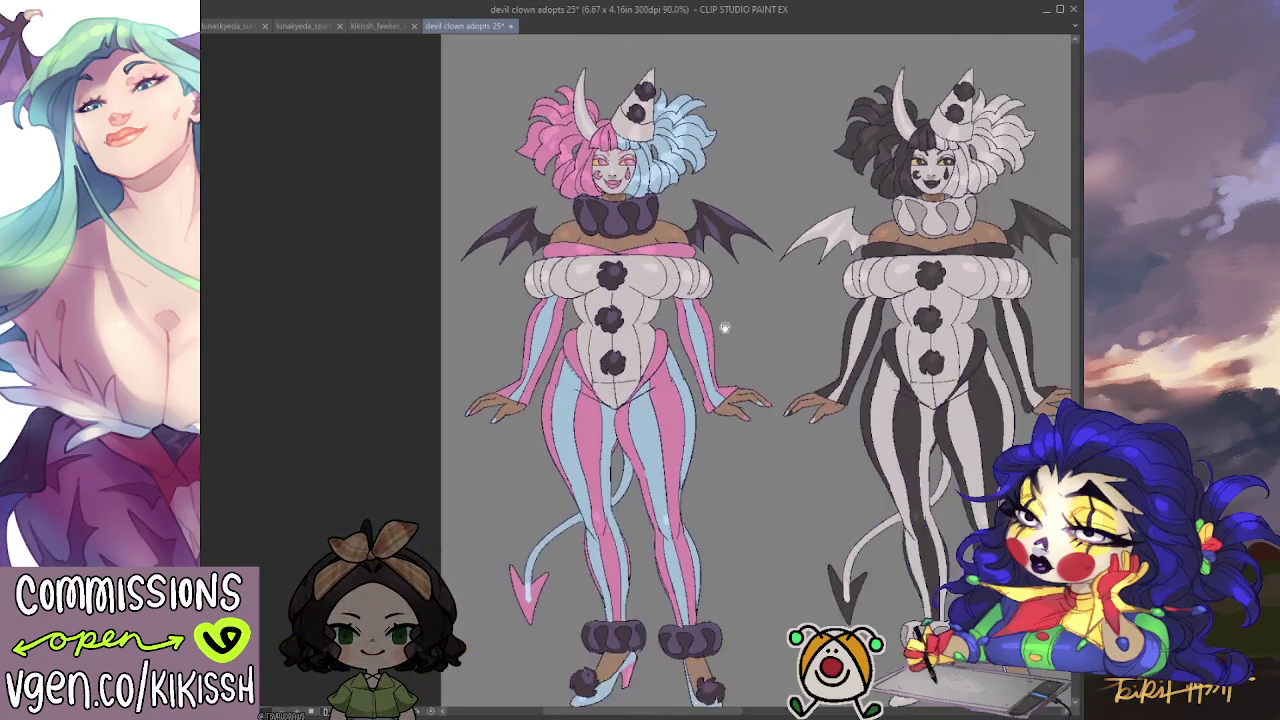
scroll(713, 308, "up", 1)
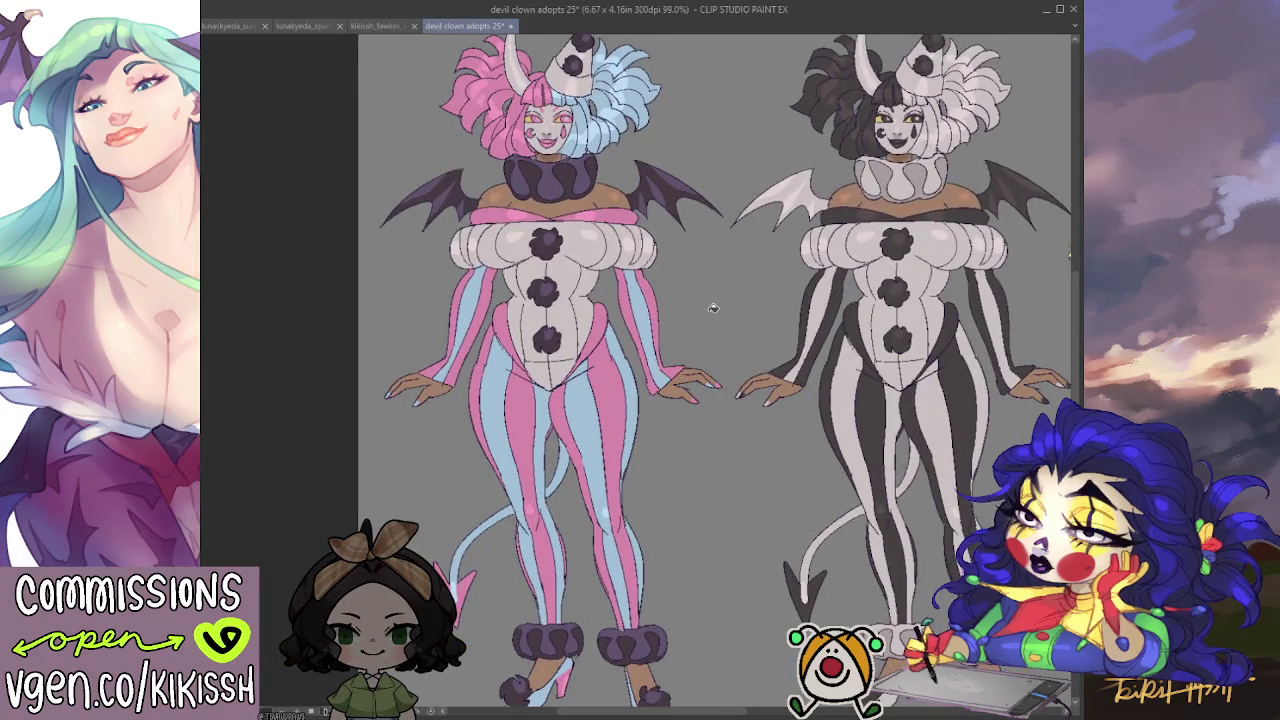
left_click_drag(713, 308, 743, 298)
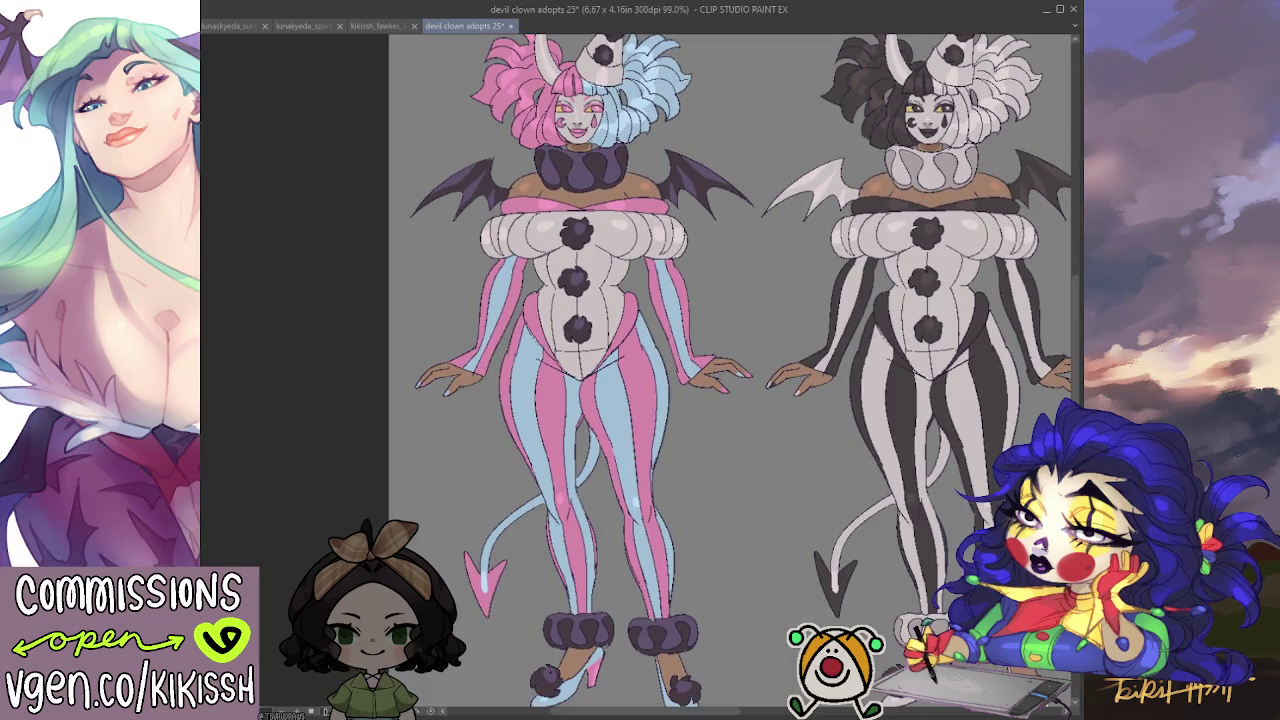
left_click(651, 403)
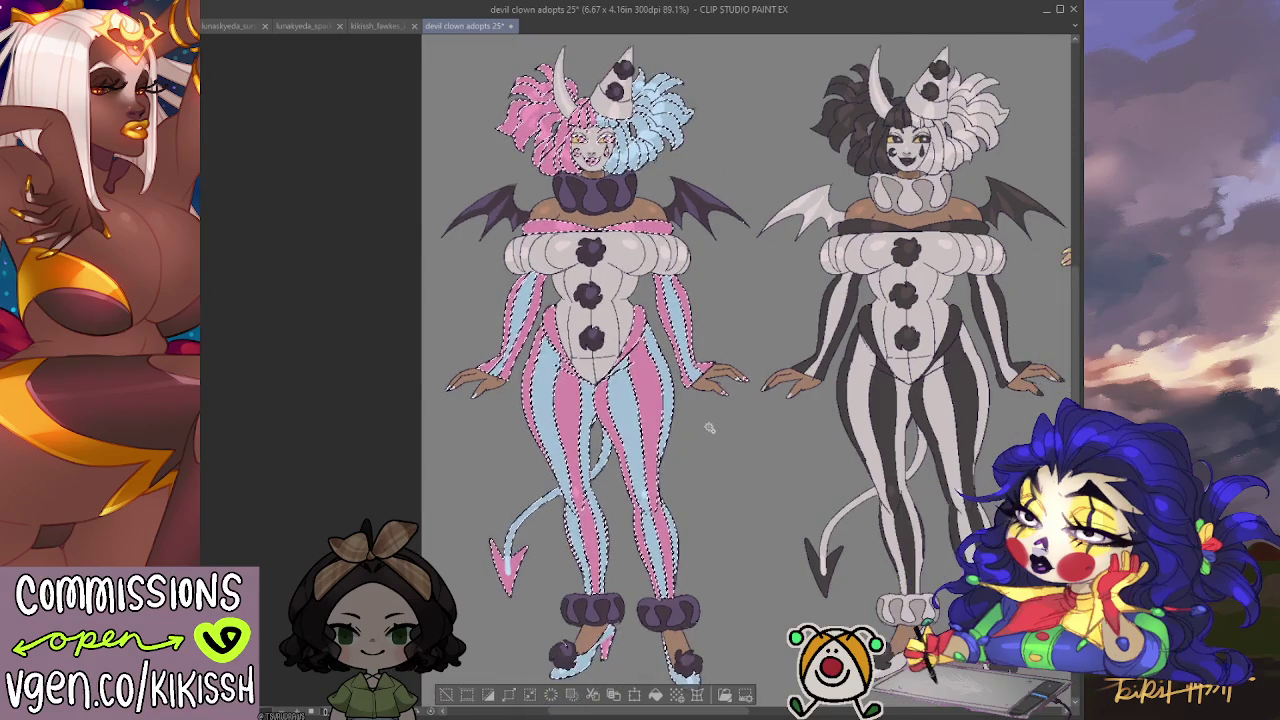
key("ctrl+d")
scroll(712, 421, "up", 2)
left_click_drag(708, 418, 766, 536)
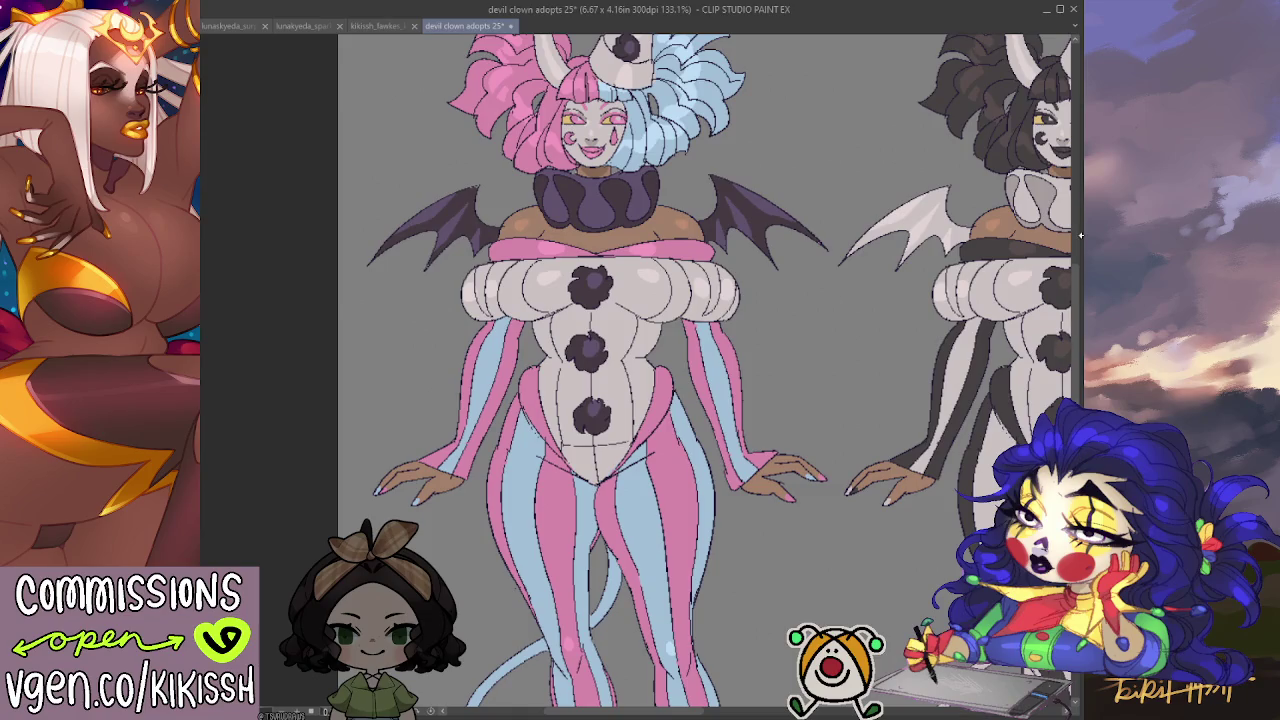
scroll(905, 277, "up", 2)
left_click_drag(600, 350, 765, 530)
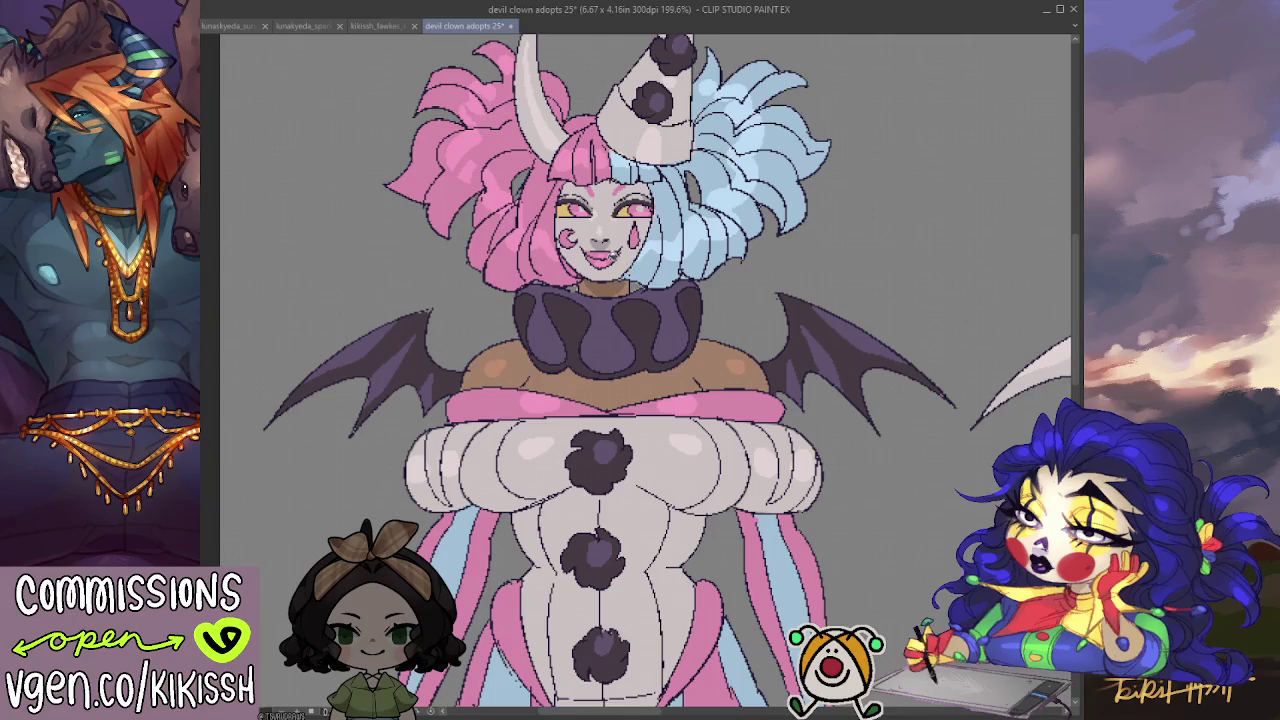
Fill the mouth, teardrop and left-eye mark dark purple, and redraw the mouth as a narrower smirk.
left_click(602, 253)
left_click(637, 238)
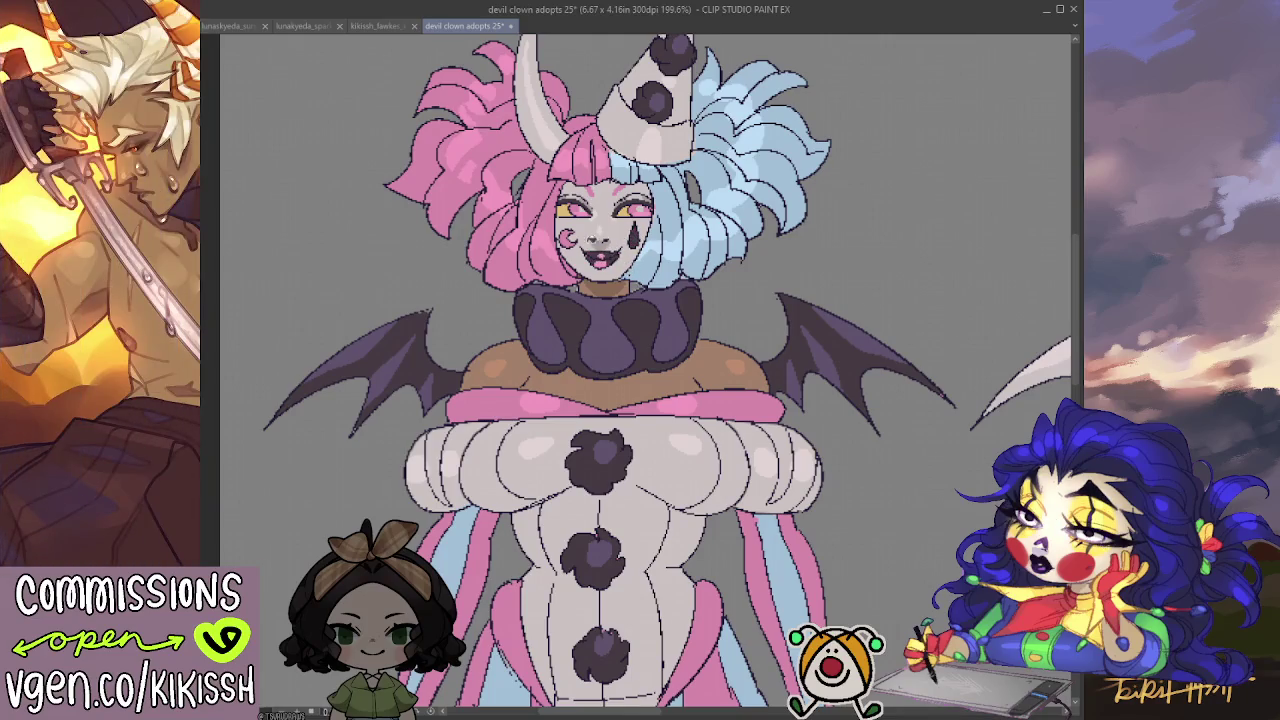
left_click(567, 240)
left_click(600, 262)
mouse_move(595, 262)
left_mouse_down()
mouse_move(632, 250)
mouse_move(578, 256)
mouse_move(642, 250)
mouse_move(636, 259)
left_mouse_up()
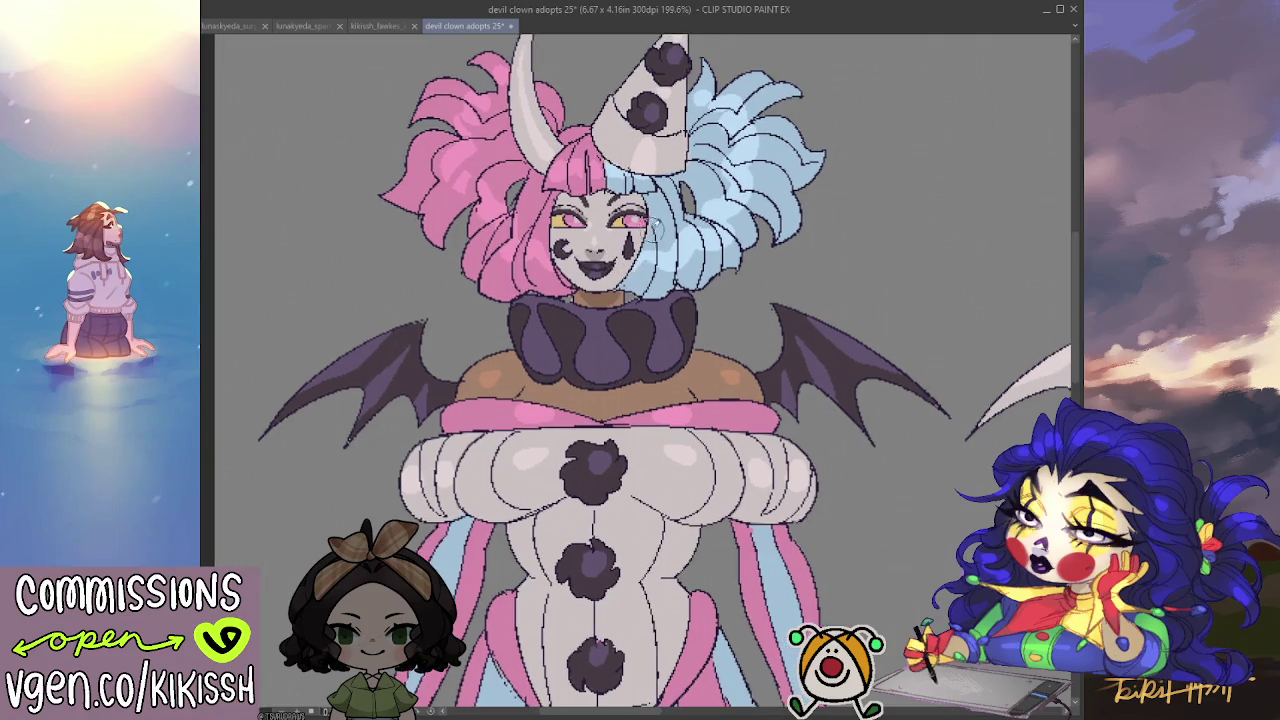
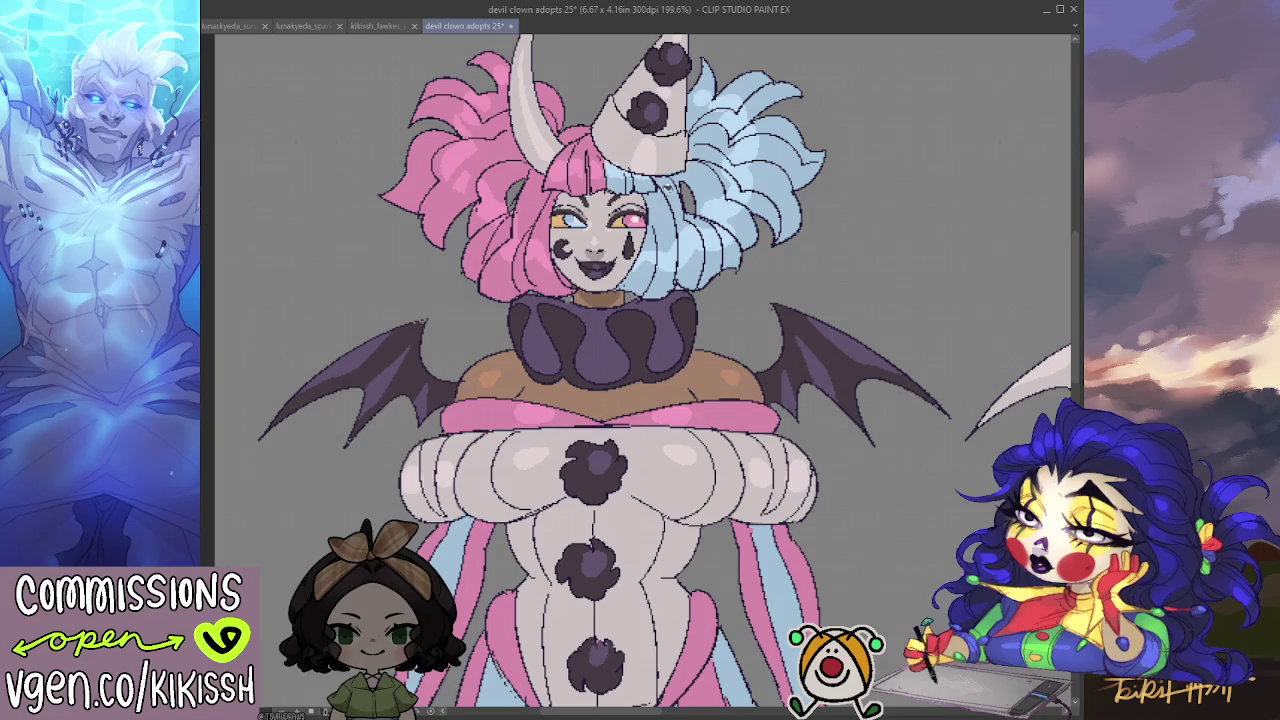
Fill the pink-and-blue clown's chest, shoulder and hand skin with a darker brown.
scroll(640, 370, "down", 5)
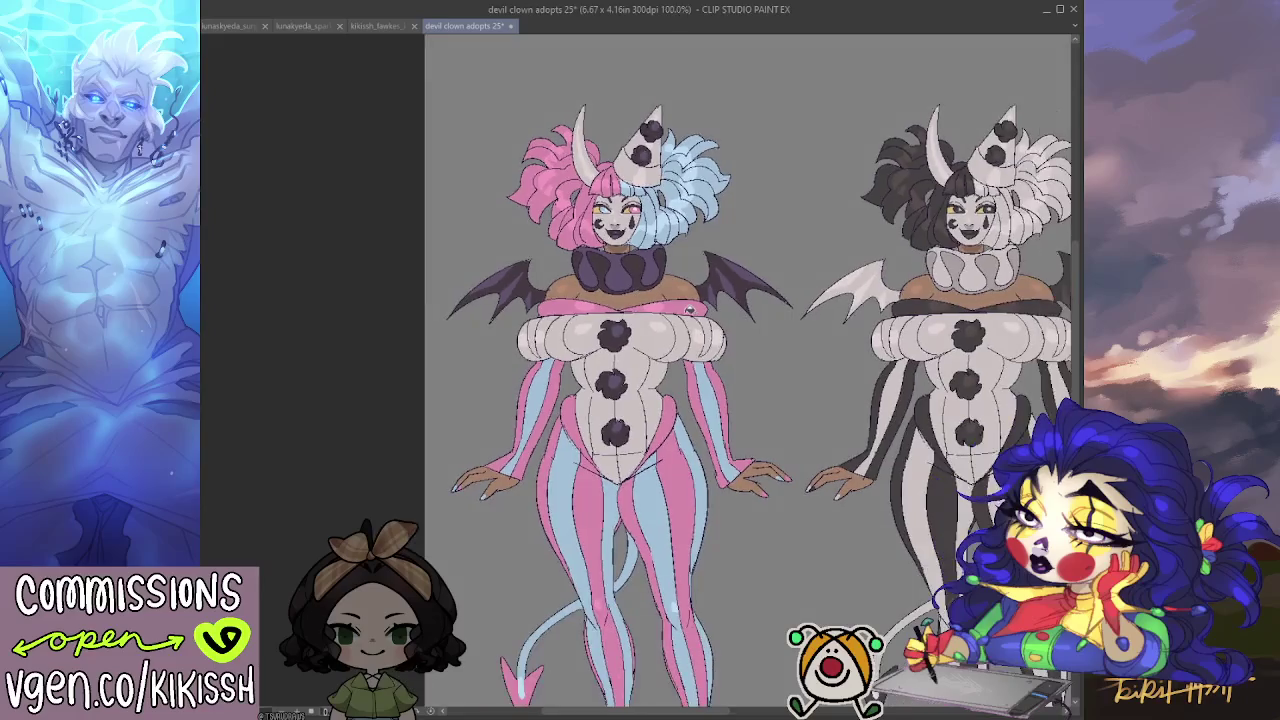
scroll(688, 308, "up", 1)
scroll(660, 290, "up", 1)
scroll(600, 260, "up", 2)
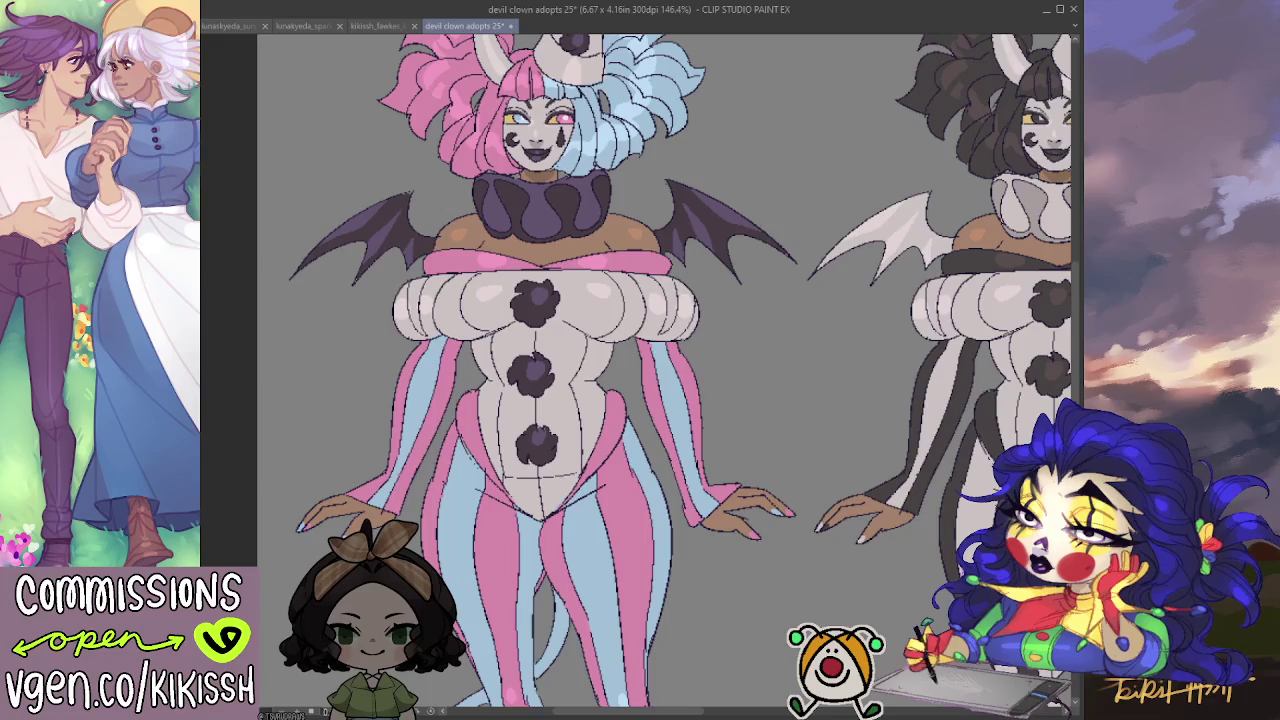
left_click(553, 243)
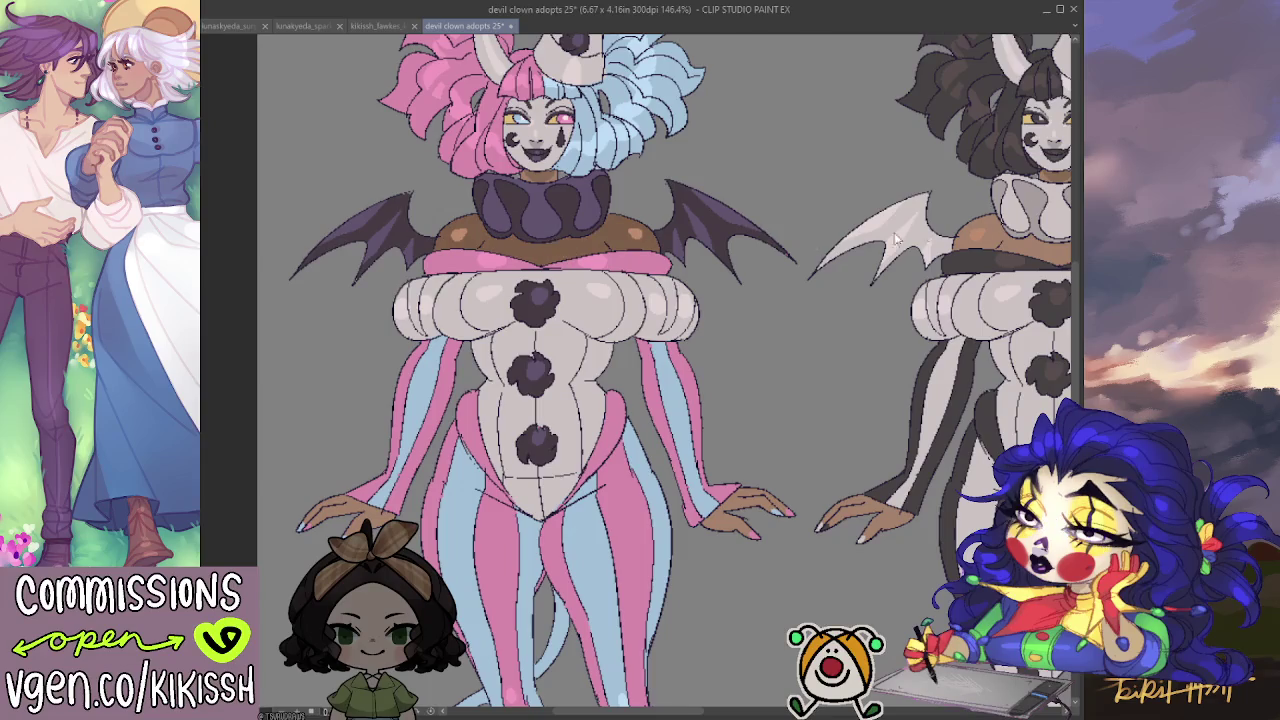
key("ctrl+z")
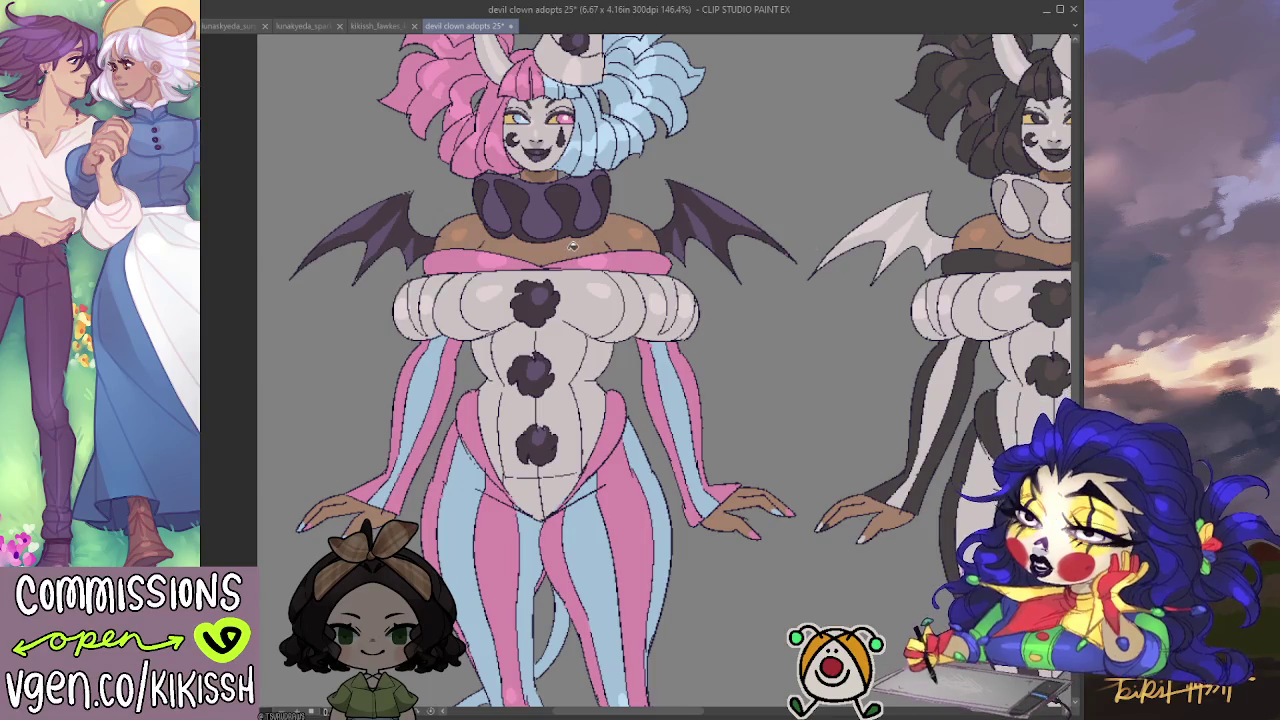
key("ctrl+y")
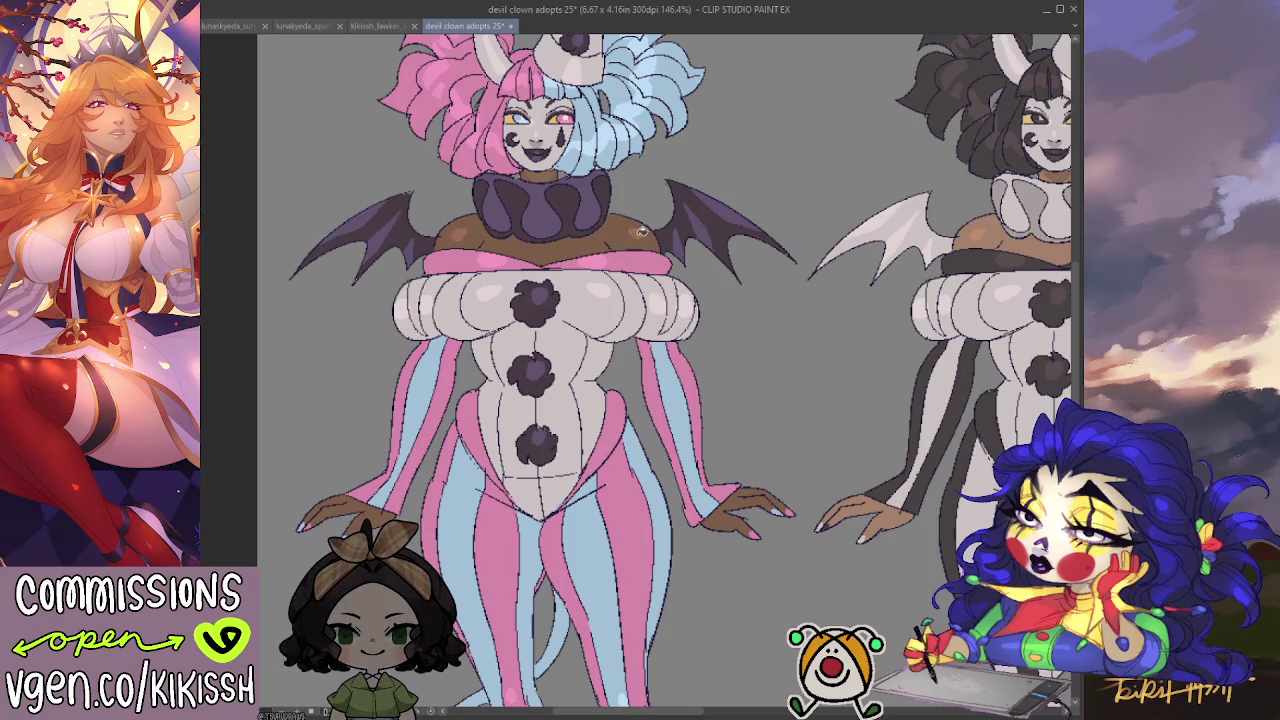
Frame both clowns down to their feet, then zoom in on the pink-and-blue clown's face.
scroll(786, 409, "down", 1)
scroll(800, 429, "down", 2)
left_click_drag(798, 425, 681, 392)
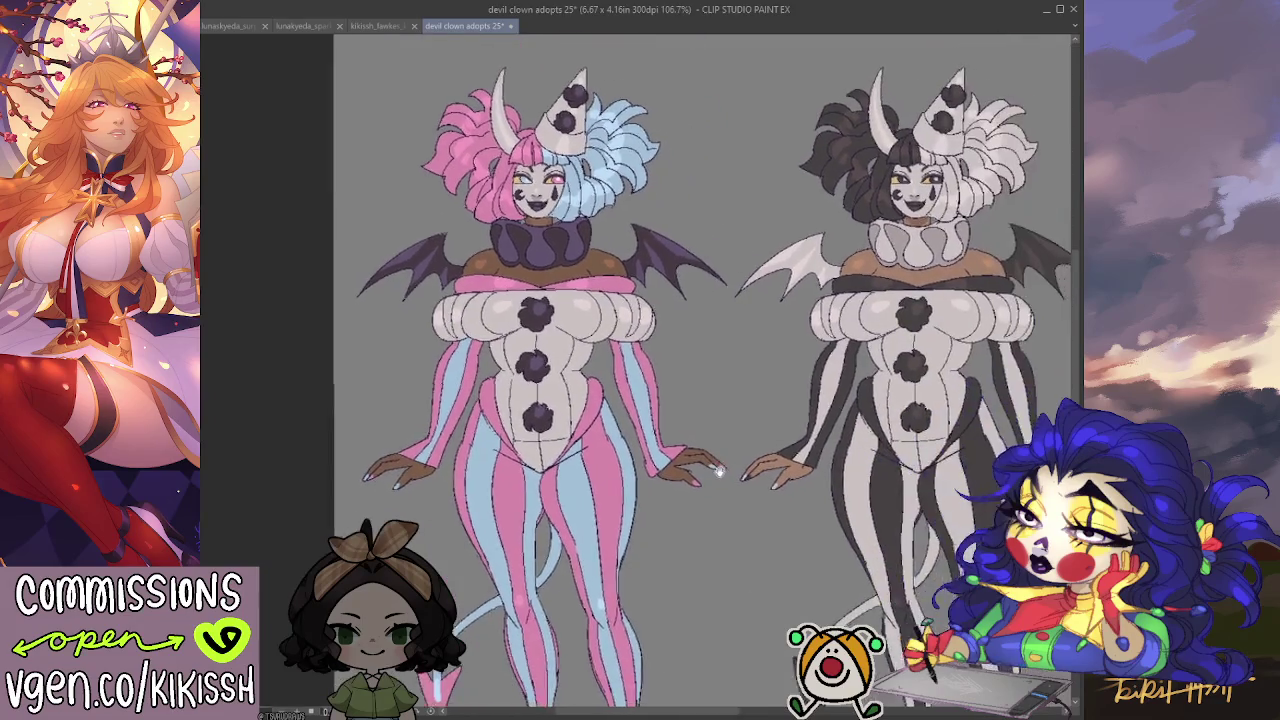
scroll(666, 523, "down", 1)
left_click_drag(666, 523, 691, 451)
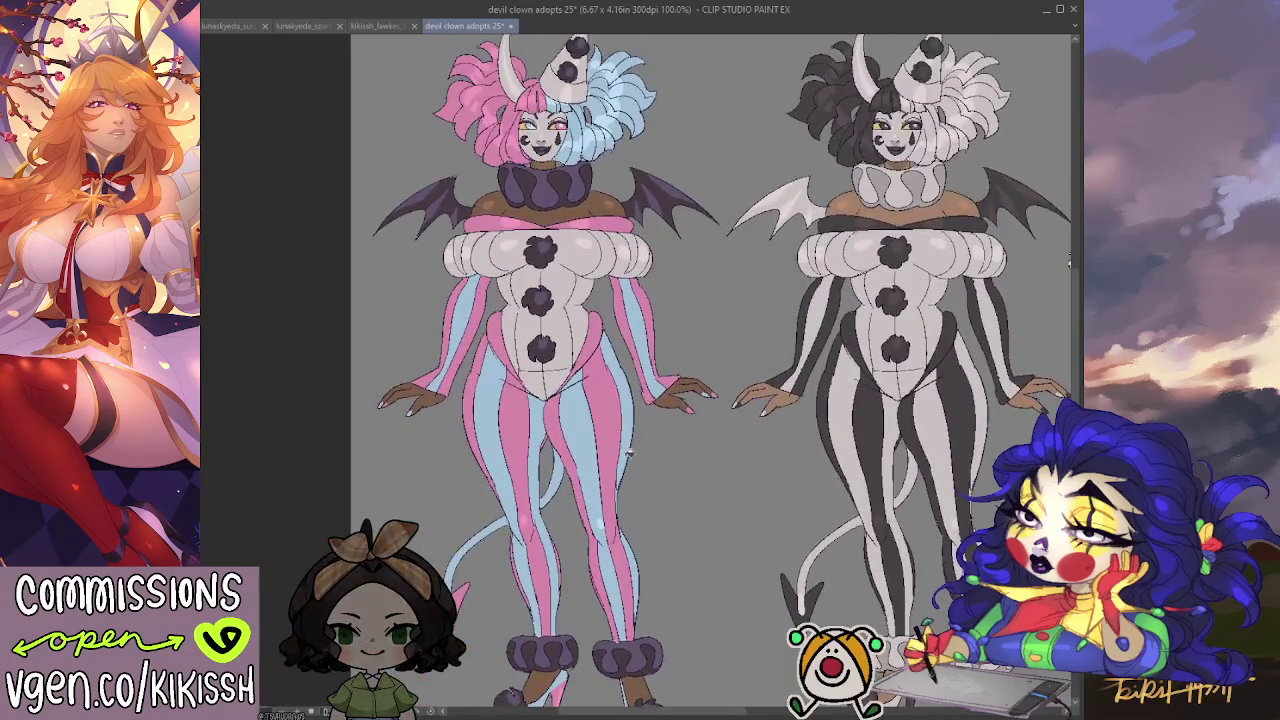
scroll(585, 448, "up", 3)
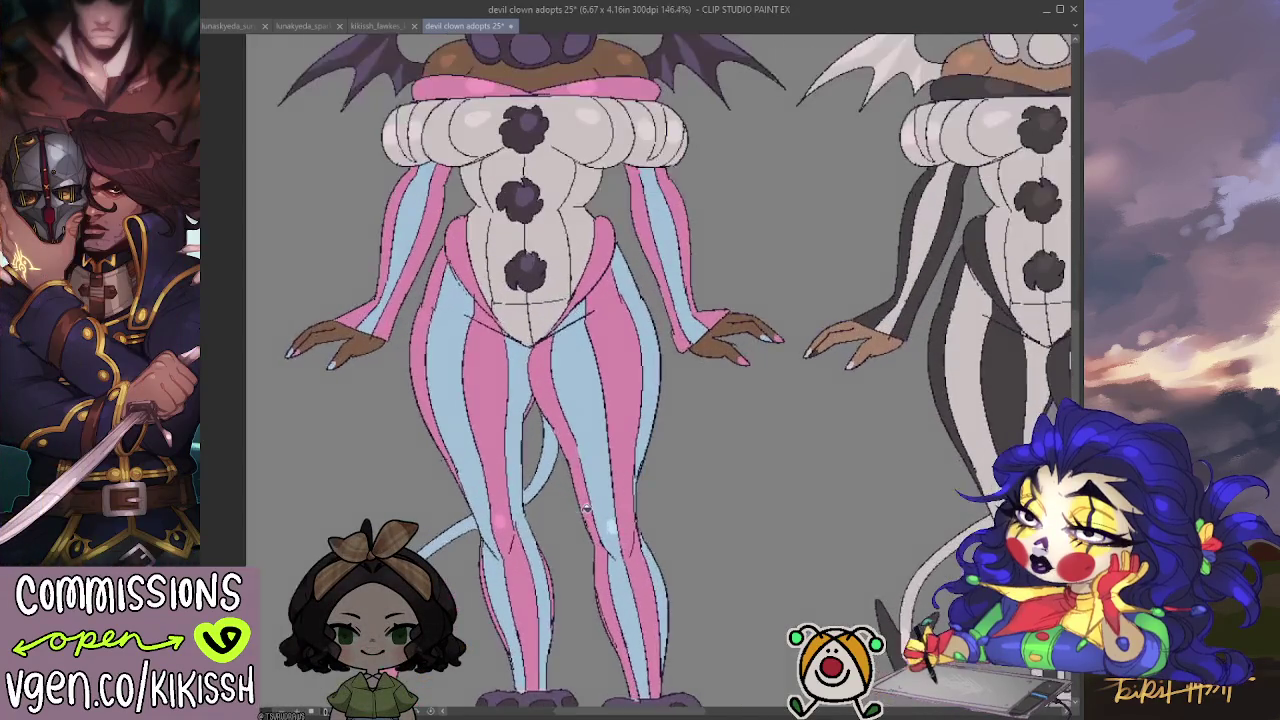
scroll(581, 512, "down", 5)
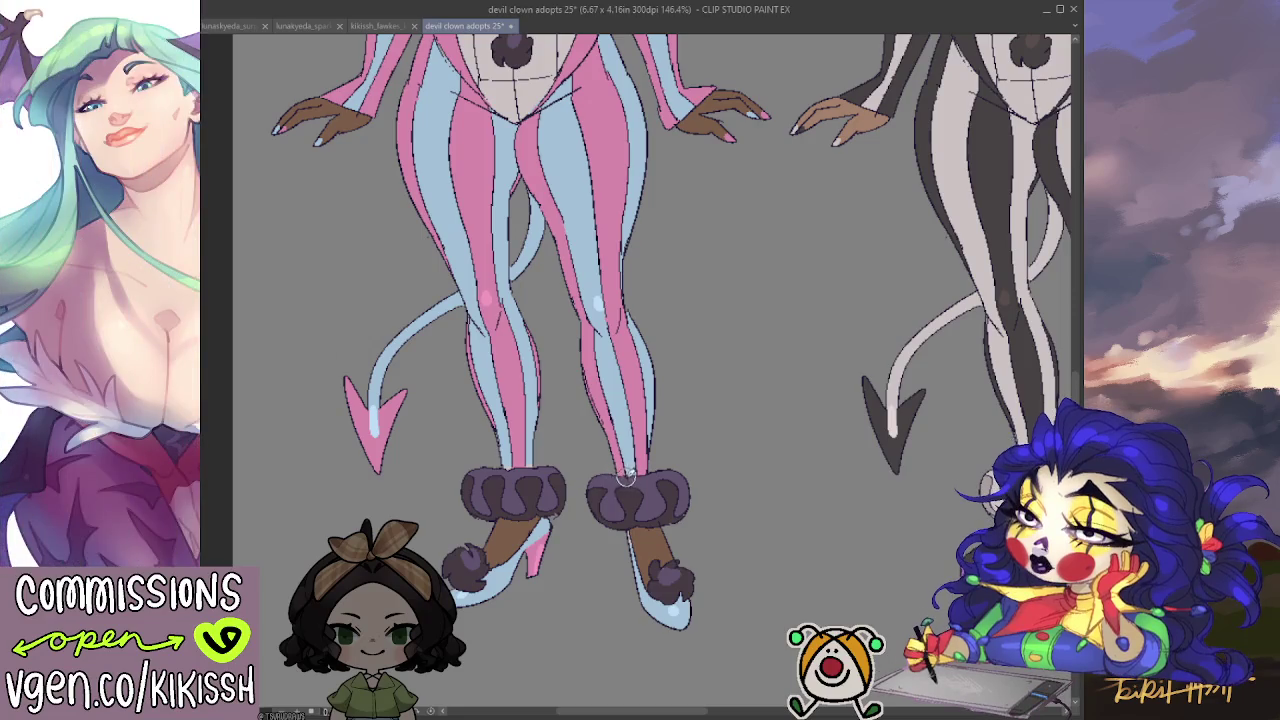
scroll(659, 571, "down", 1)
scroll(413, 459, "down", 2)
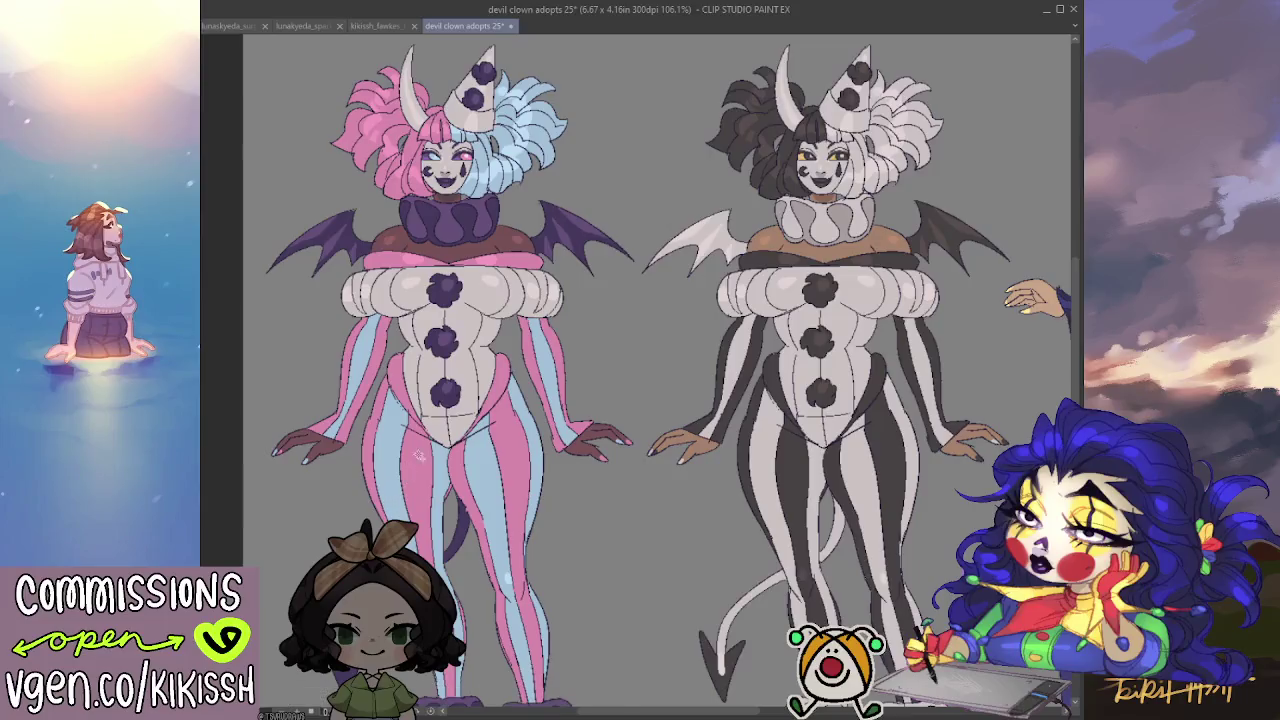
scroll(540, 320, "up", 1)
scroll(500, 260, "up", 1)
scroll(452, 190, "up", 1)
scroll(450, 188, "up", 1)
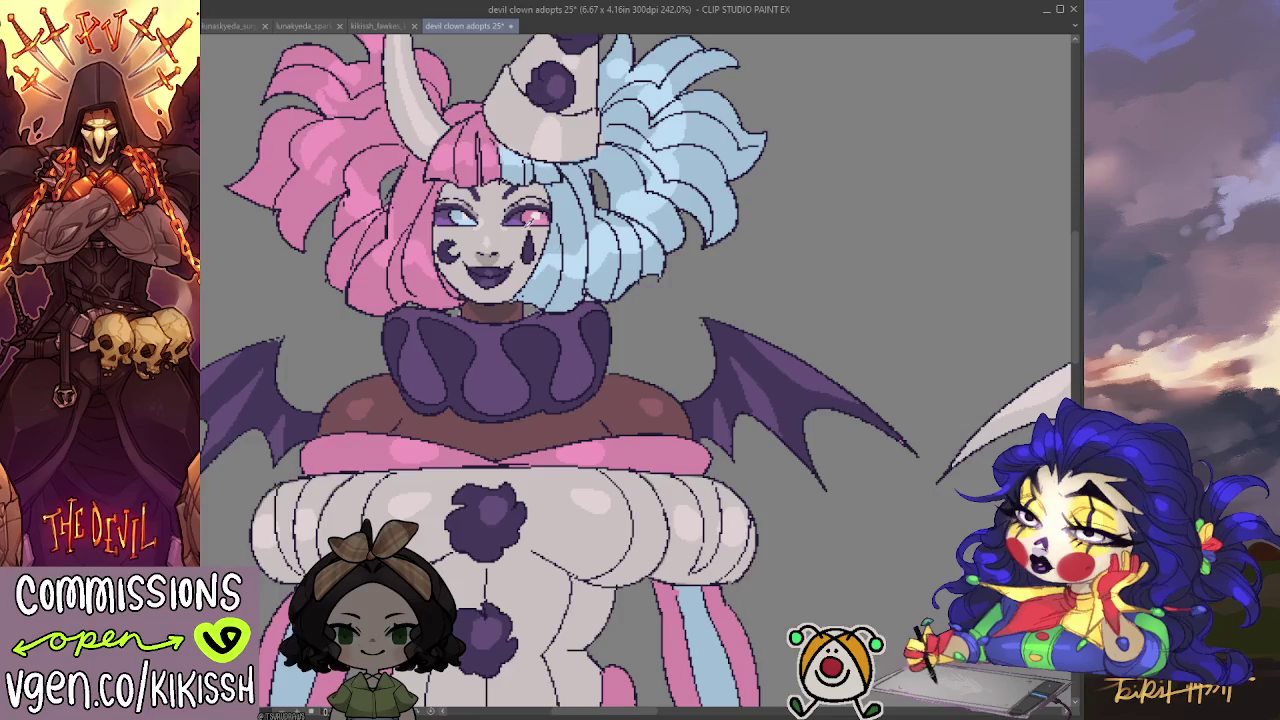
Repaint both irises bright pink with a white highlight, then zoom back out.
left_click_drag(540, 214, 528, 216)
left_click_drag(448, 212, 456, 216)
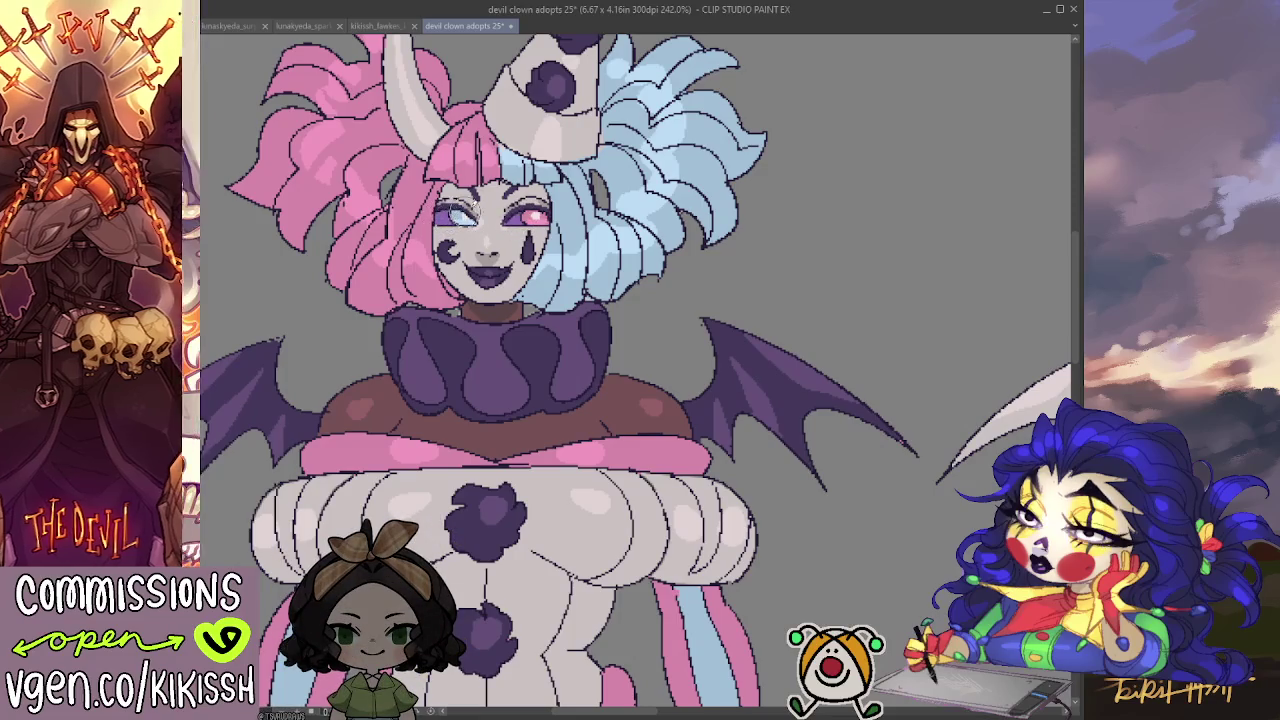
key("ctrl+minus")
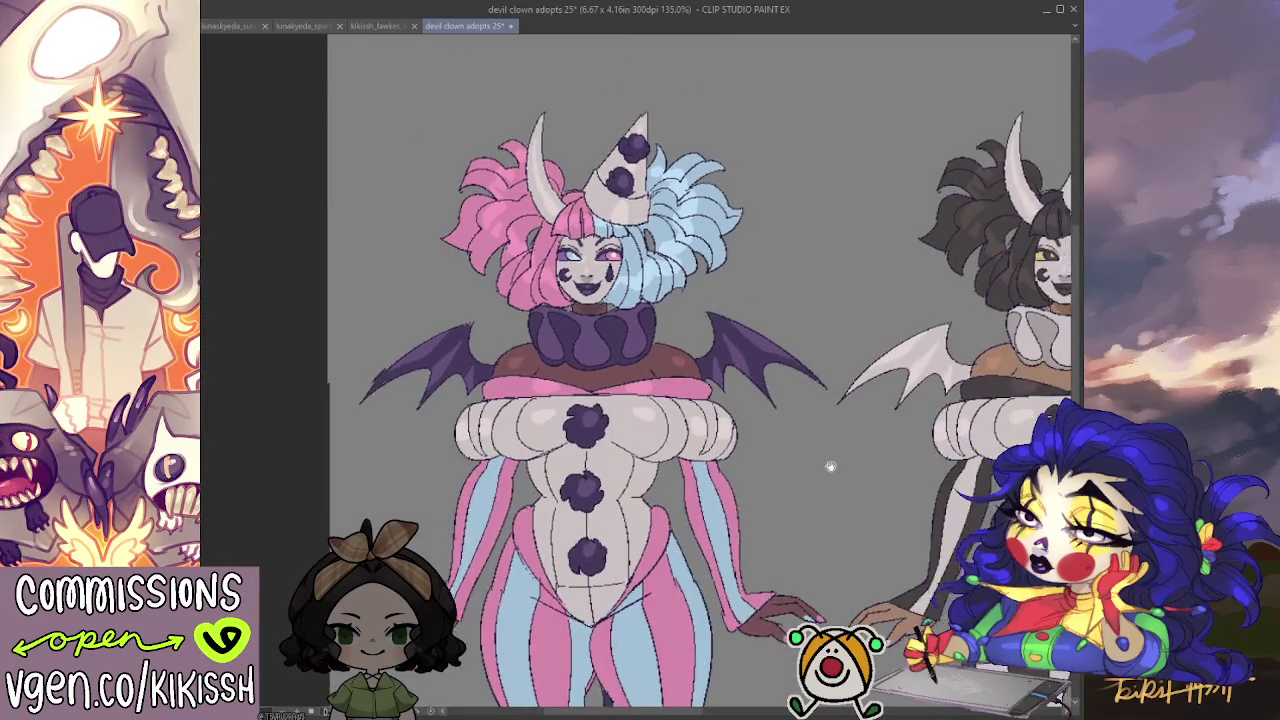
Outline the pink-side horn dark and fill it dark purple.
scroll(740, 414, "down", 1)
scroll(740, 414, "down", 1)
scroll(745, 410, "down", 1)
scroll(733, 456, "up", 1)
left_click_drag(733, 456, 693, 410)
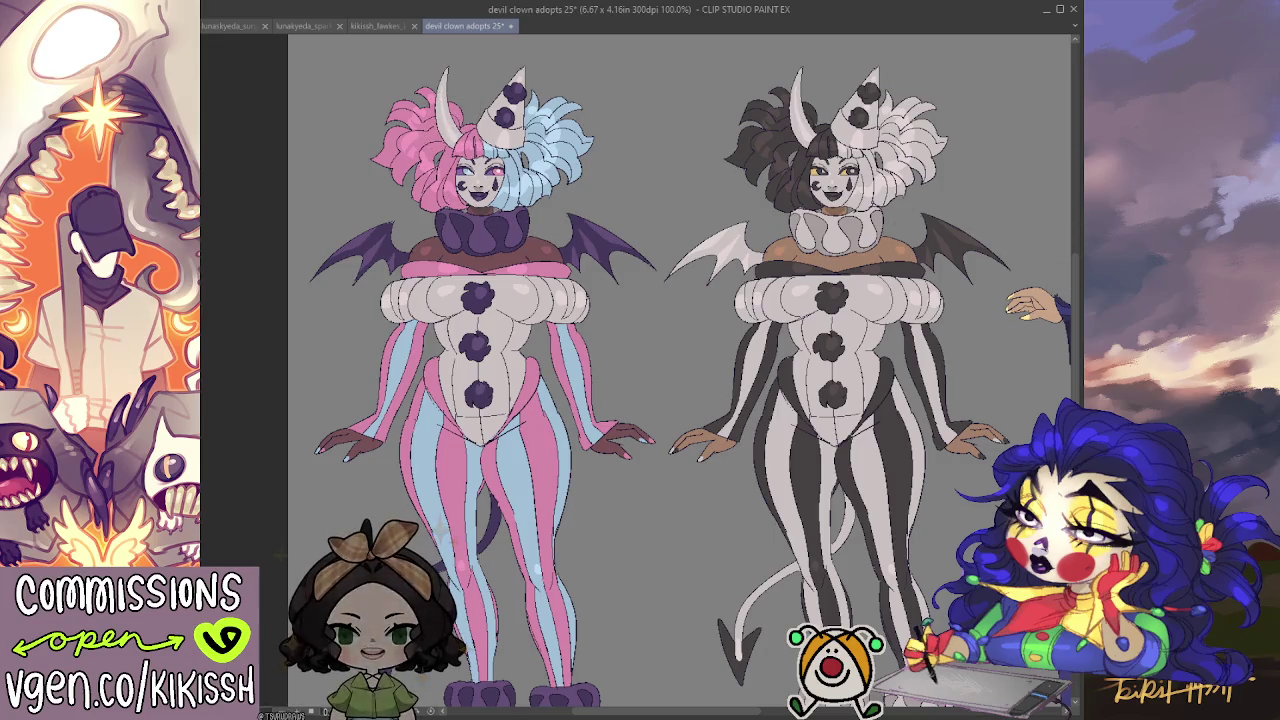
left_click_drag(445, 70, 462, 140)
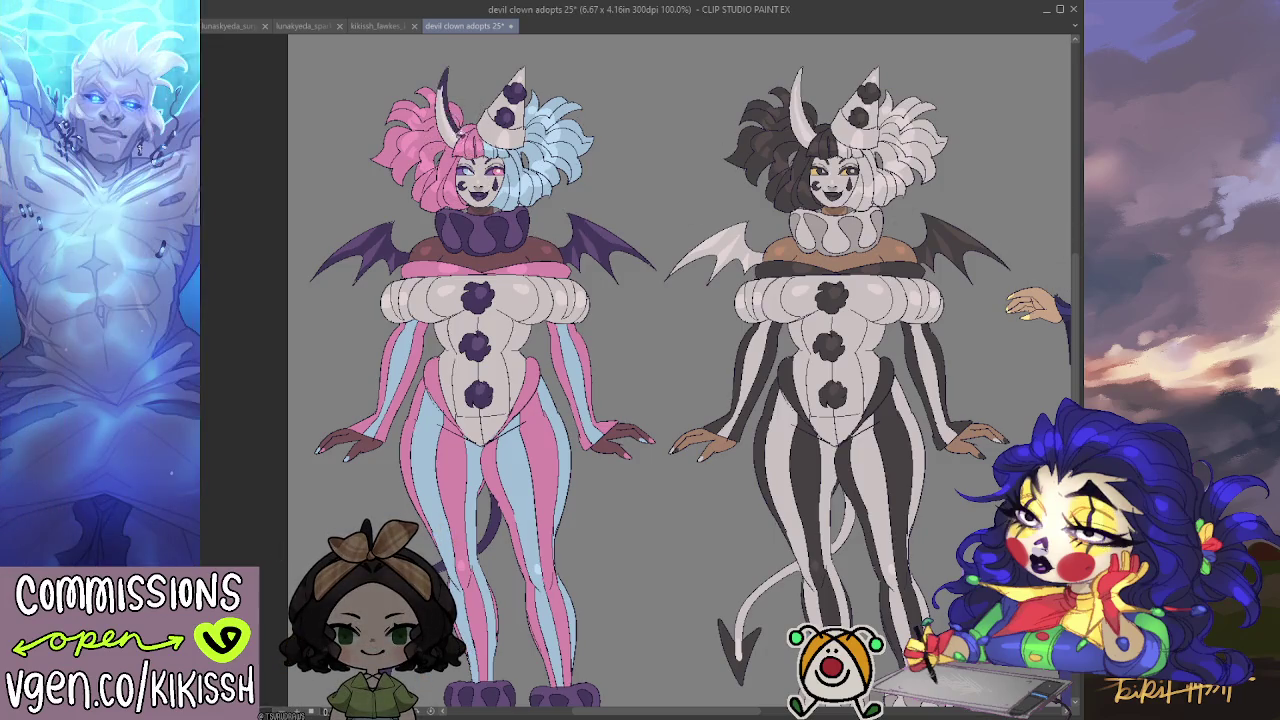
left_click(450, 110)
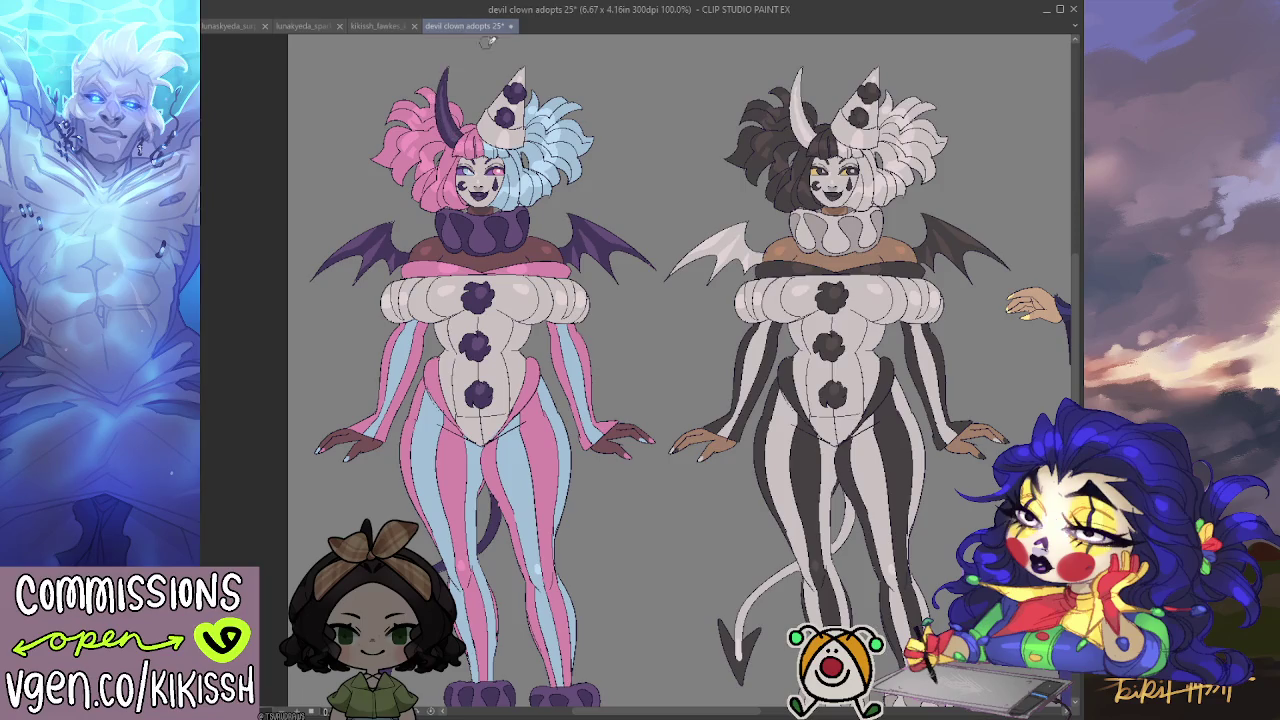
Reframe the artwork and select the left clown's blue hair and stripe areas.
mouse_move(598, 325)
left_mouse_down()
mouse_move(614, 287)
mouse_move(605, 323)
mouse_move(659, 360)
left_mouse_up()
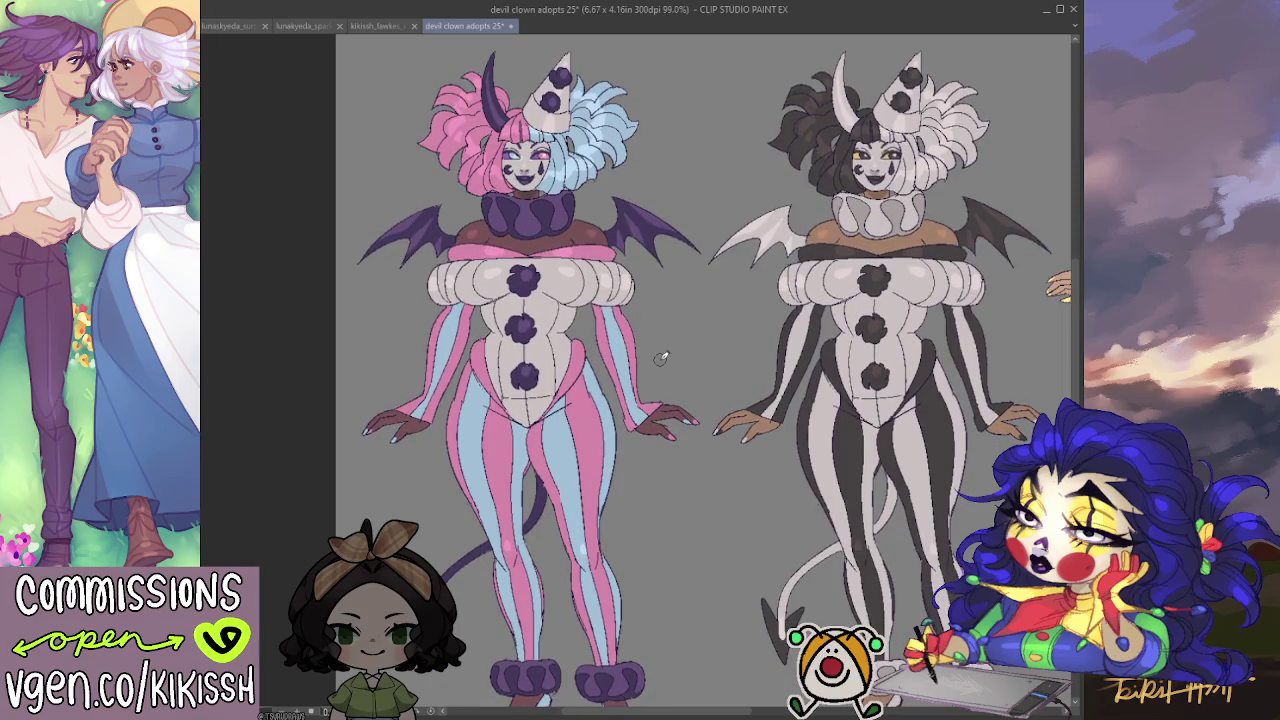
scroll(620, 340, "down", 1)
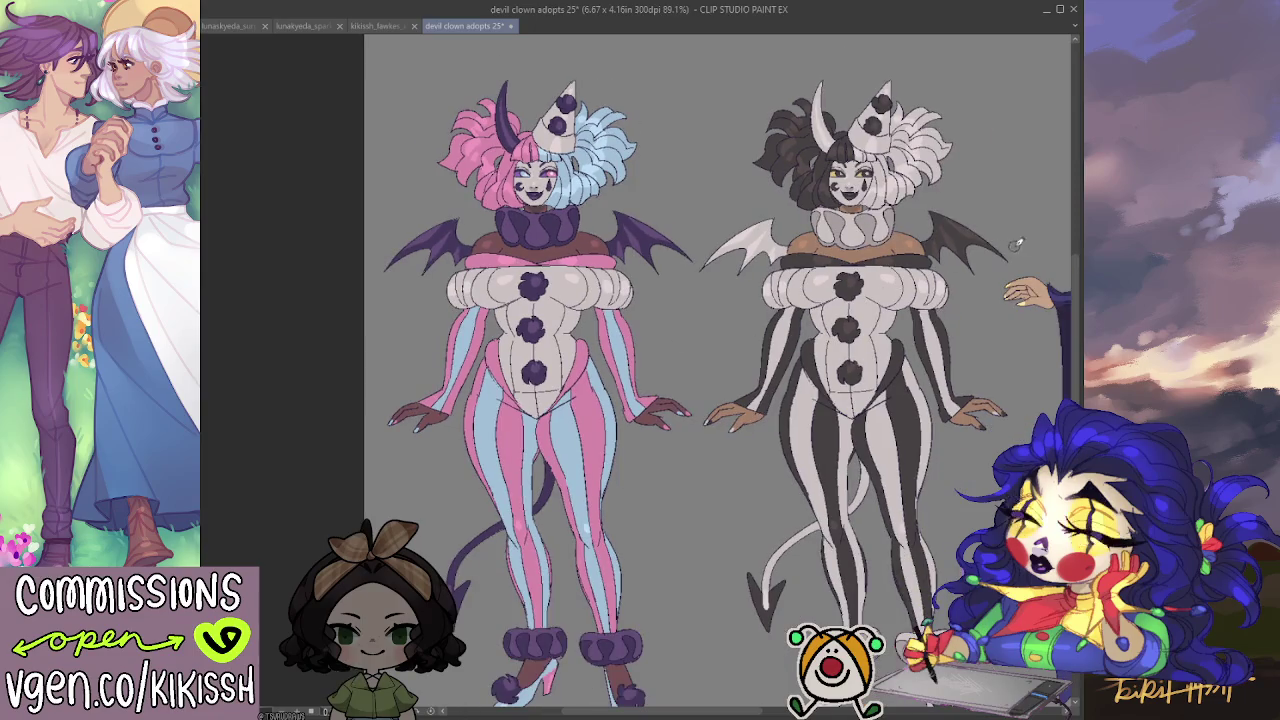
left_click_drag(1077, 264, 1077, 273)
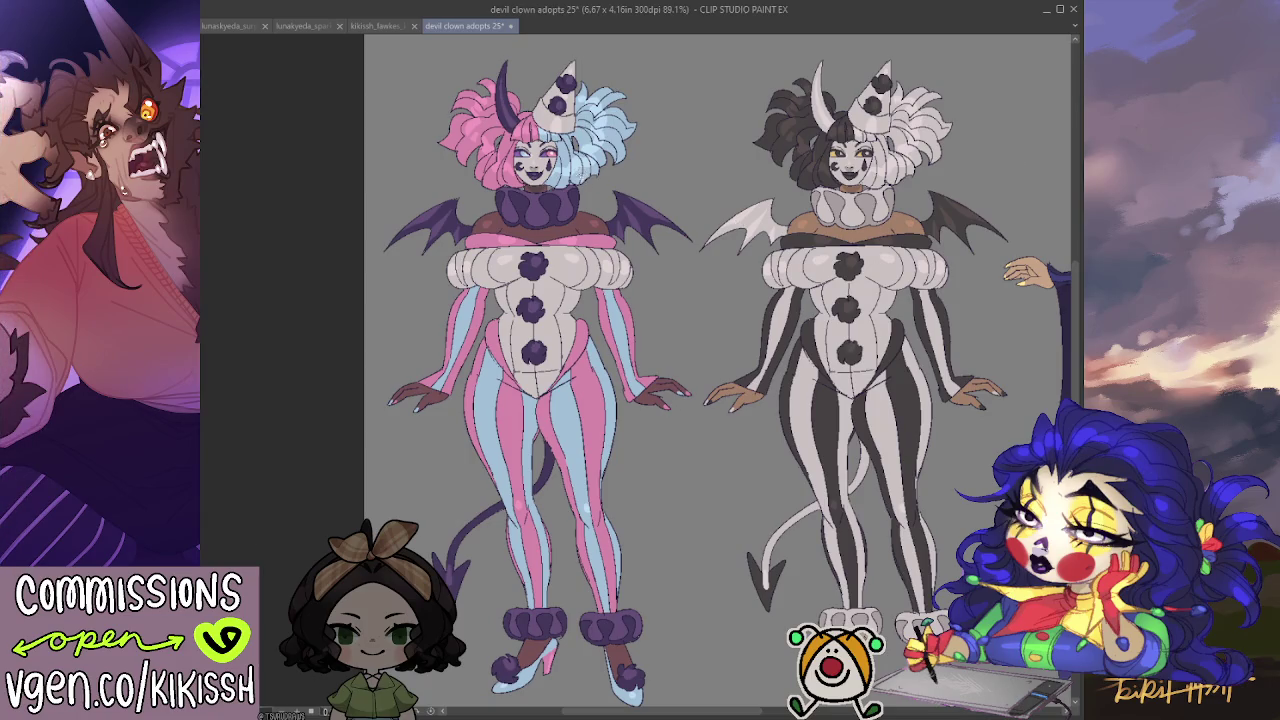
left_click(583, 173)
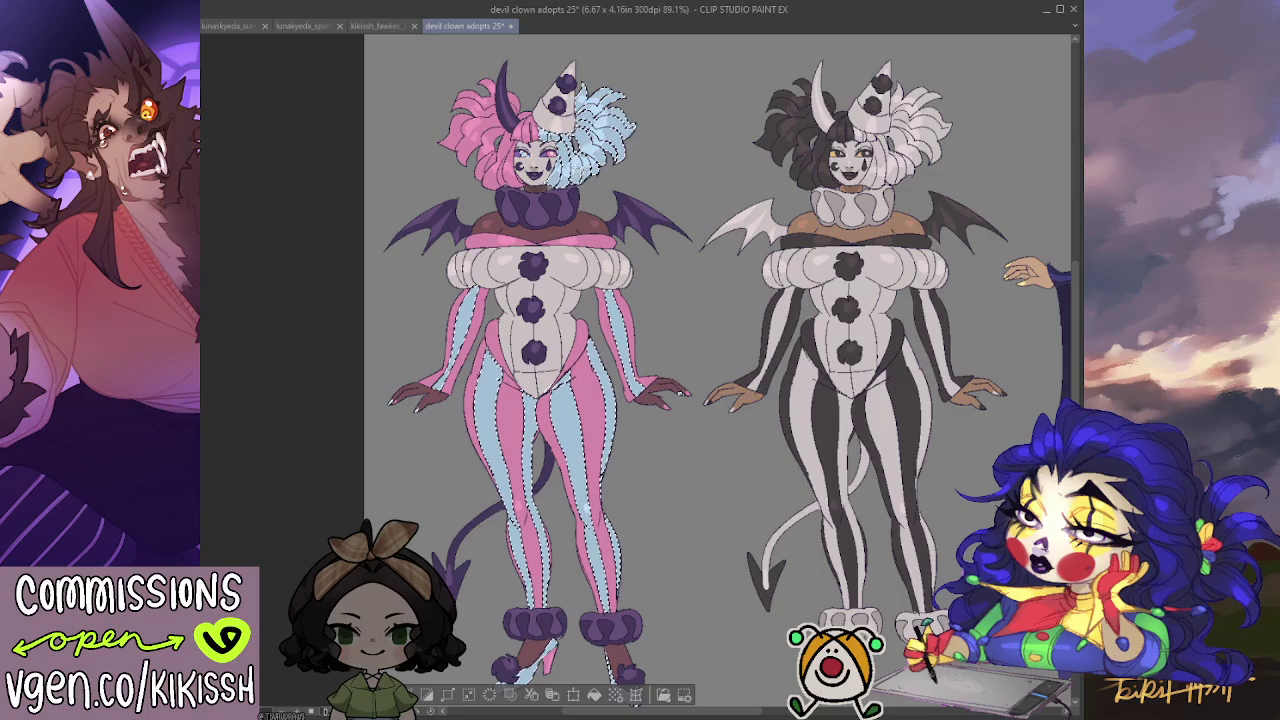
Add the pink hair and stripes to the selection and try a salmon-and-lavender variant.
left_click(524, 217, "shift")
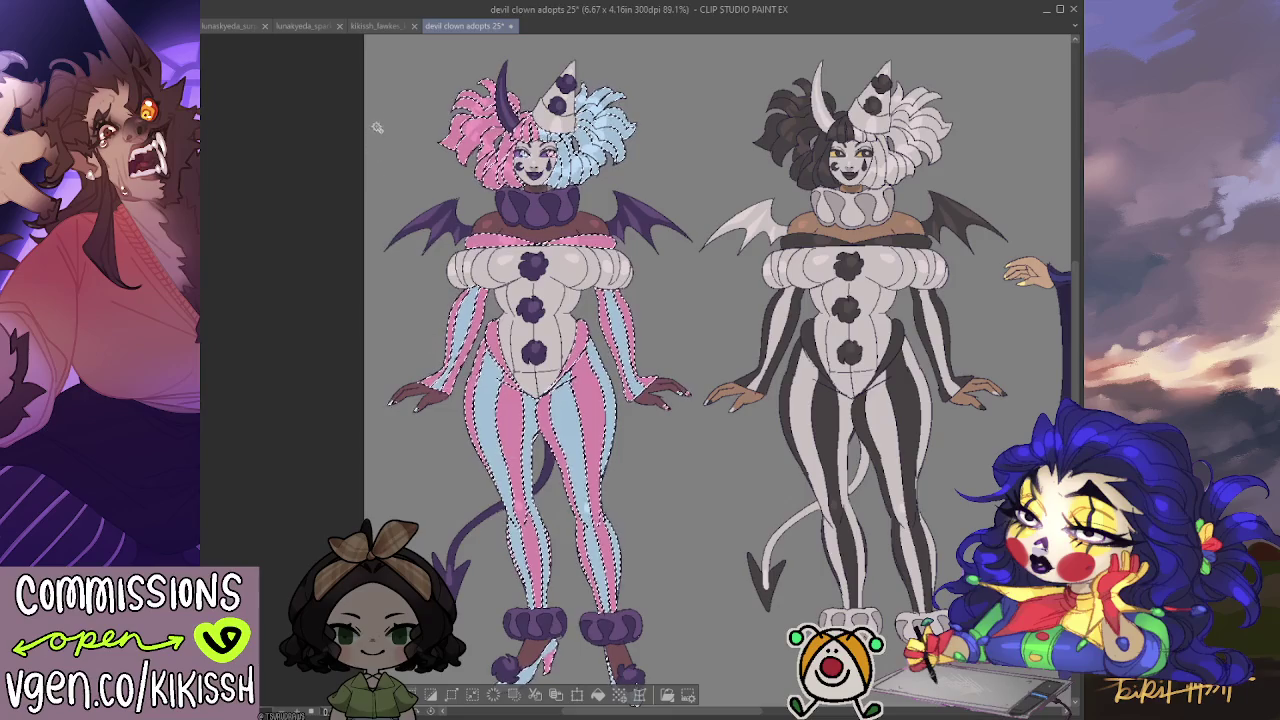
key("ctrl+d")
left_click_drag(436, 287, 450, 272)
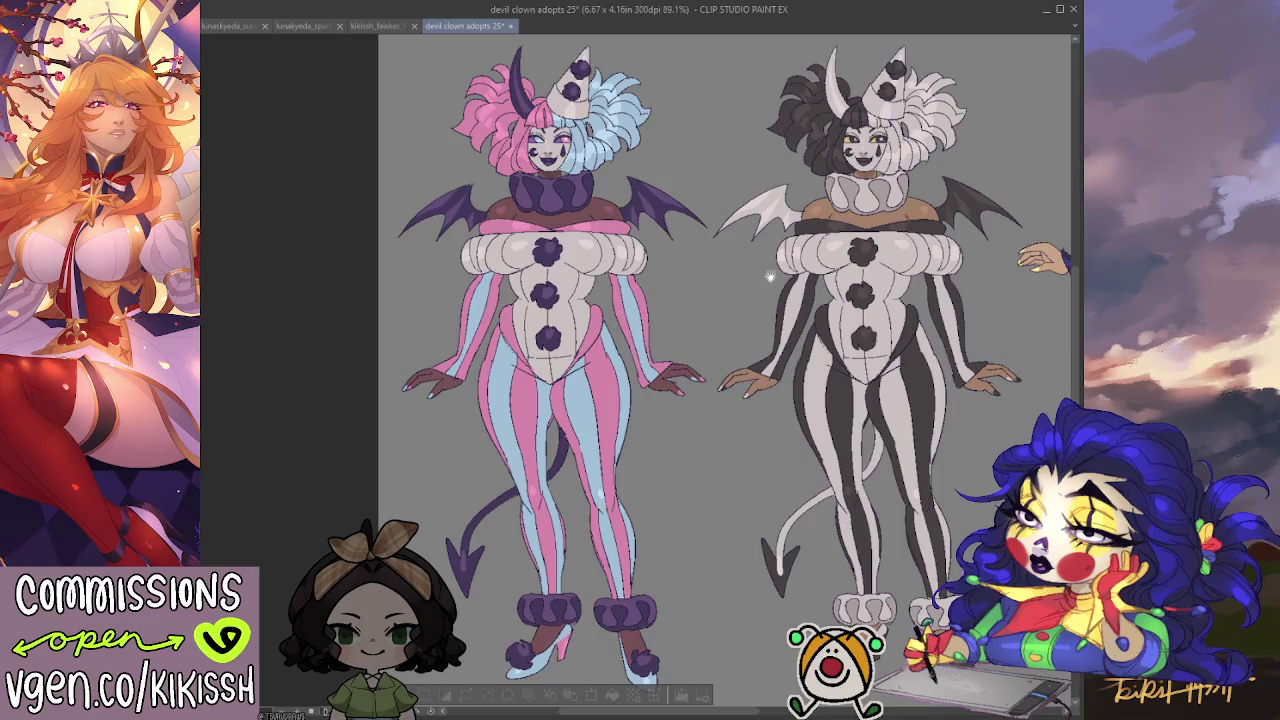
key("ctrl+z")
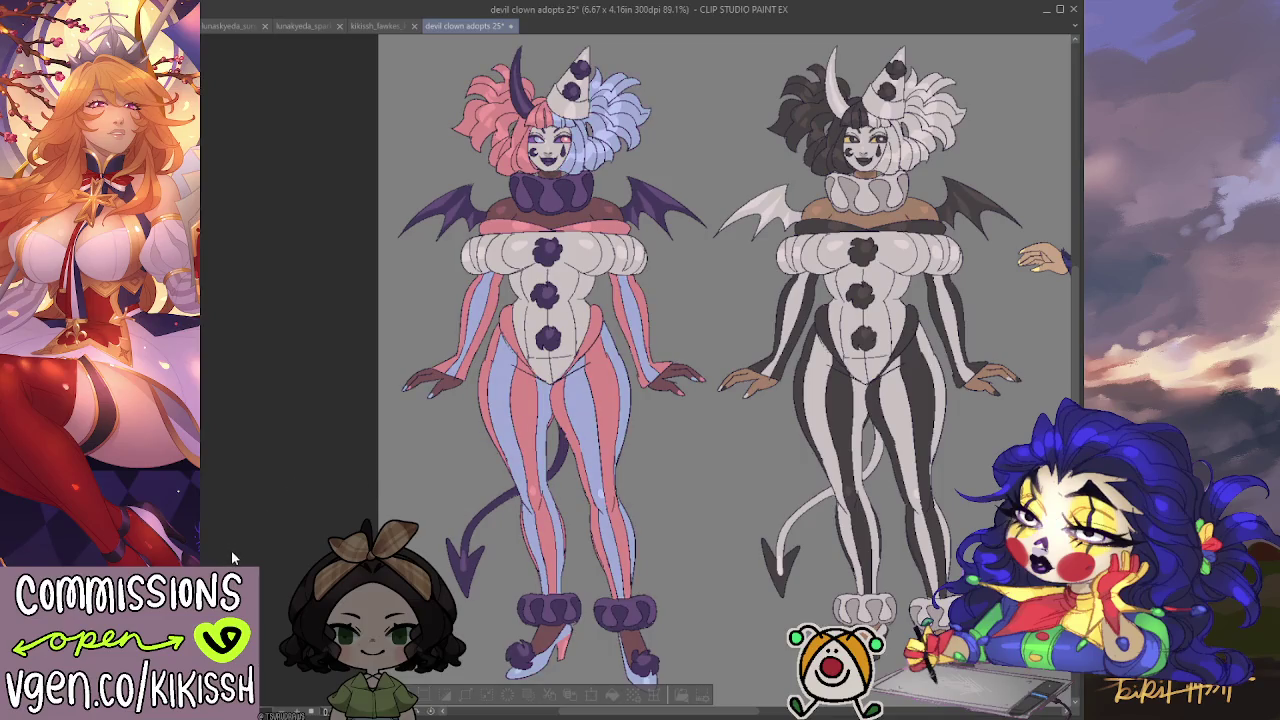
key("ctrl+z")
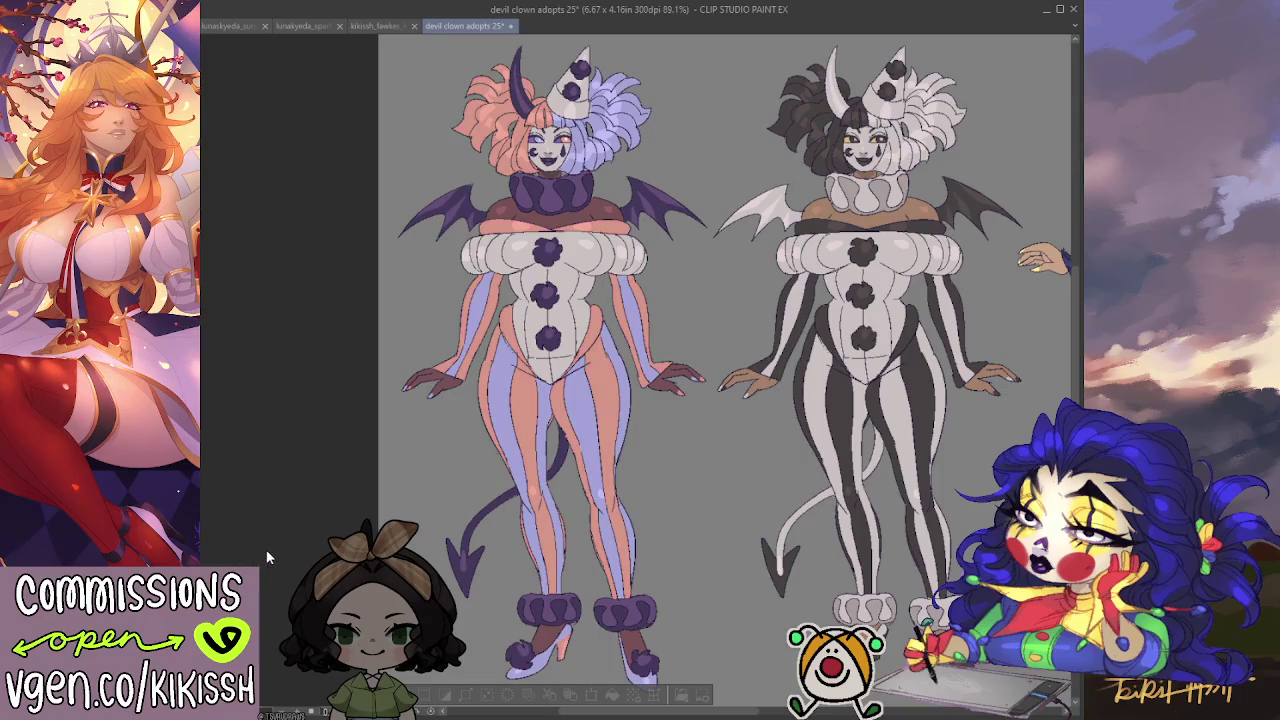
Cycle through lime, light blue, periwinkle, cyan, peach, orange and green colour variants.
key("ctrl+y")
key("ctrl+y")
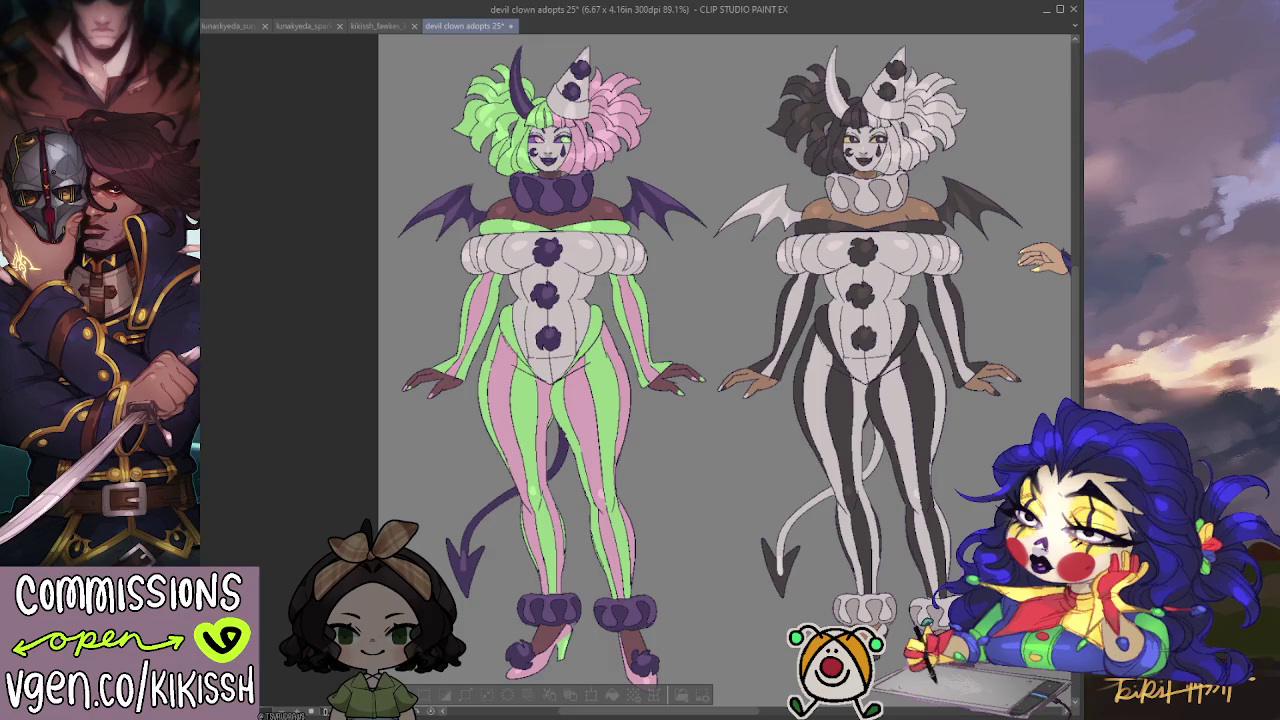
key("ctrl+y")
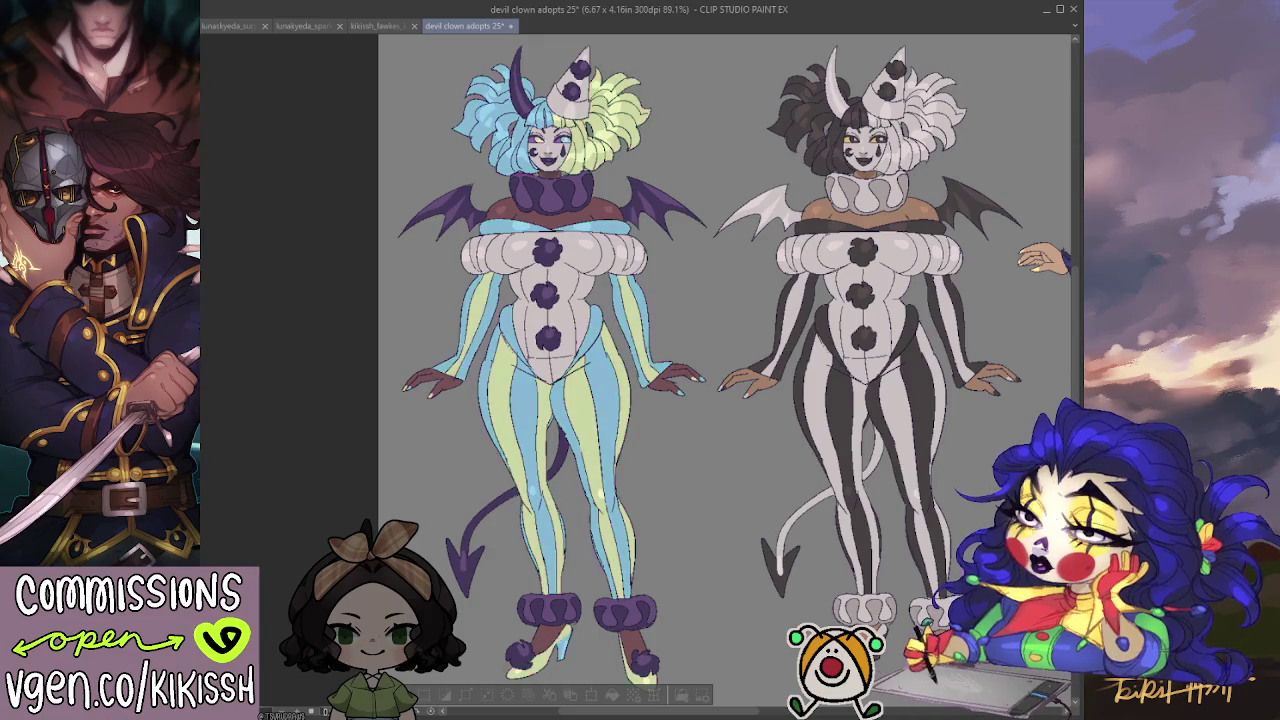
key("ctrl+y")
key("ctrl+y")
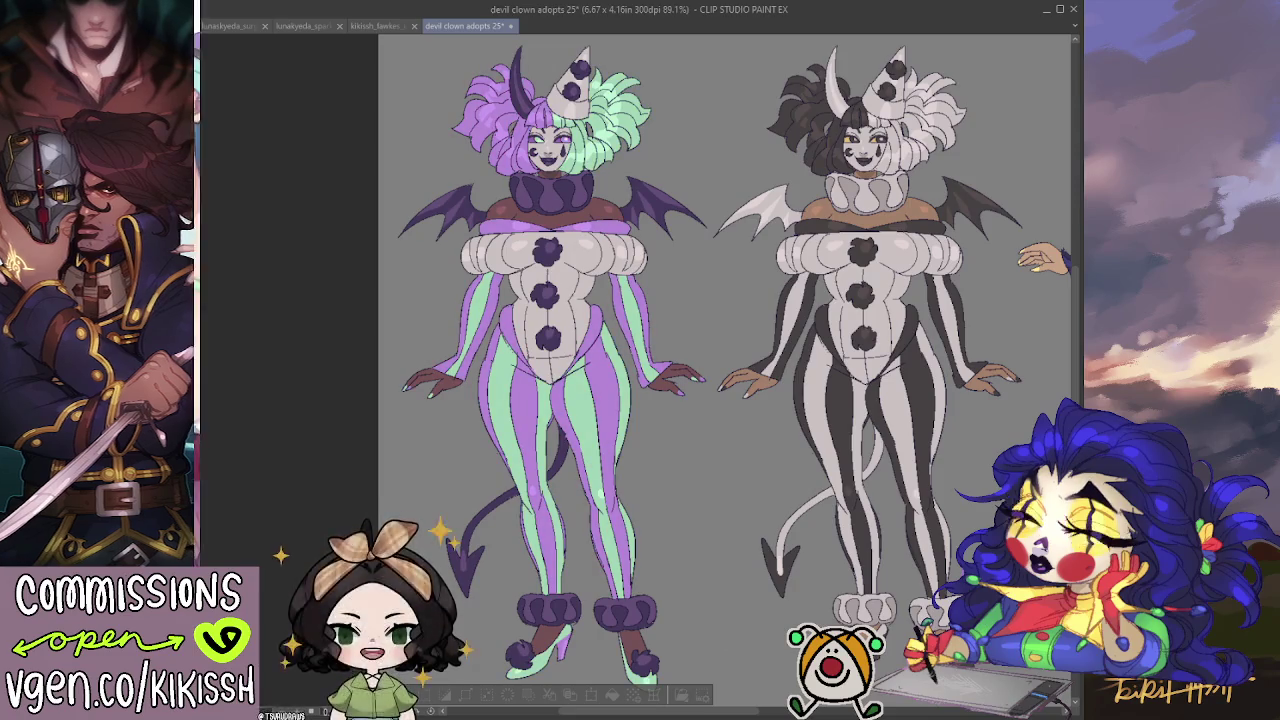
key("ctrl+y")
key("ctrl+y")
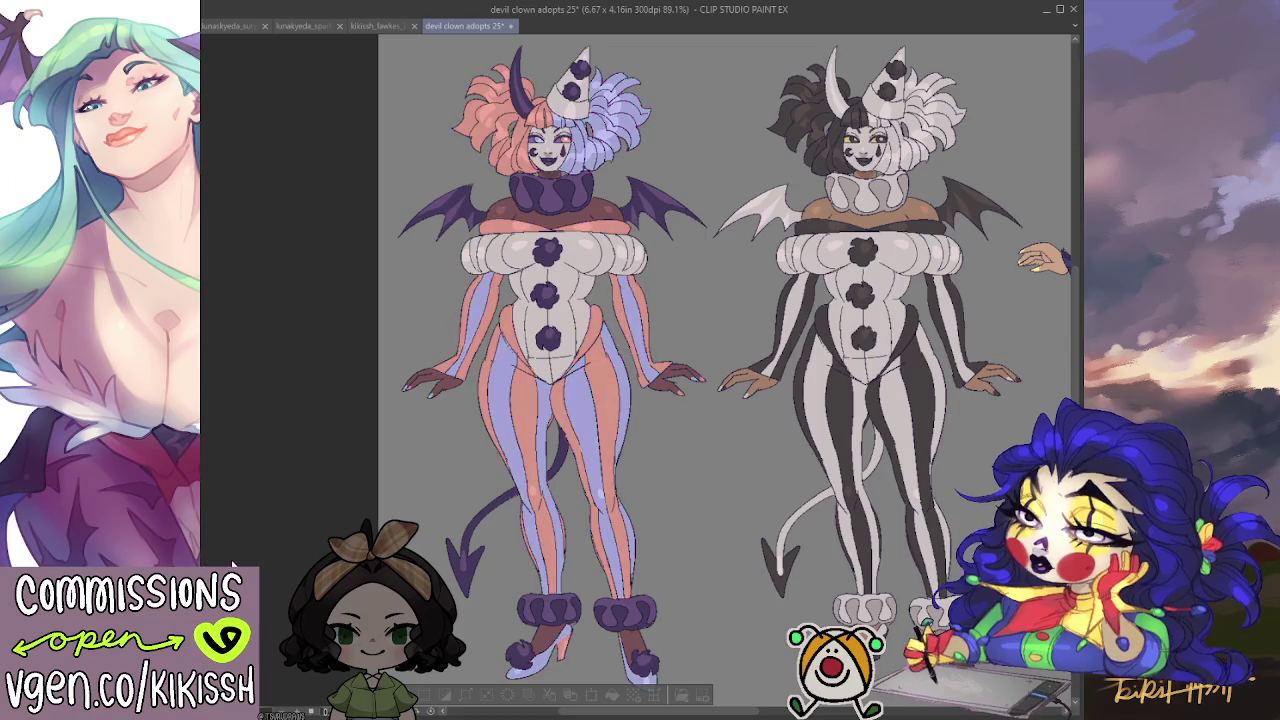
key("ctrl+y")
key("ctrl+y")
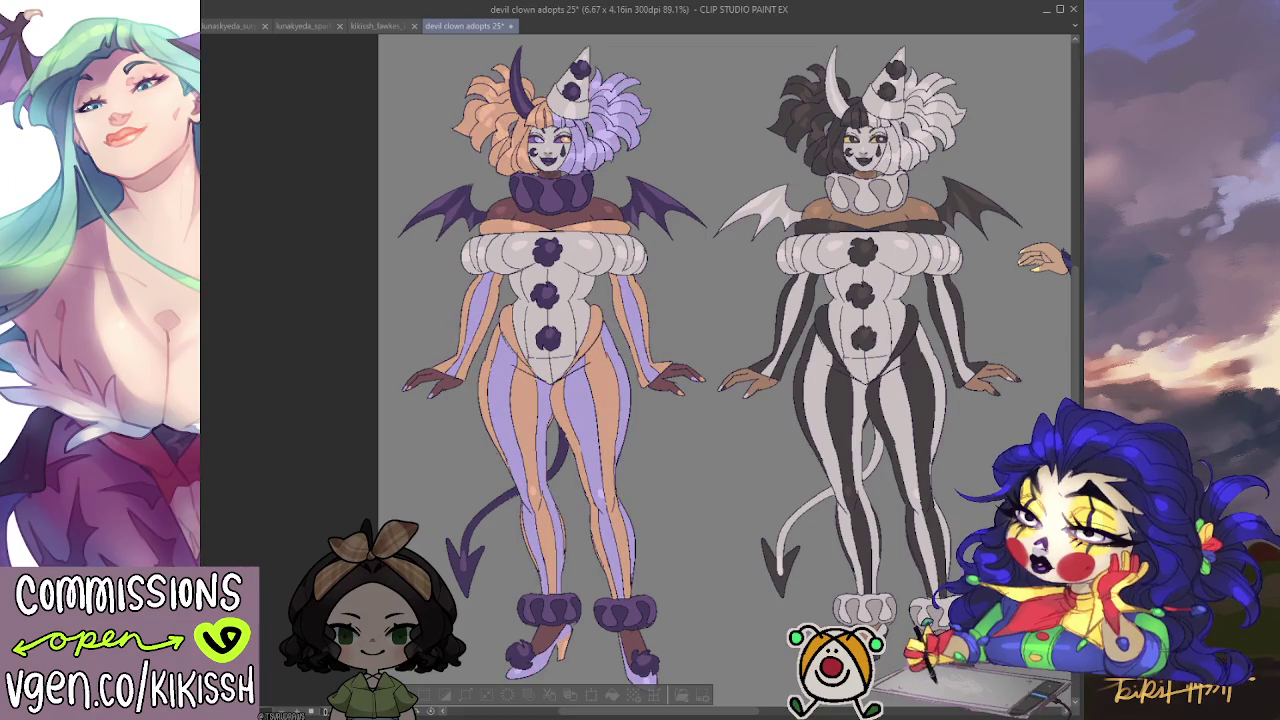
key("ctrl+y")
key("ctrl+y")
key("ctrl+y")
key("ctrl+y")
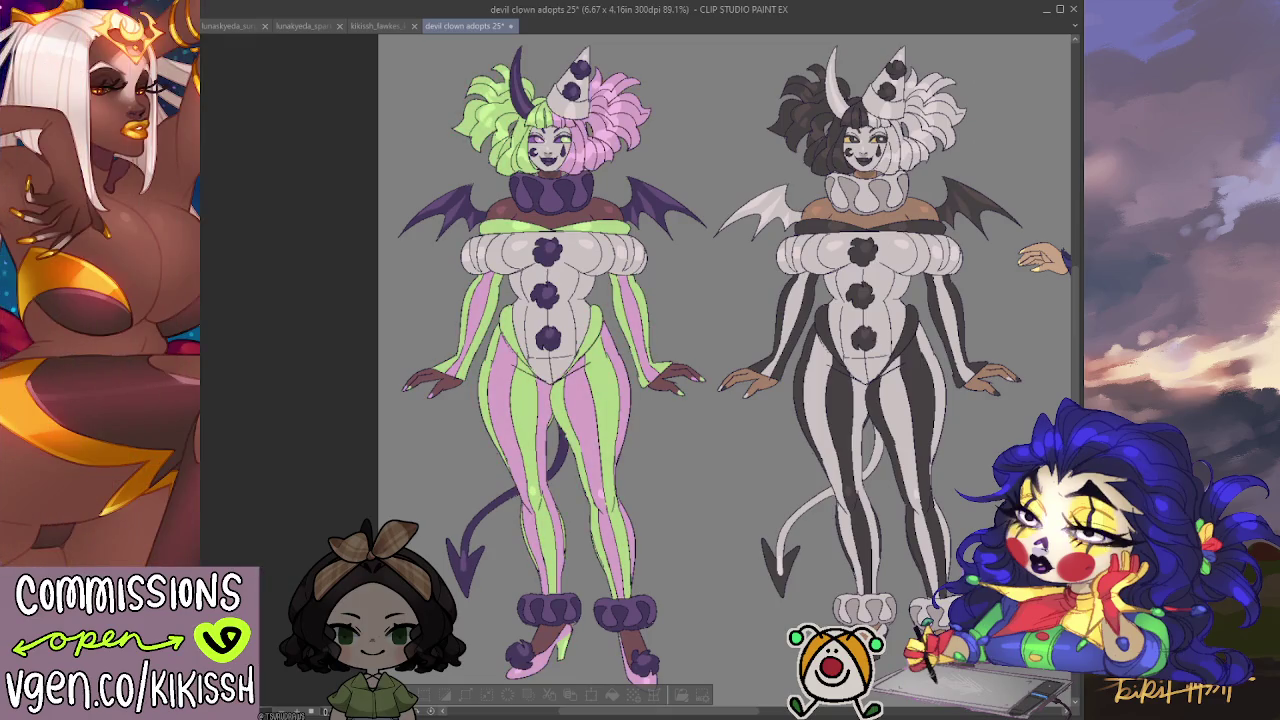
key("ctrl+y")
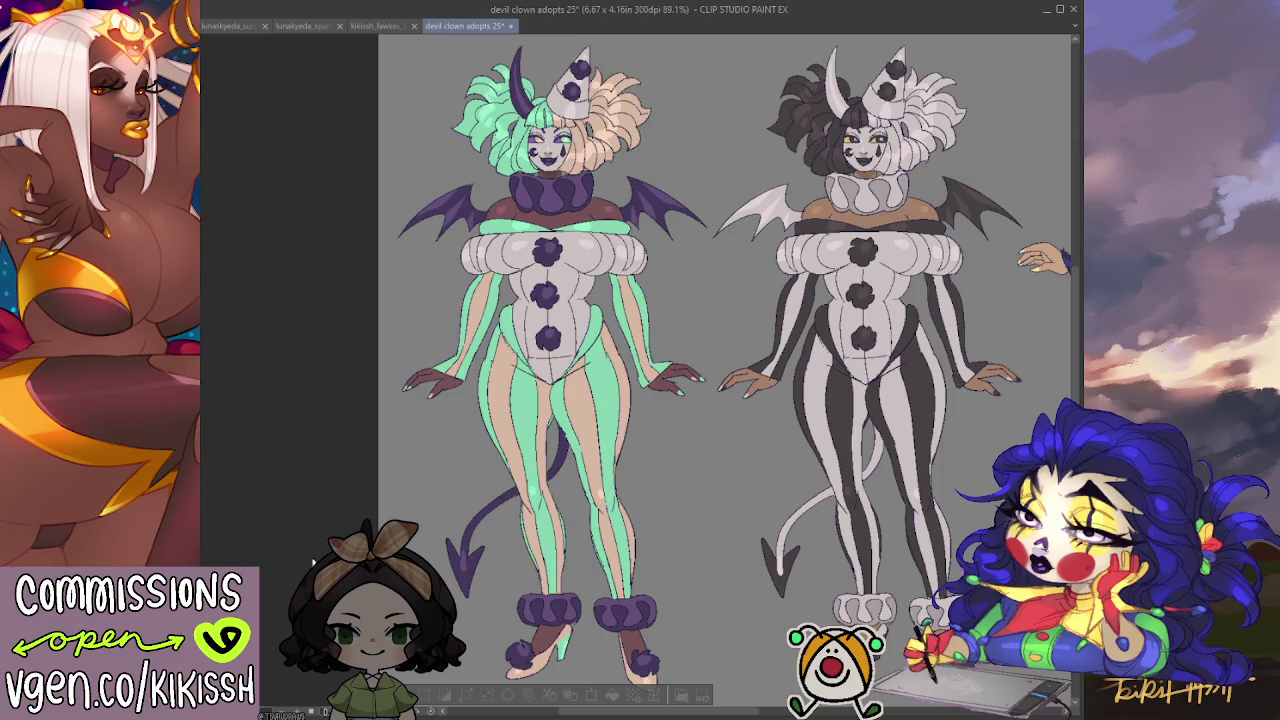
Settle the left clown's hair and stripes on pinkish lilac and pale sky-blue.
key("ctrl+y")
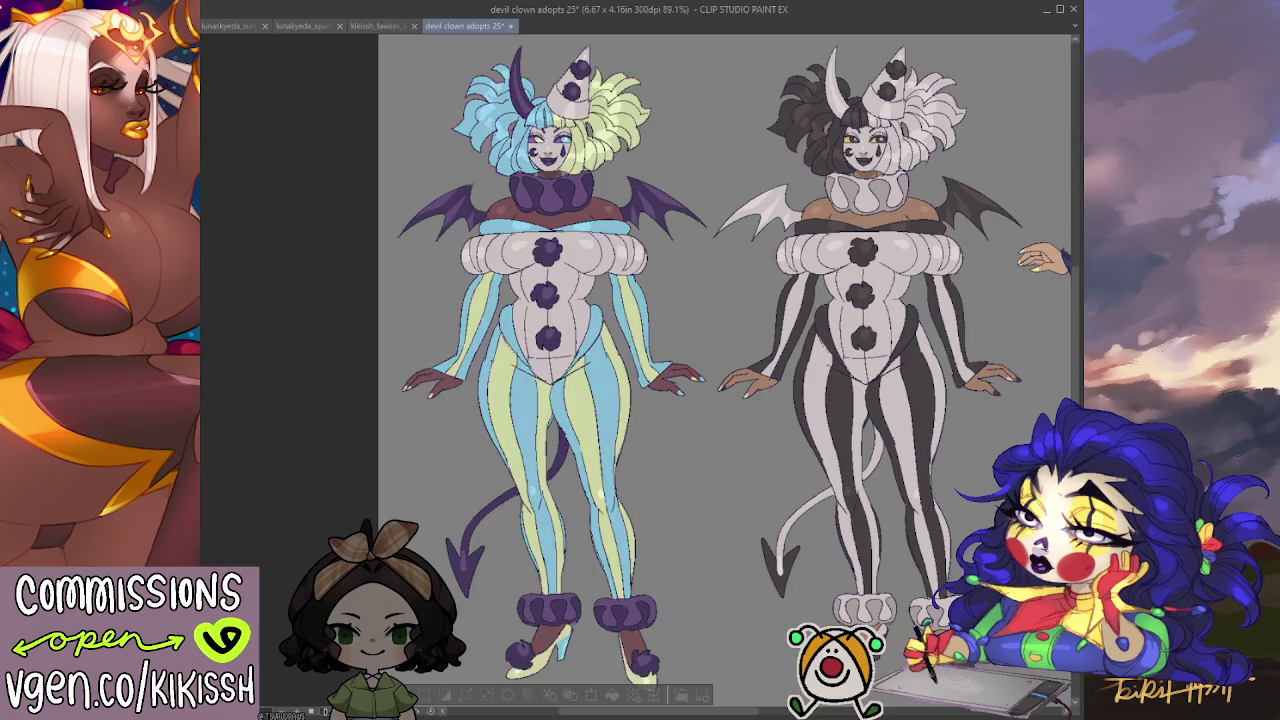
key("ctrl+y")
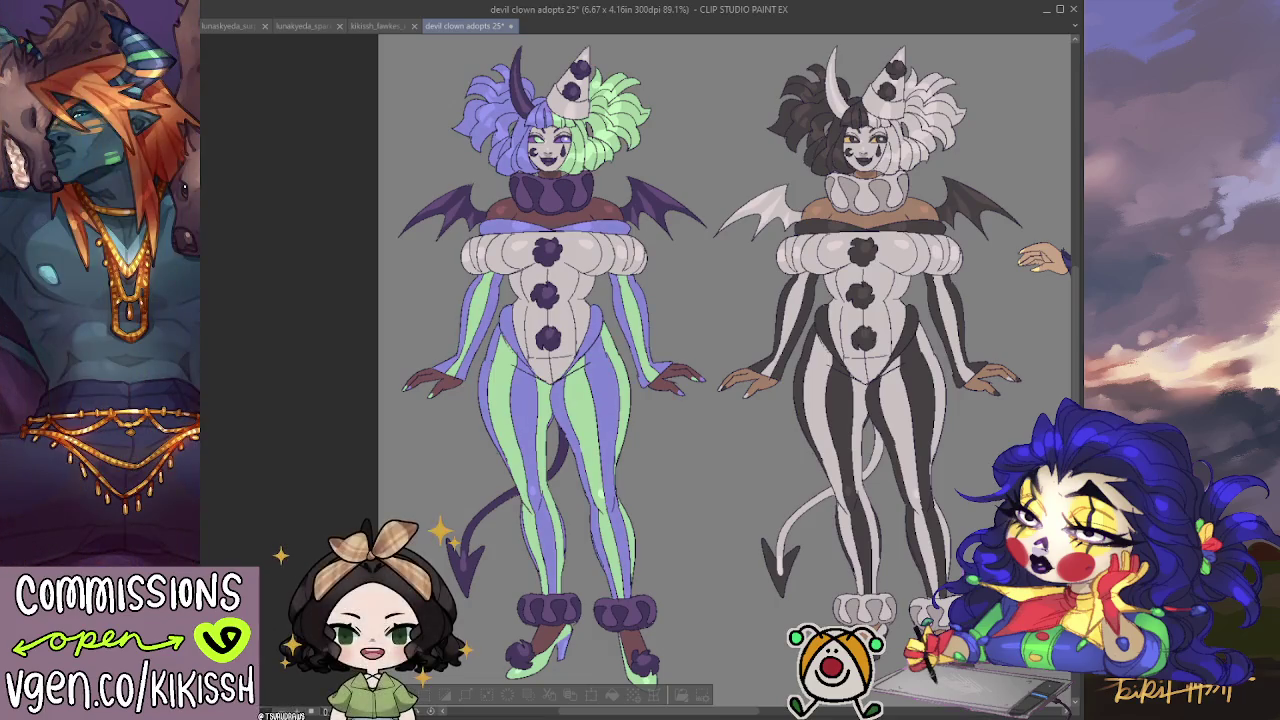
key("ctrl+z")
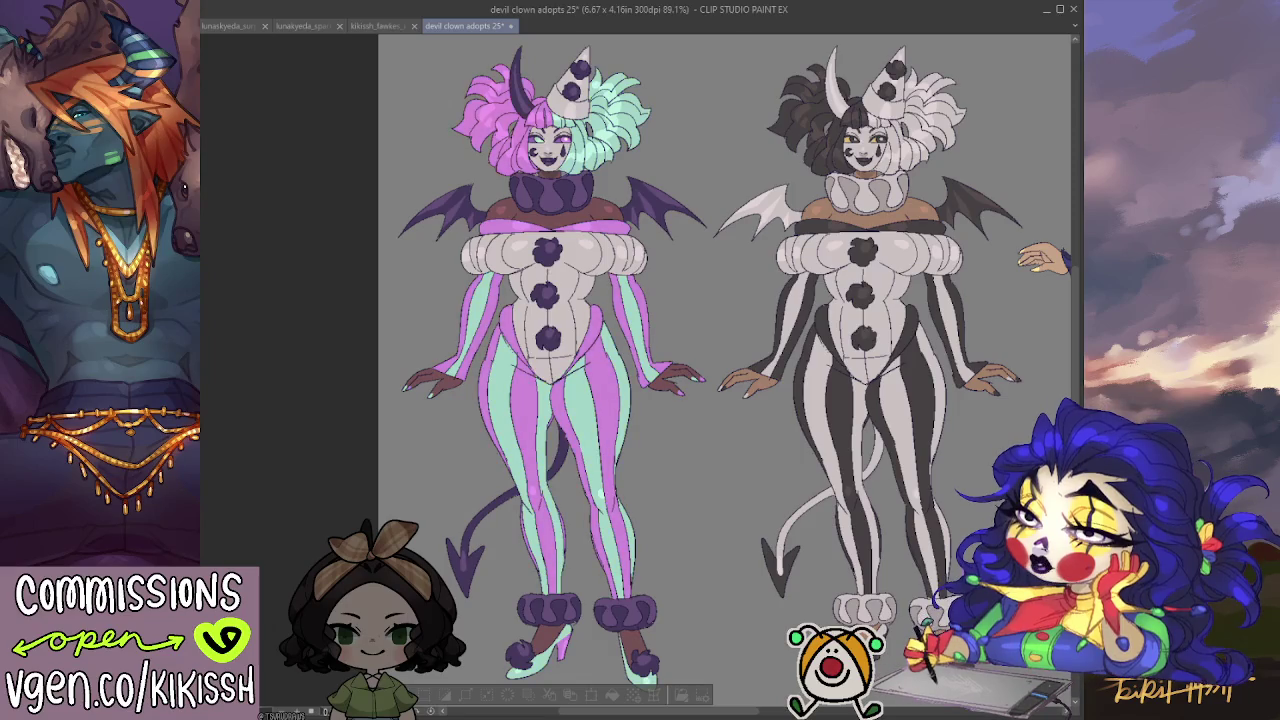
key("ctrl+z")
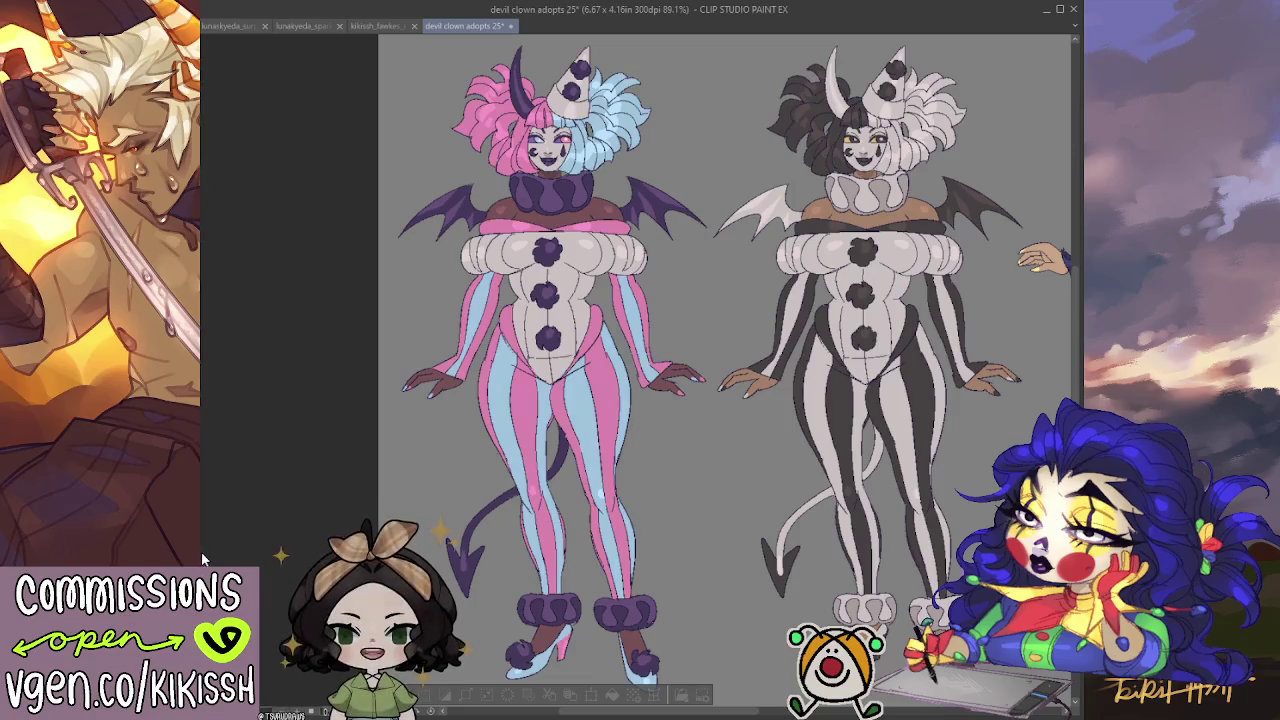
Recolour the left clown's hair and stripes salmon-red and lavender.
key("ctrl+z")
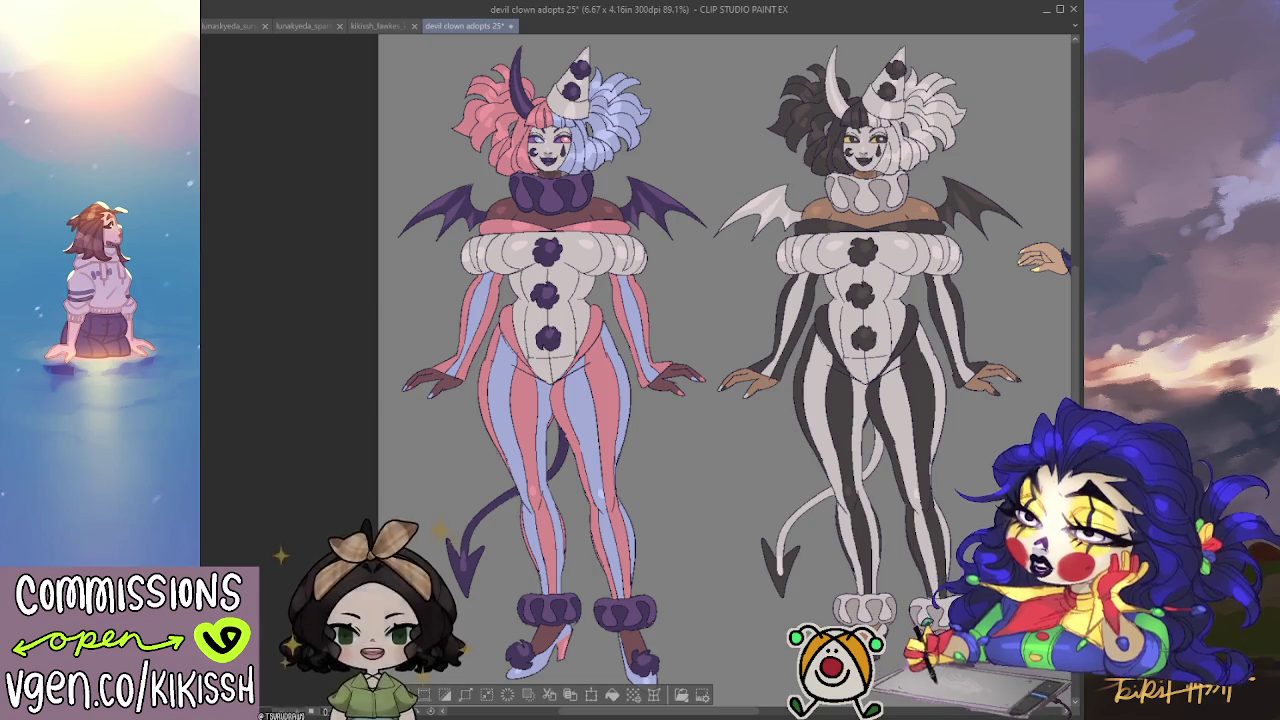
mouse_move(680, 449)
left_mouse_down()
mouse_move(586, 449)
mouse_move(671, 464)
left_mouse_up()
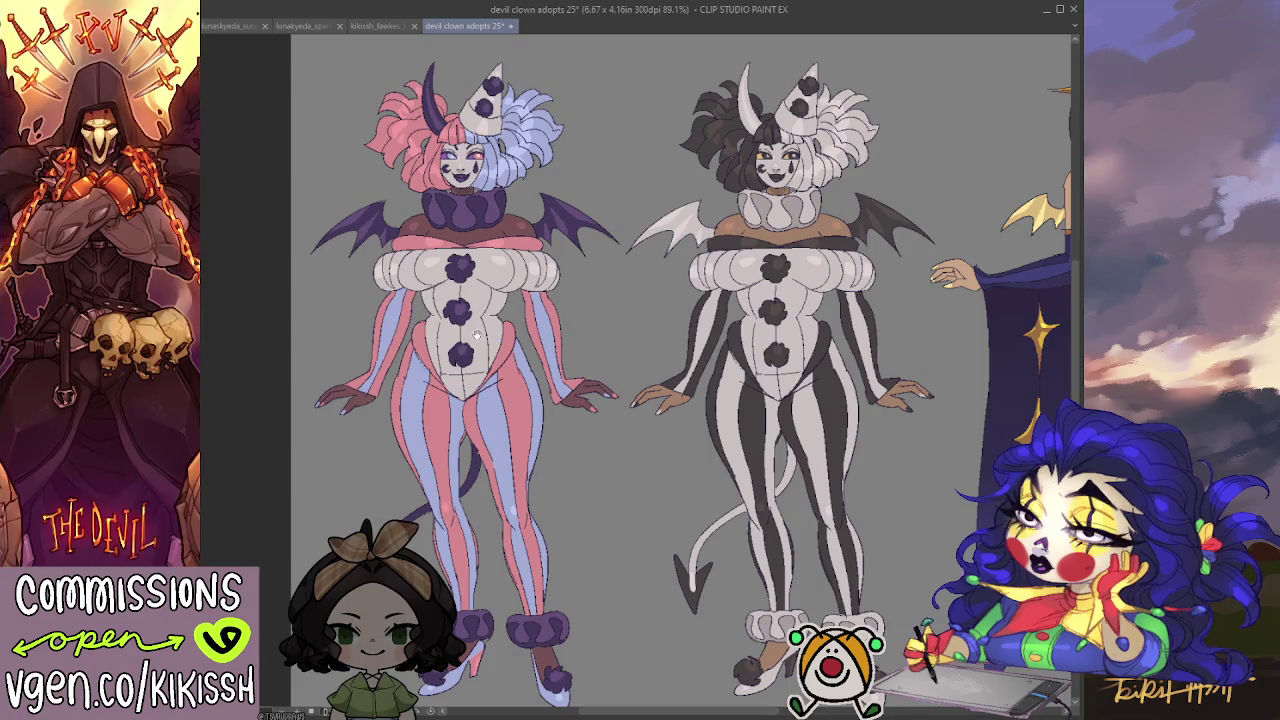
left_click_drag(478, 334, 483, 274)
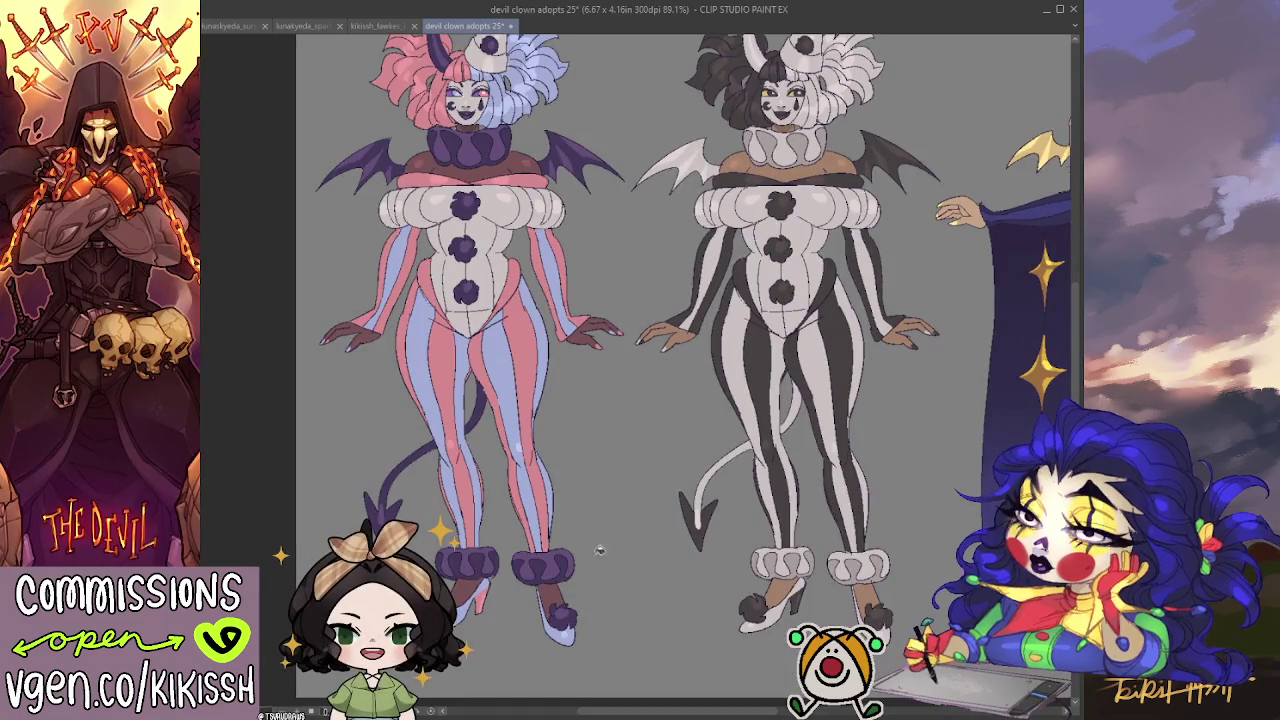
Fill the left clown's shoes pale white-grey and bring both heads back into view.
left_click(573, 631)
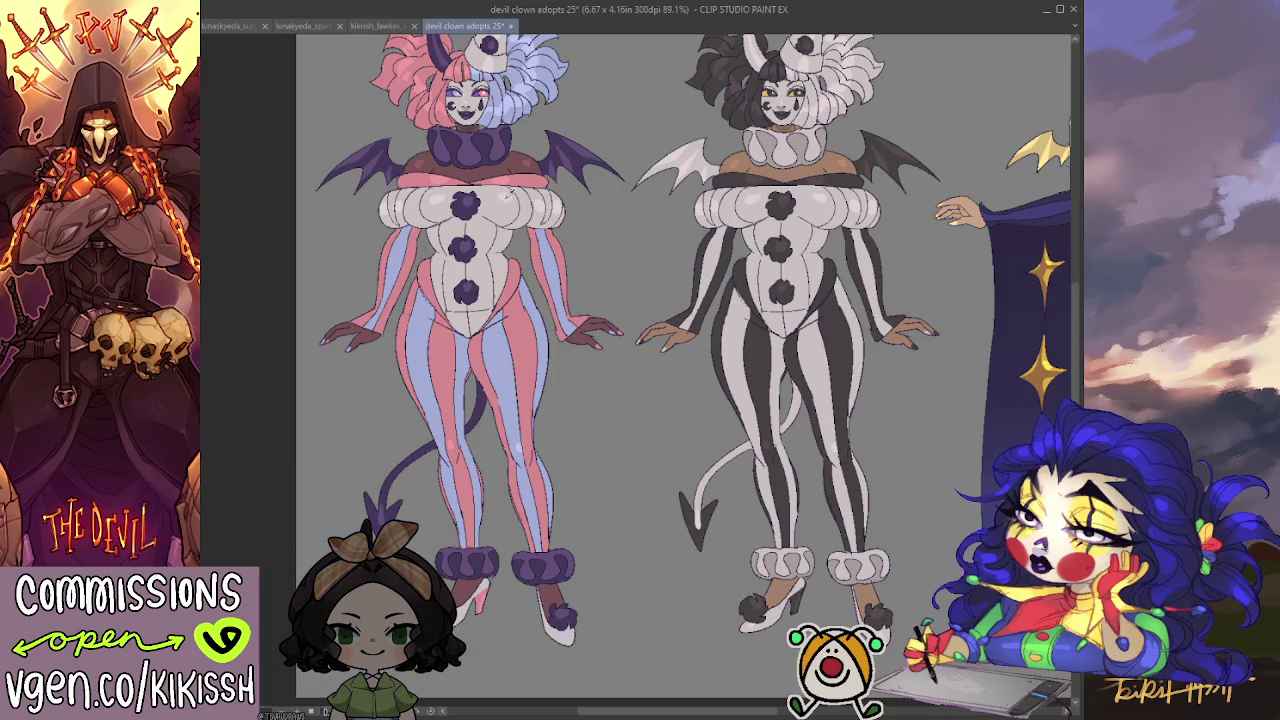
left_click_drag(551, 488, 561, 438)
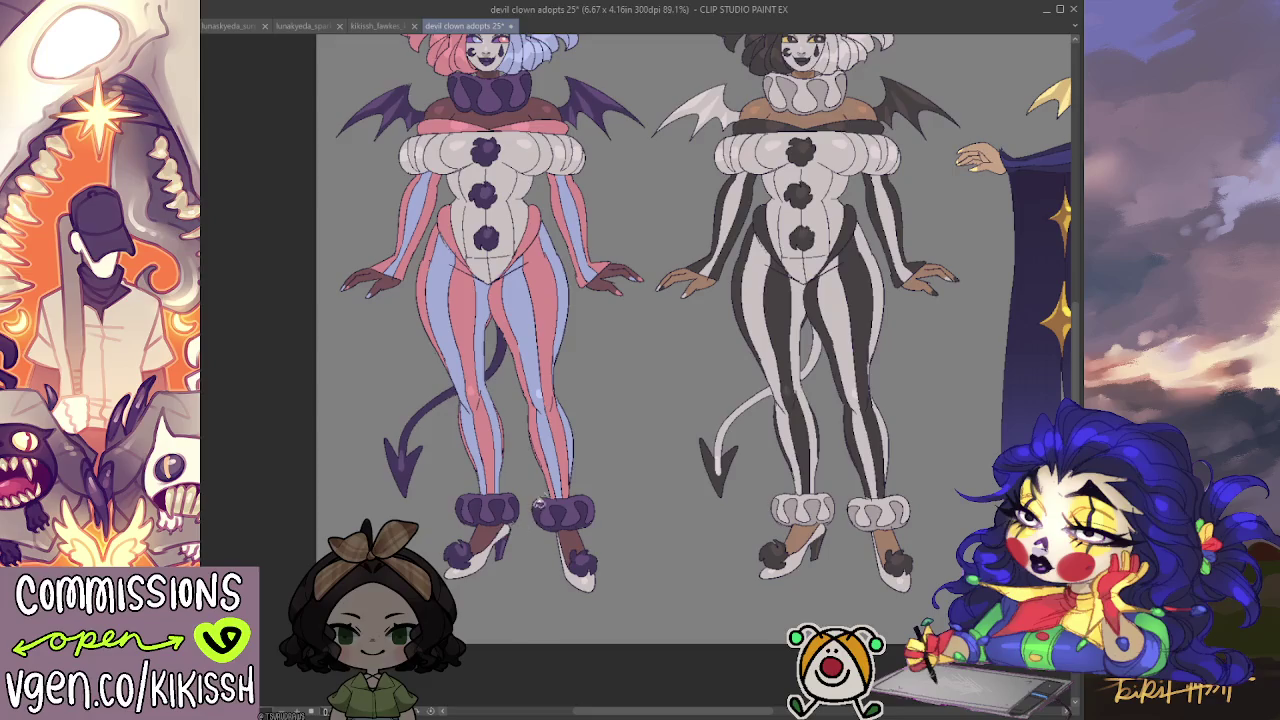
left_click_drag(586, 414, 585, 513)
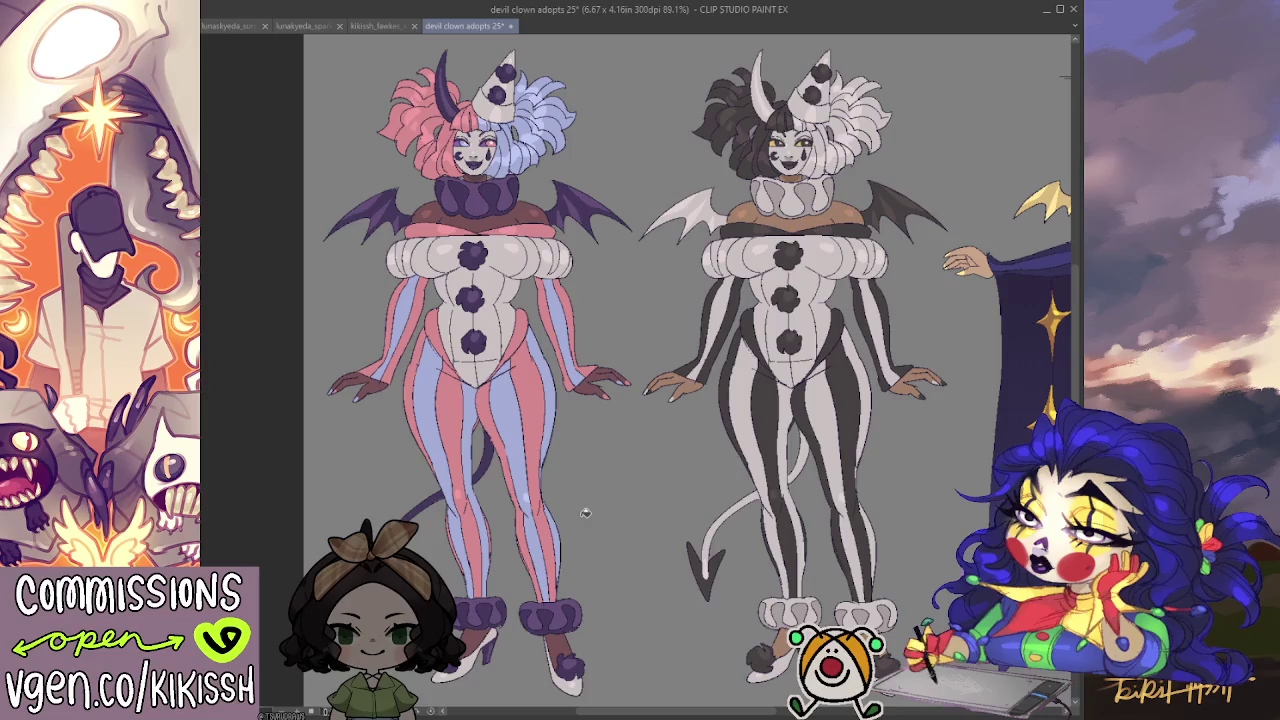
scroll(520, 410, "up", 3)
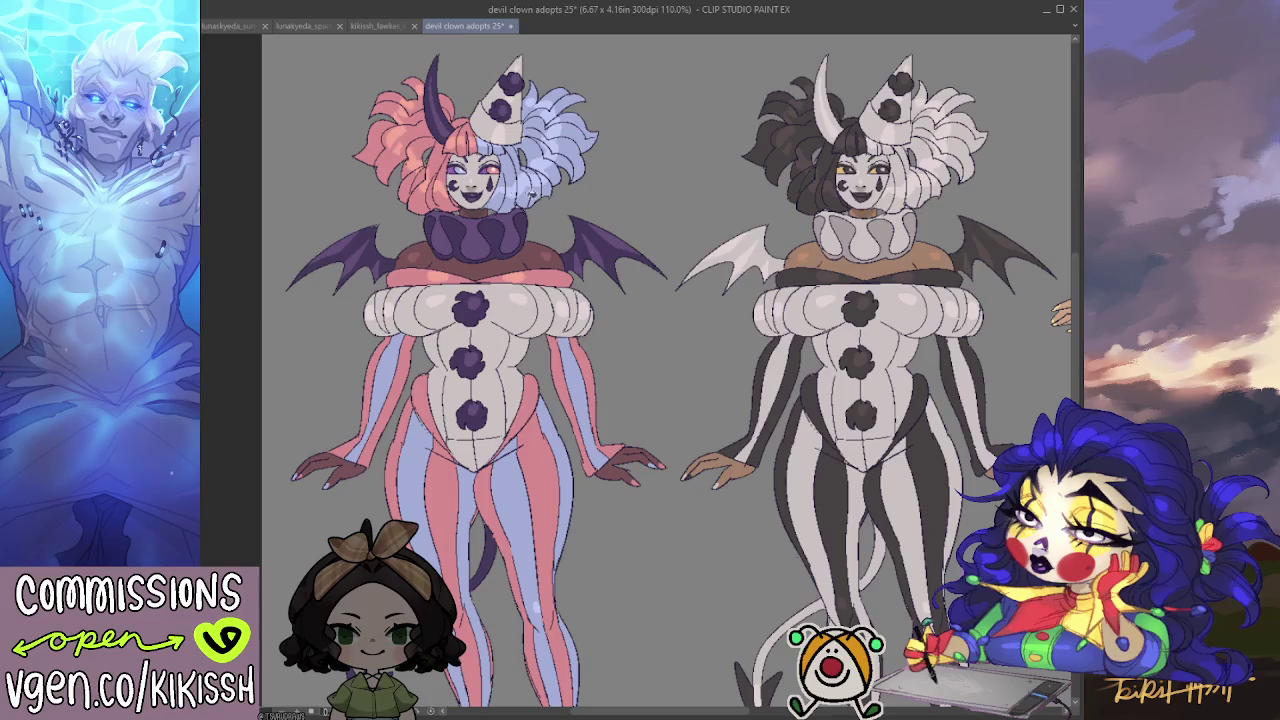
scroll(518, 192, "down", 2)
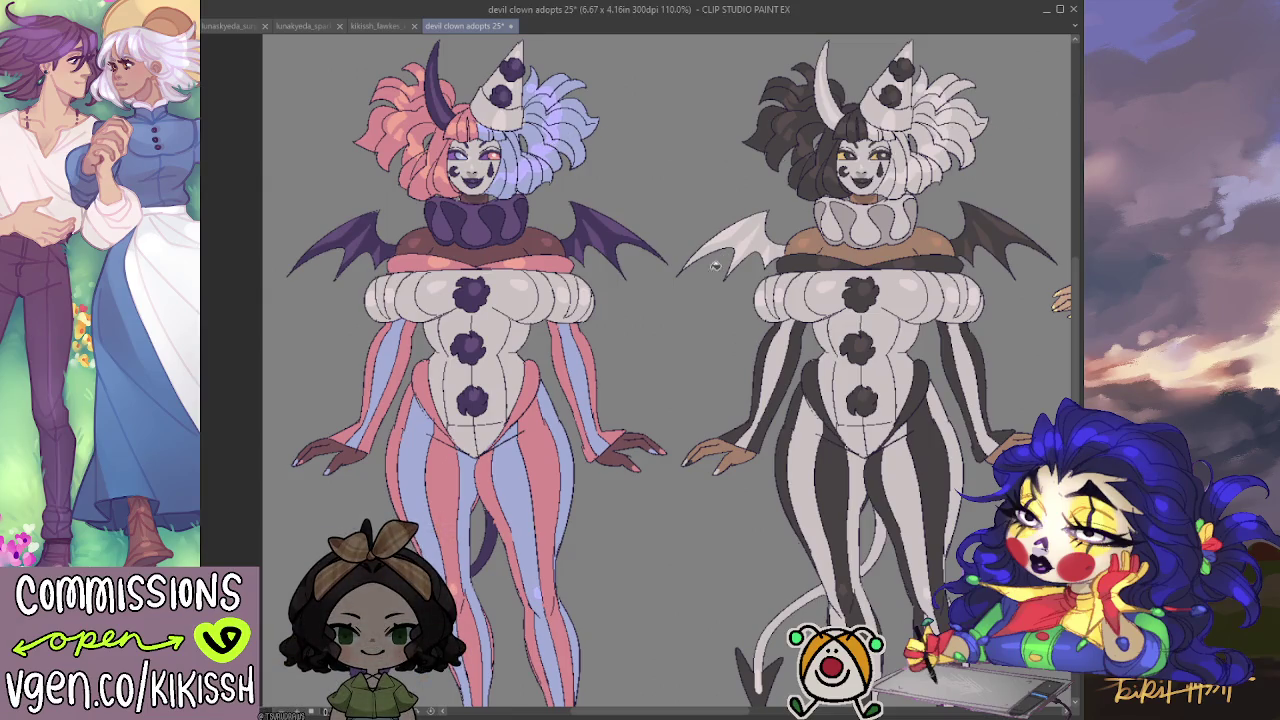
scroll(716, 262, "up", 1)
scroll(722, 262, "up", 1)
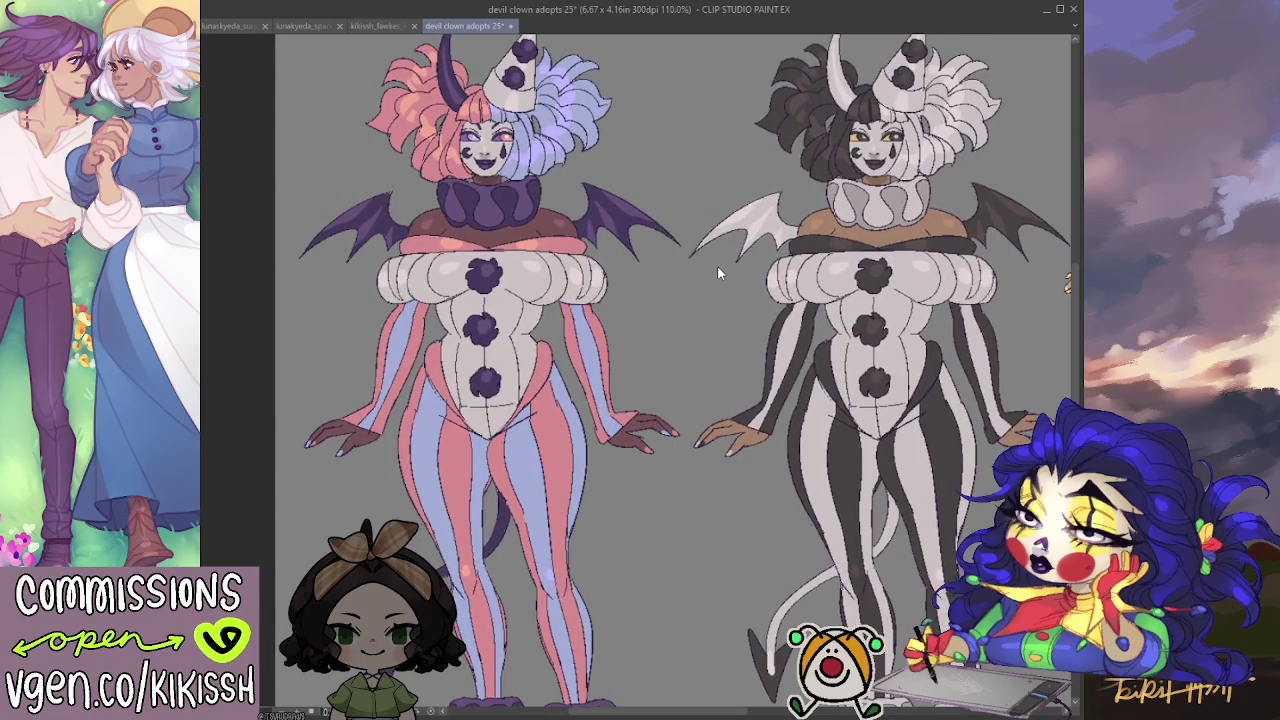
Select all, then zoom and pan over both clowns to check the new colours.
scroll(717, 265, "down", 1)
scroll(695, 281, "down", 1)
scroll(695, 281, "up", 1)
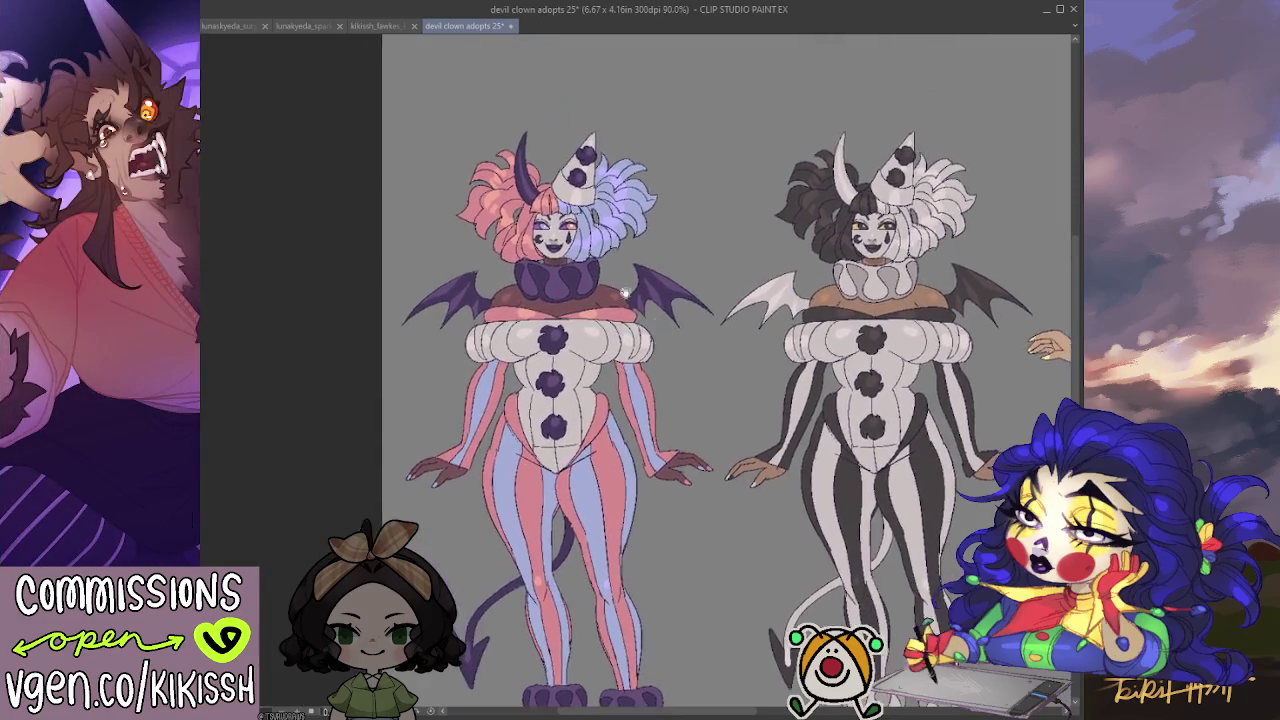
scroll(620, 275, "up", 3)
scroll(546, 270, "up", 2)
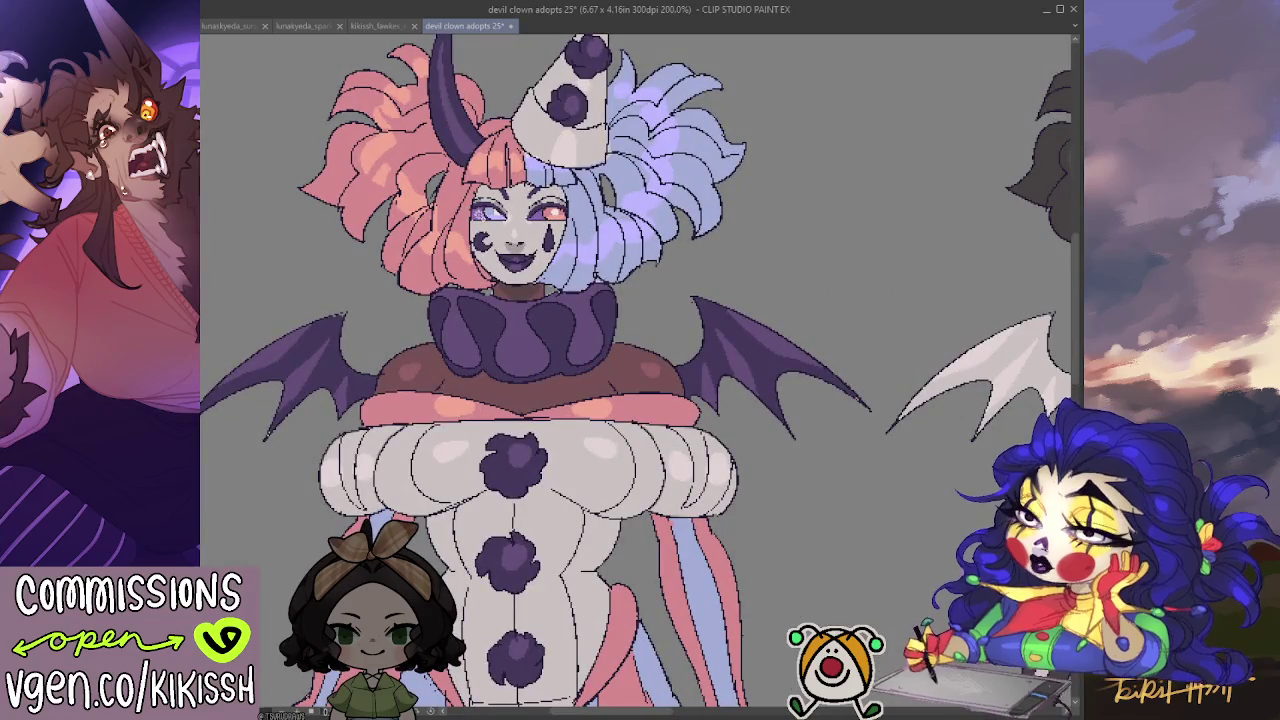
key("ctrl+a")
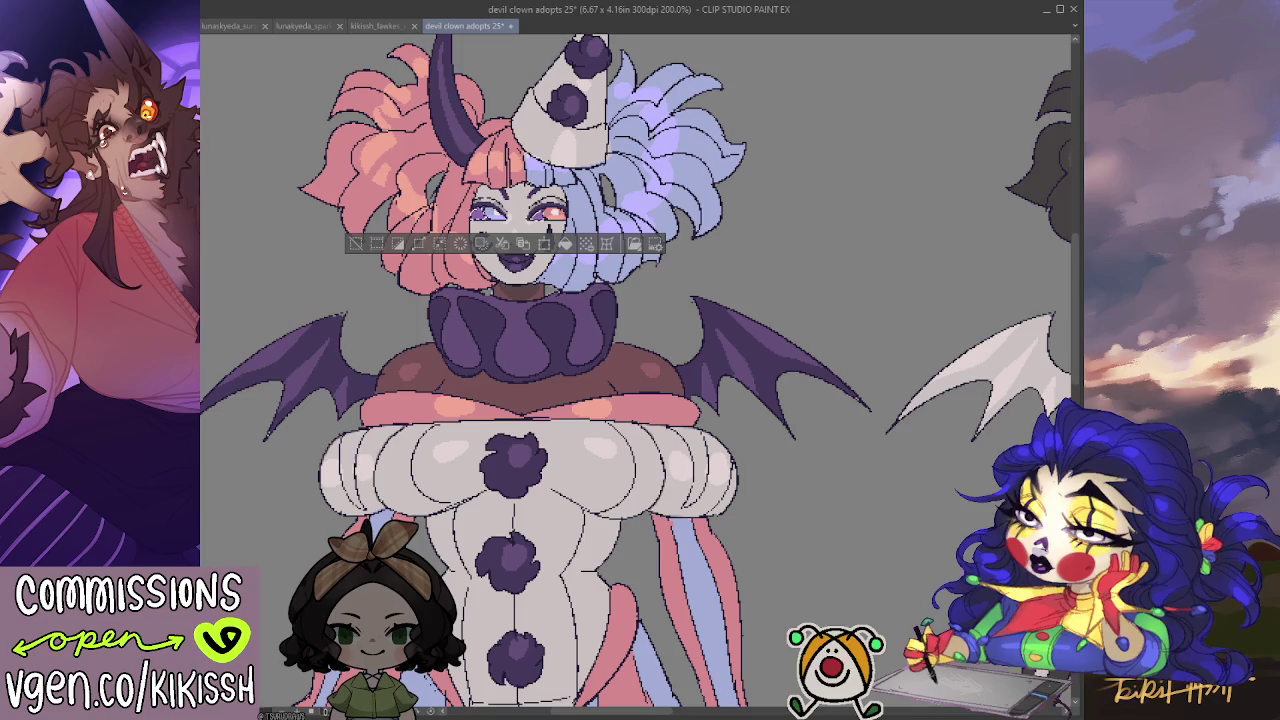
scroll(458, 334, "down", 2)
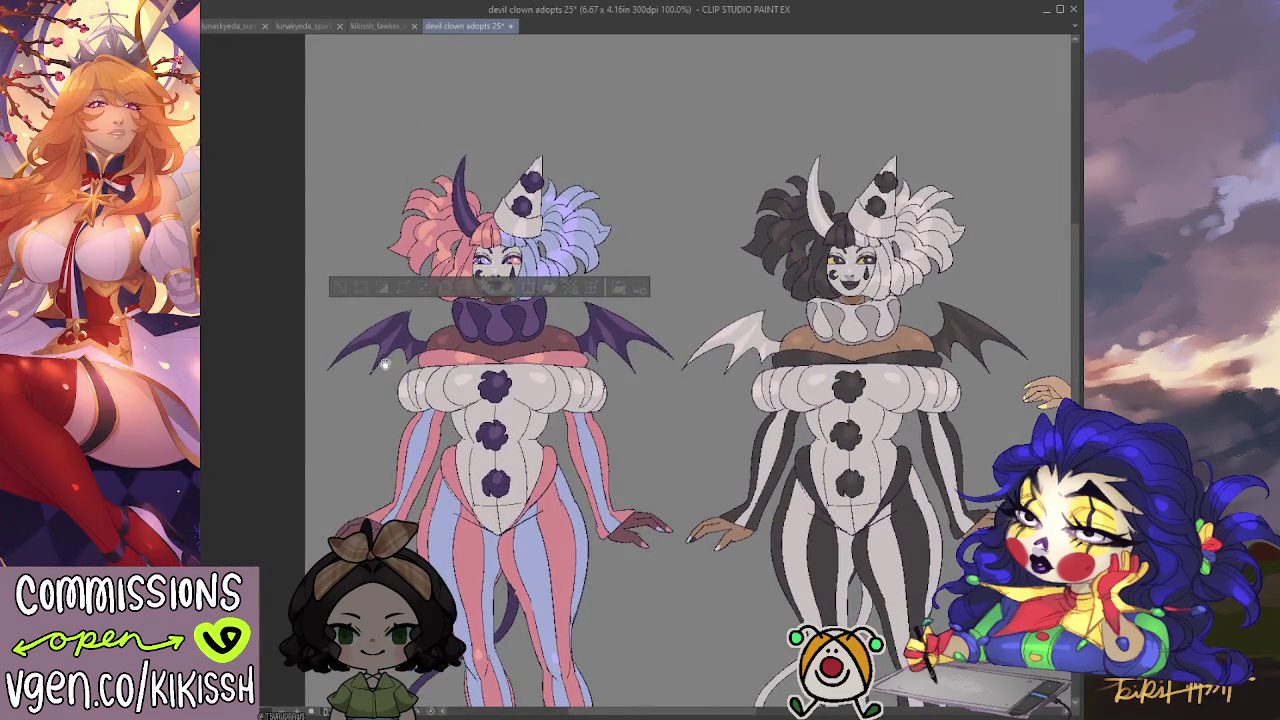
left_click_drag(384, 364, 404, 272)
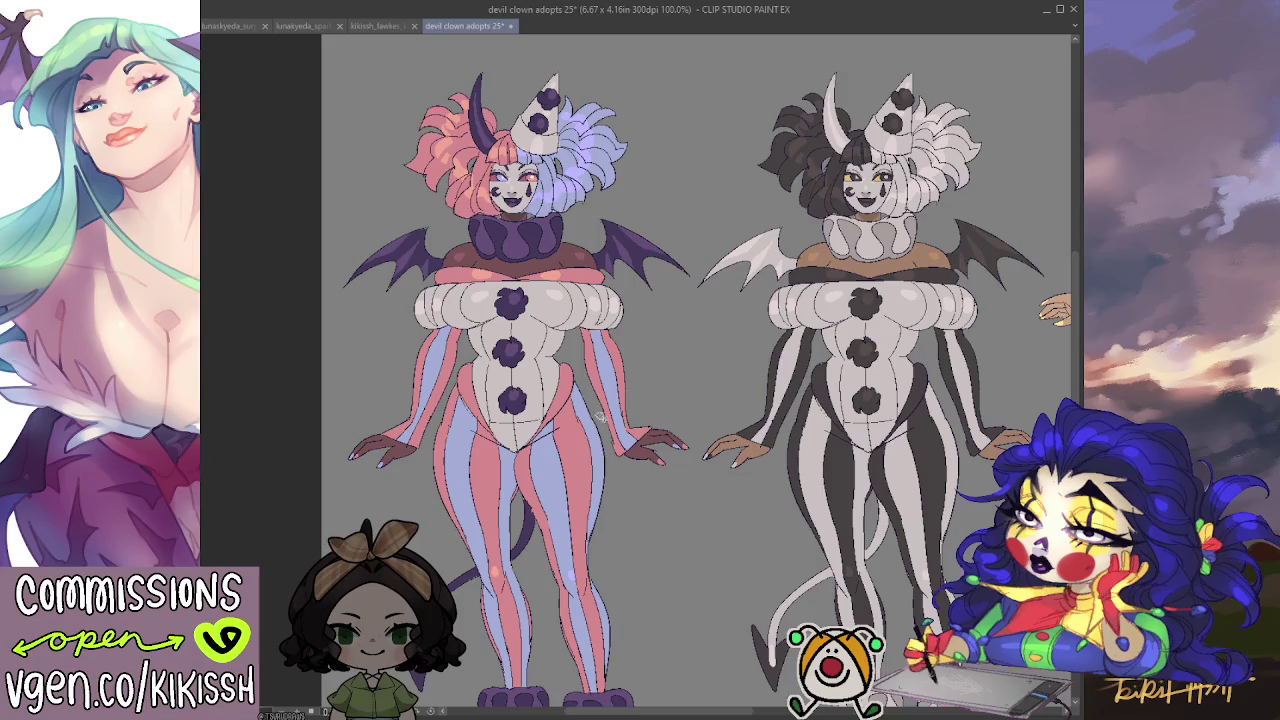
scroll(645, 431, "down", 2)
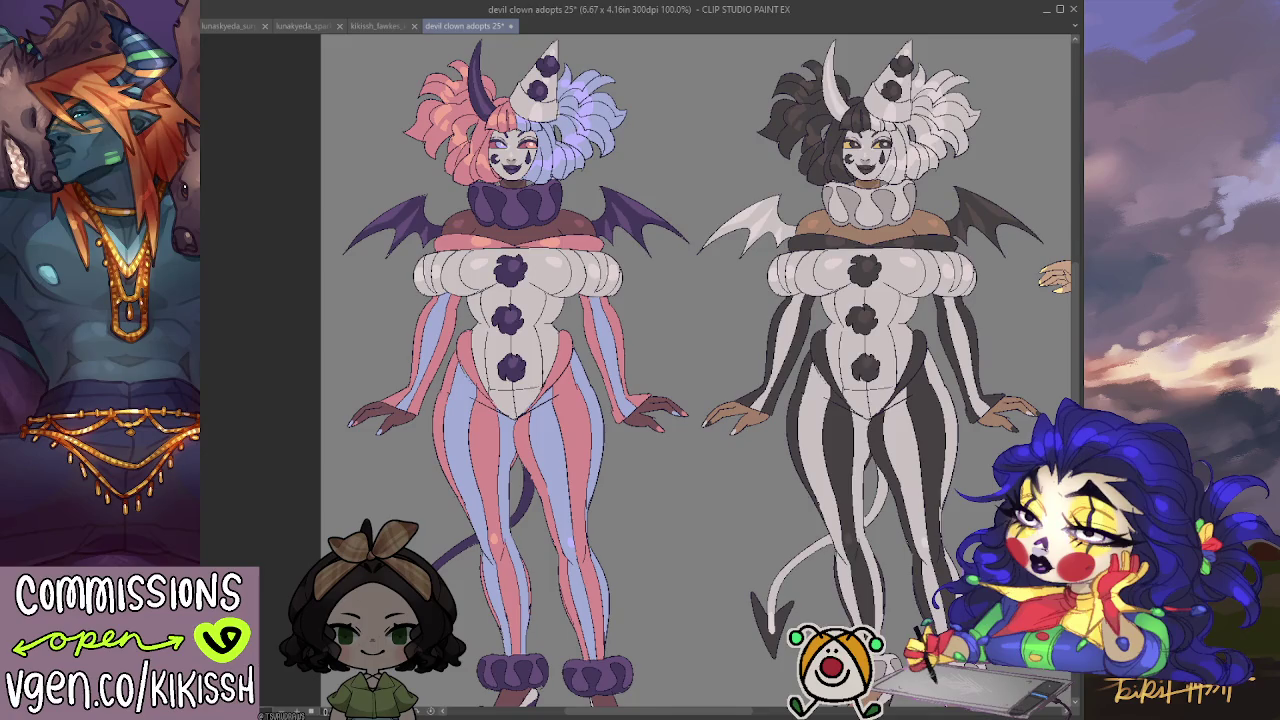
scroll(591, 282, "up", 2)
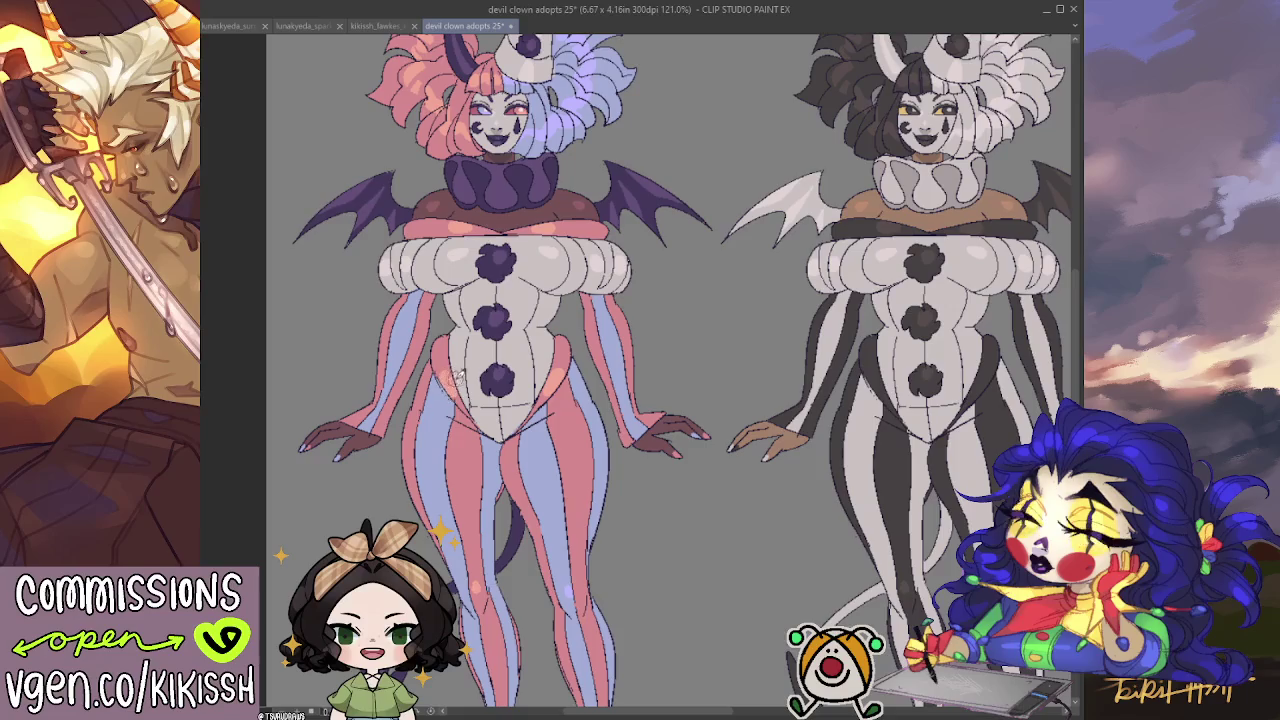
mouse_move(458, 375)
left_mouse_down()
mouse_move(645, 440)
mouse_move(465, 392)
left_mouse_up()
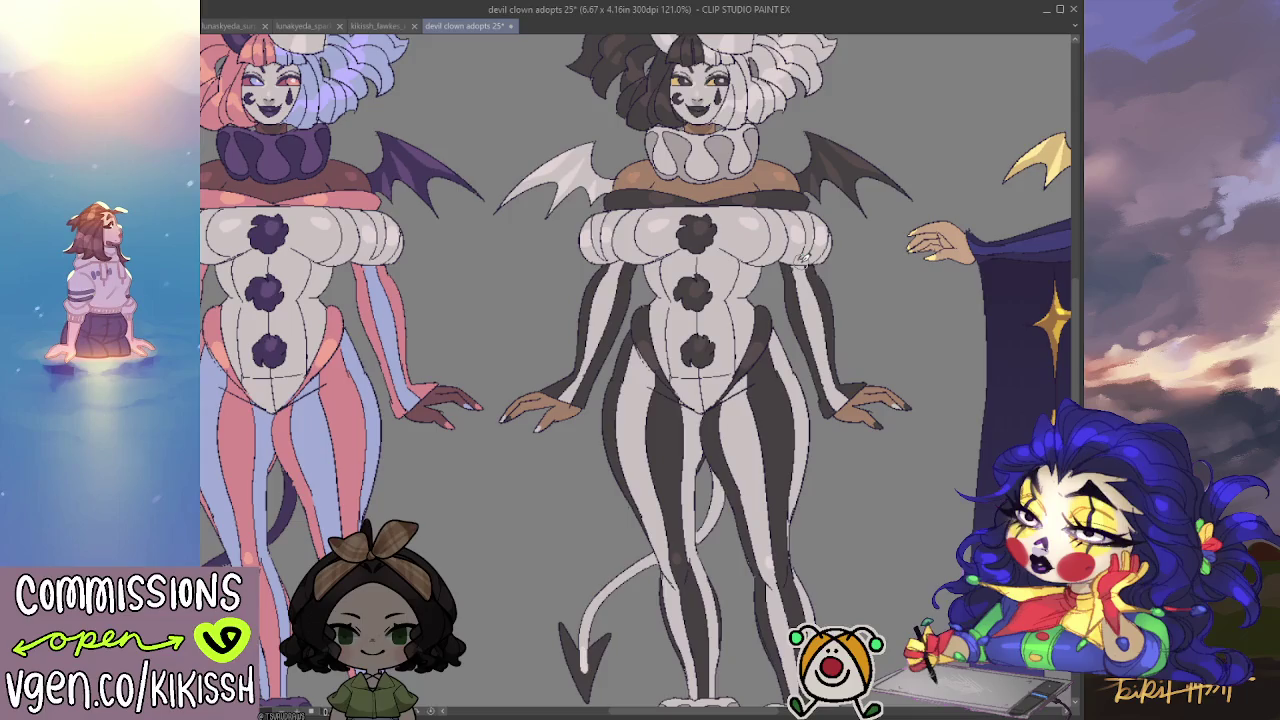
scroll(754, 296, "down", 1)
left_click_drag(746, 295, 797, 370)
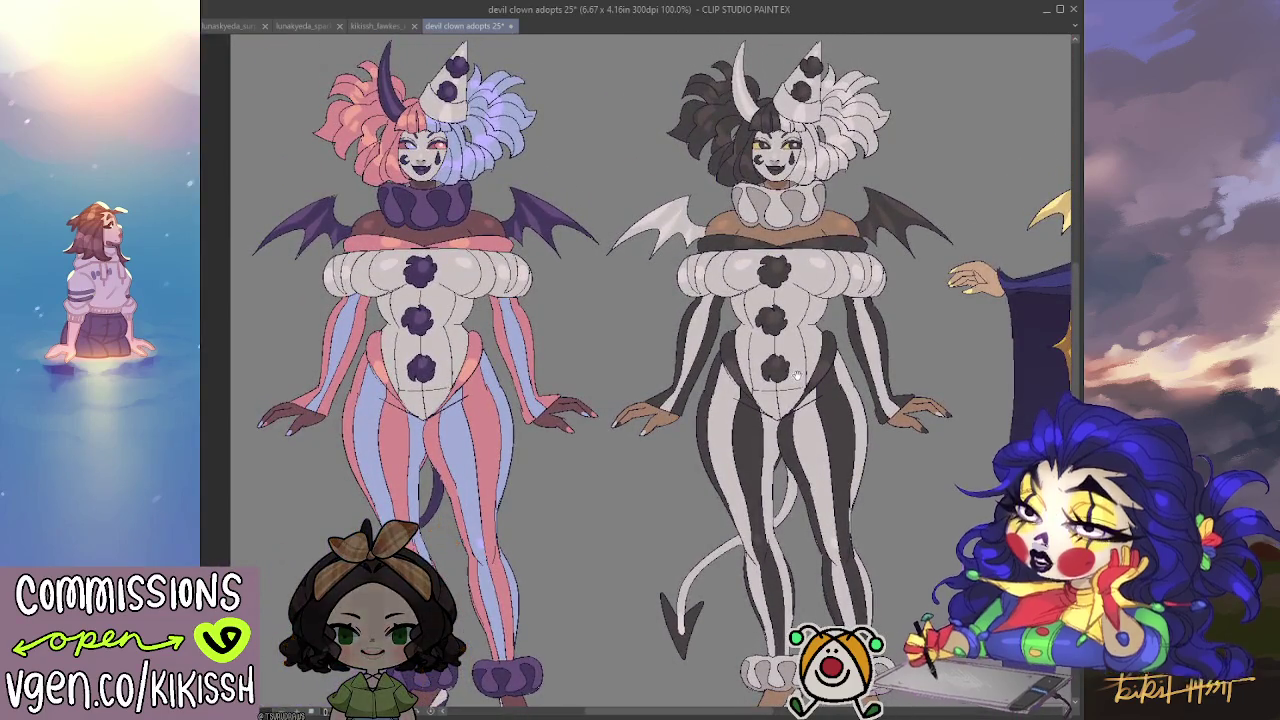
left_click_drag(745, 375, 757, 385)
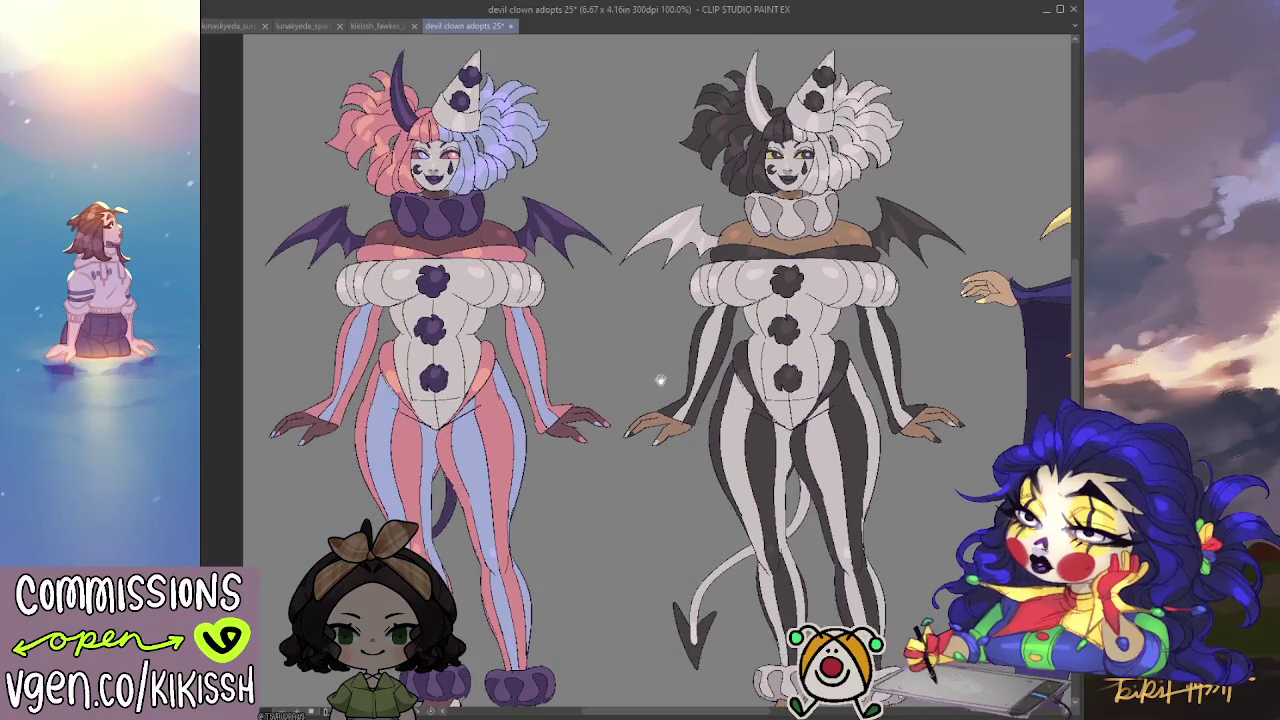
left_click_drag(614, 349, 643, 321)
left_click_drag(780, 347, 792, 327)
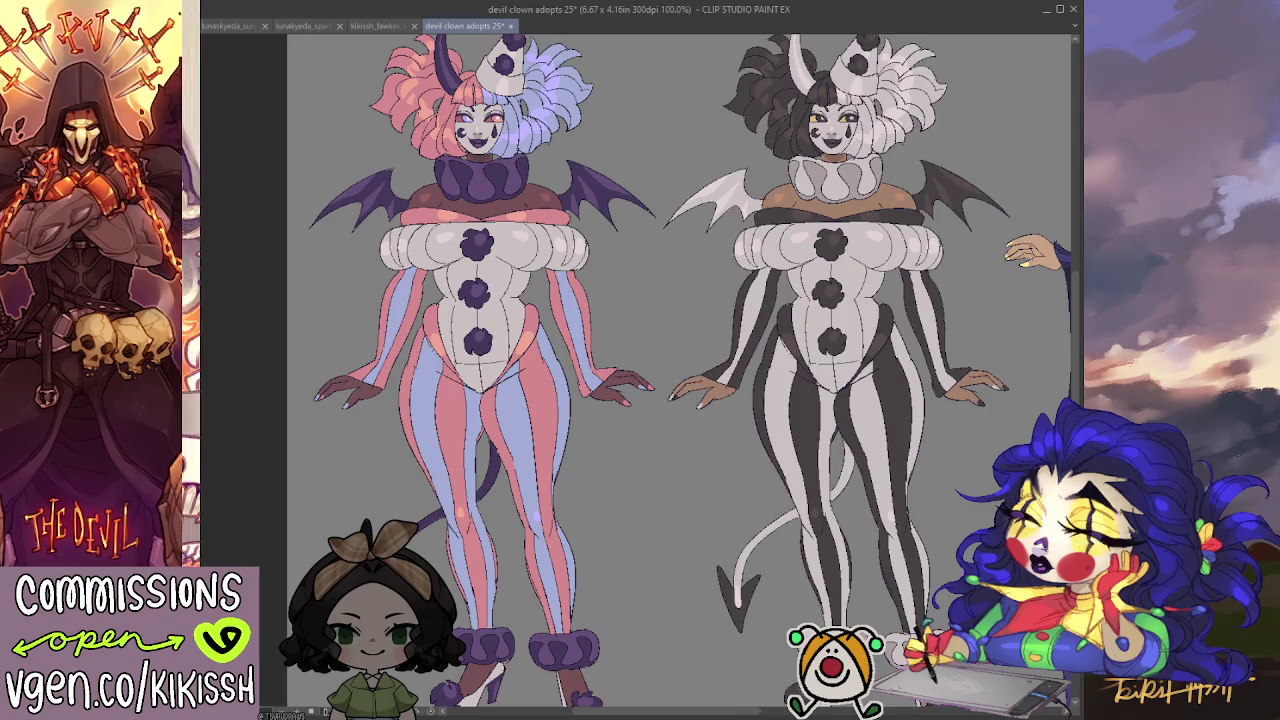
Toggle the right clown's colours, then darken the left clown's collar, mouth and pom-poms purple.
key("ctrl+z")
key("ctrl+y")
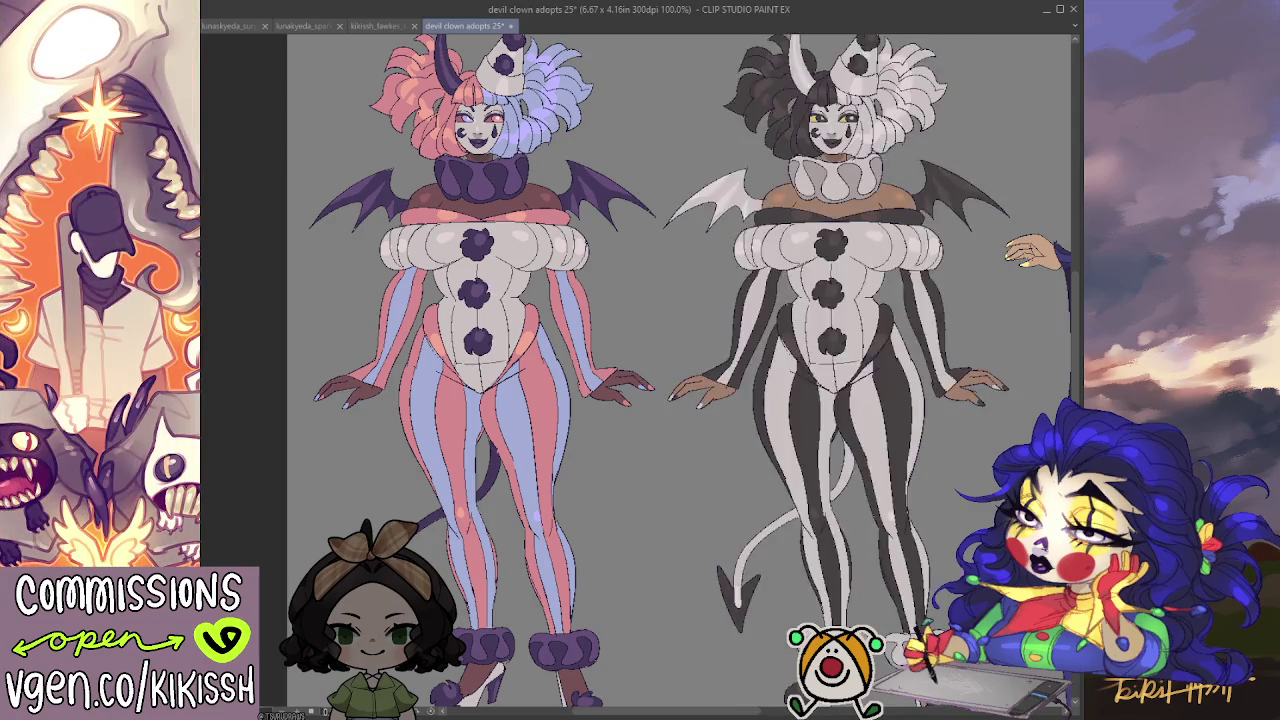
left_click(522, 250)
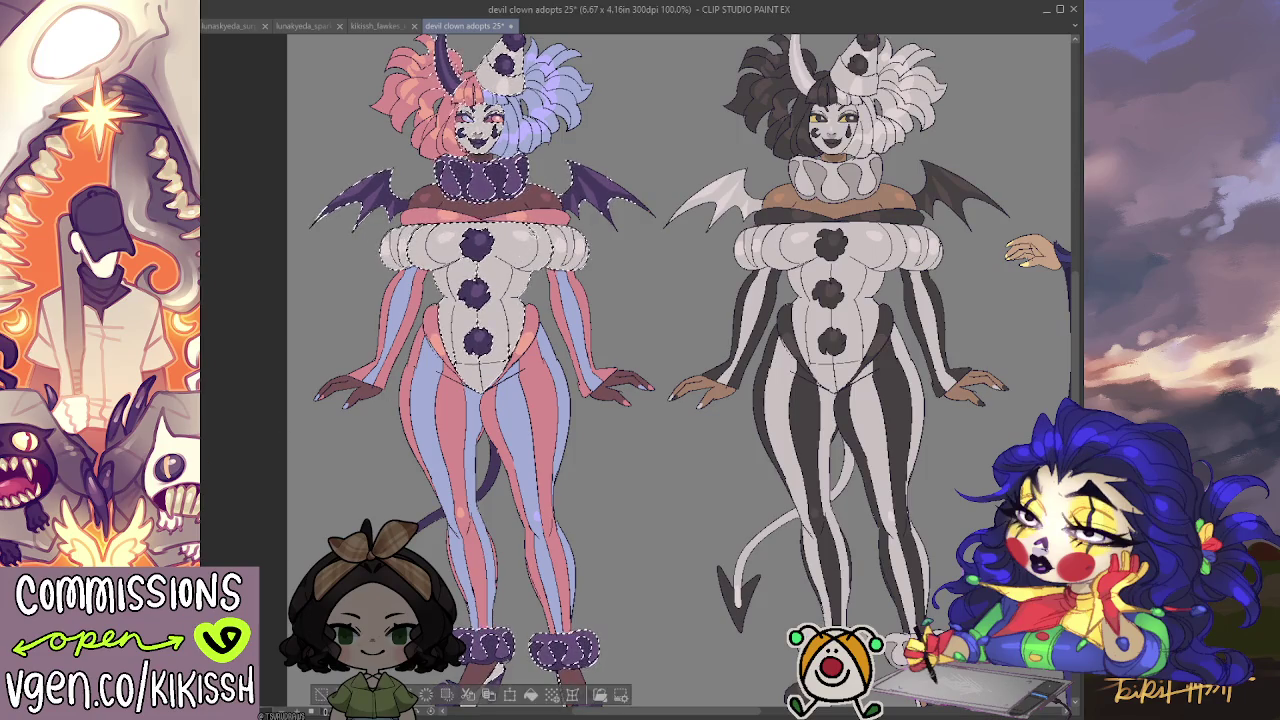
key("ctrl+z")
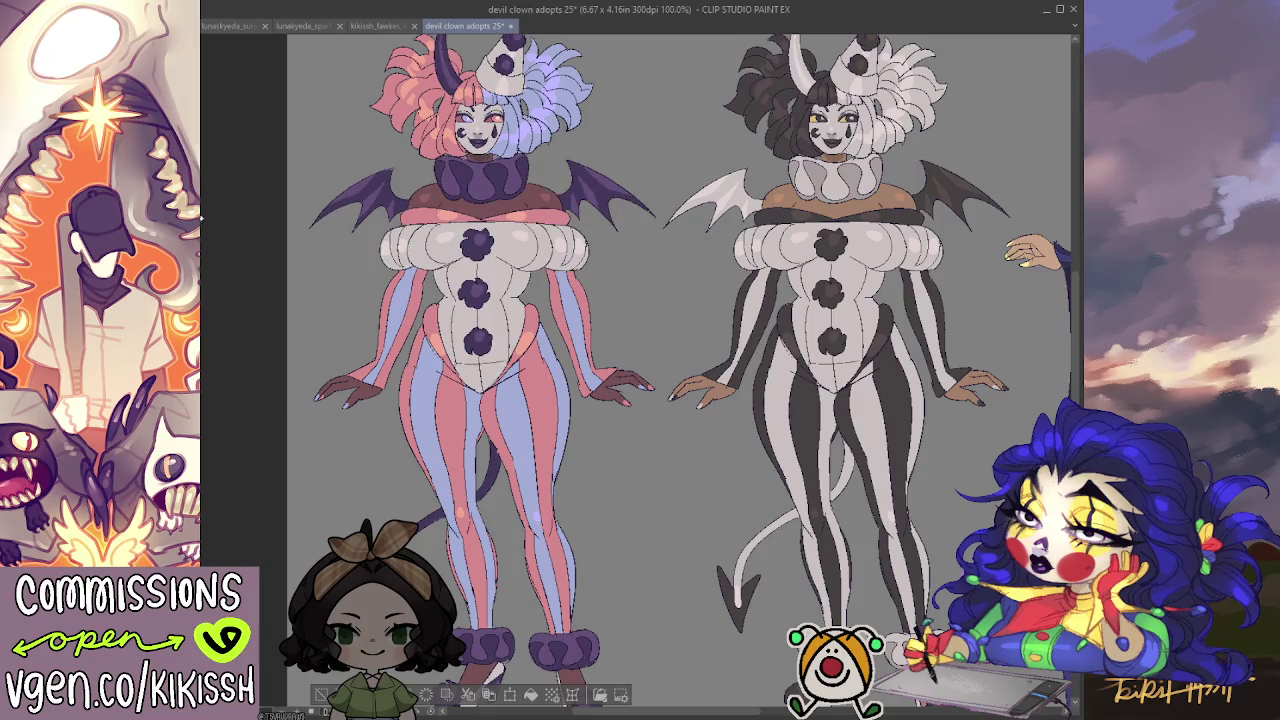
scroll(640, 370, "up", 2)
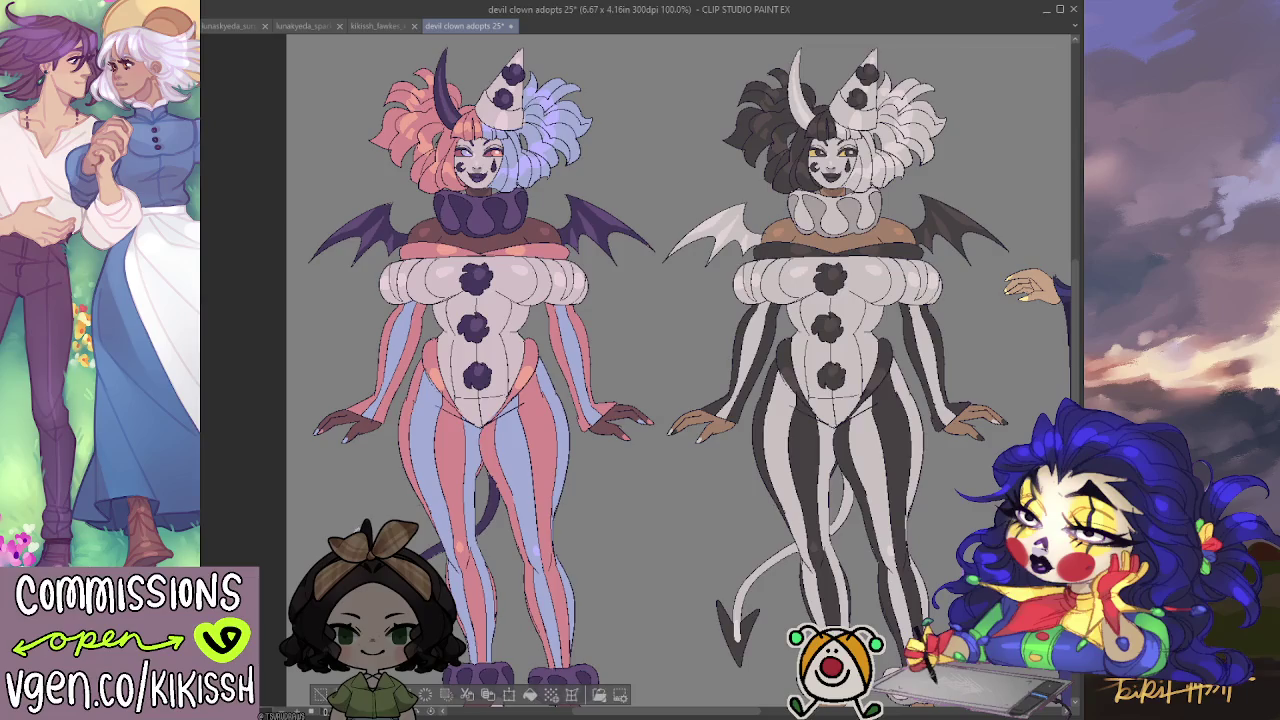
scroll(483, 486, "down", 1)
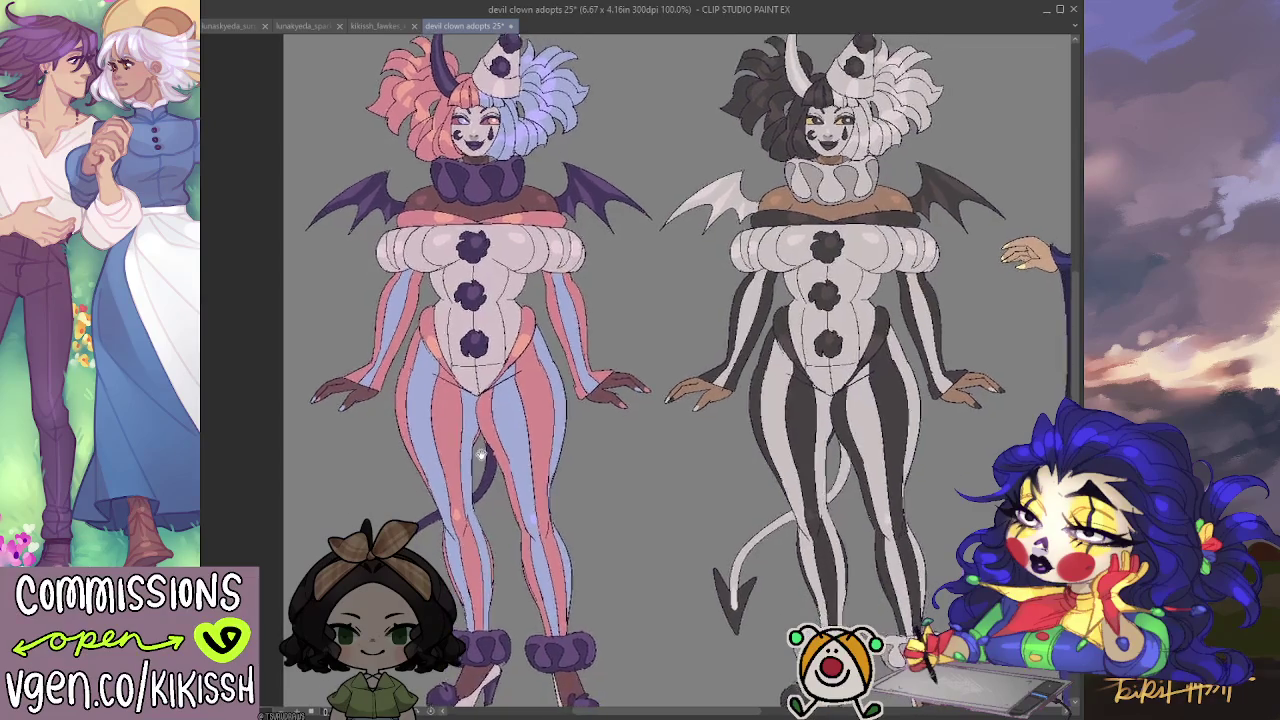
scroll(481, 471, "up", 1)
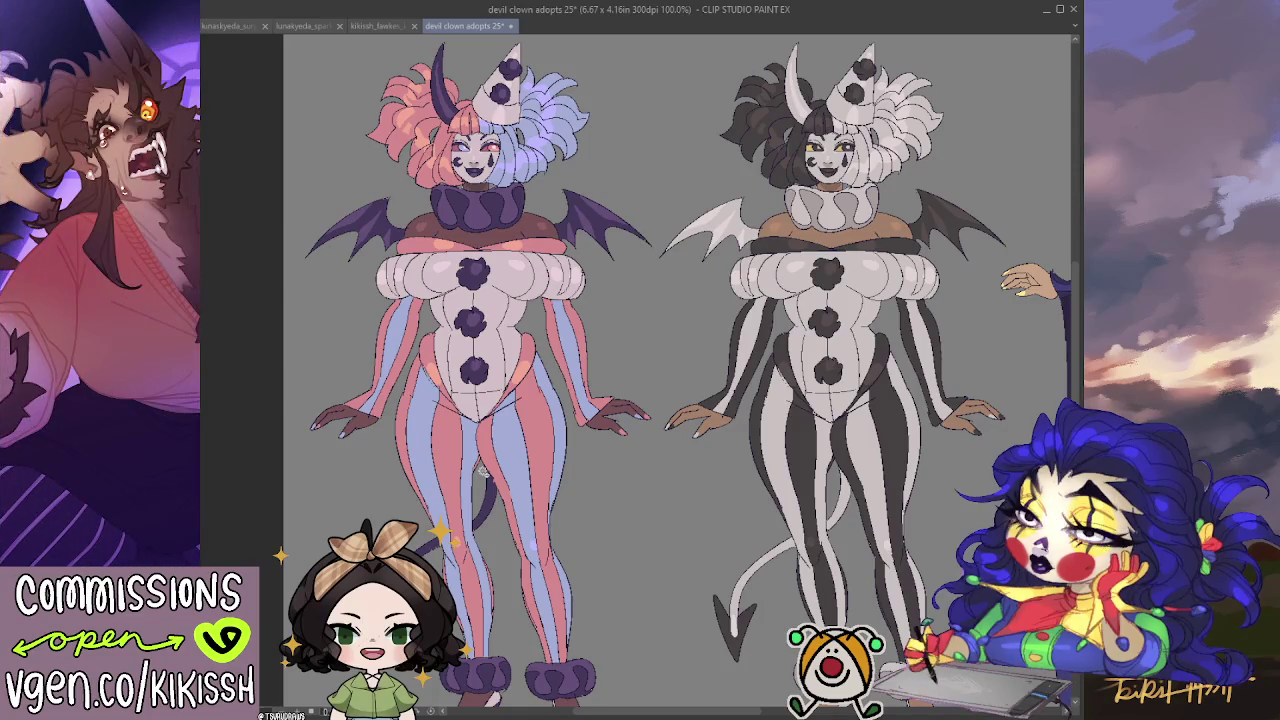
scroll(483, 402, "up", 3)
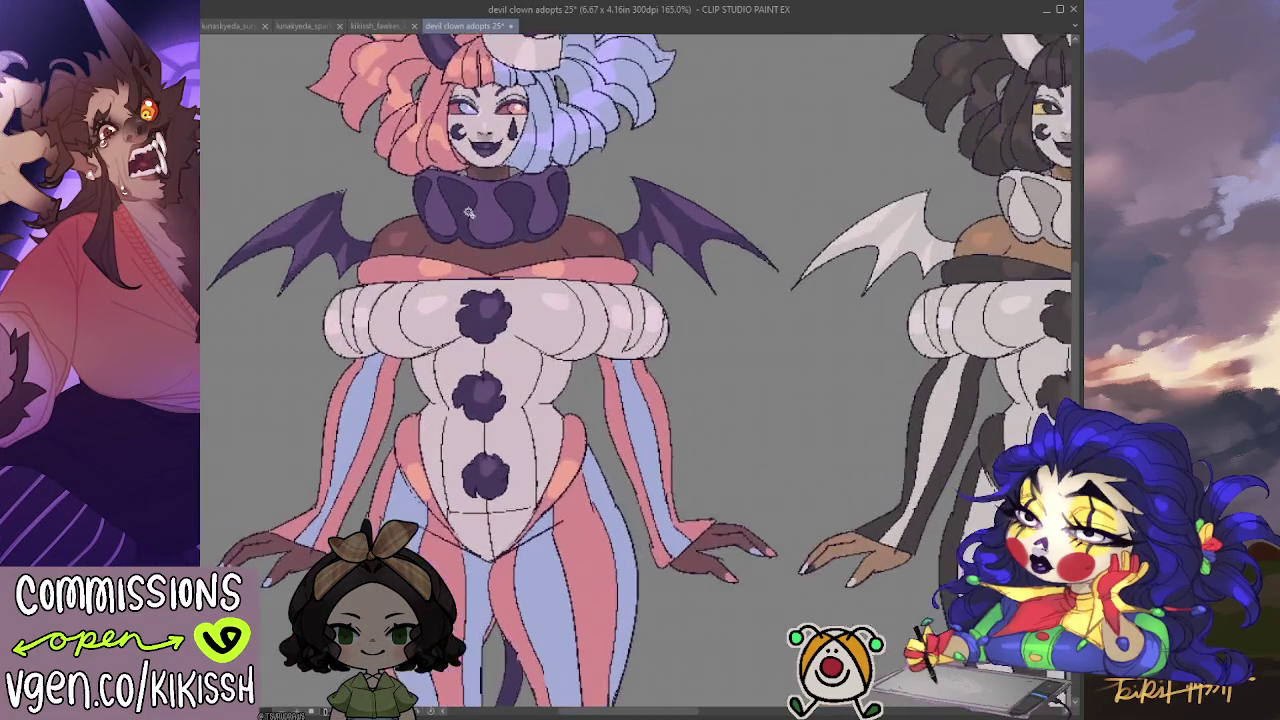
scroll(483, 402, "up", 2)
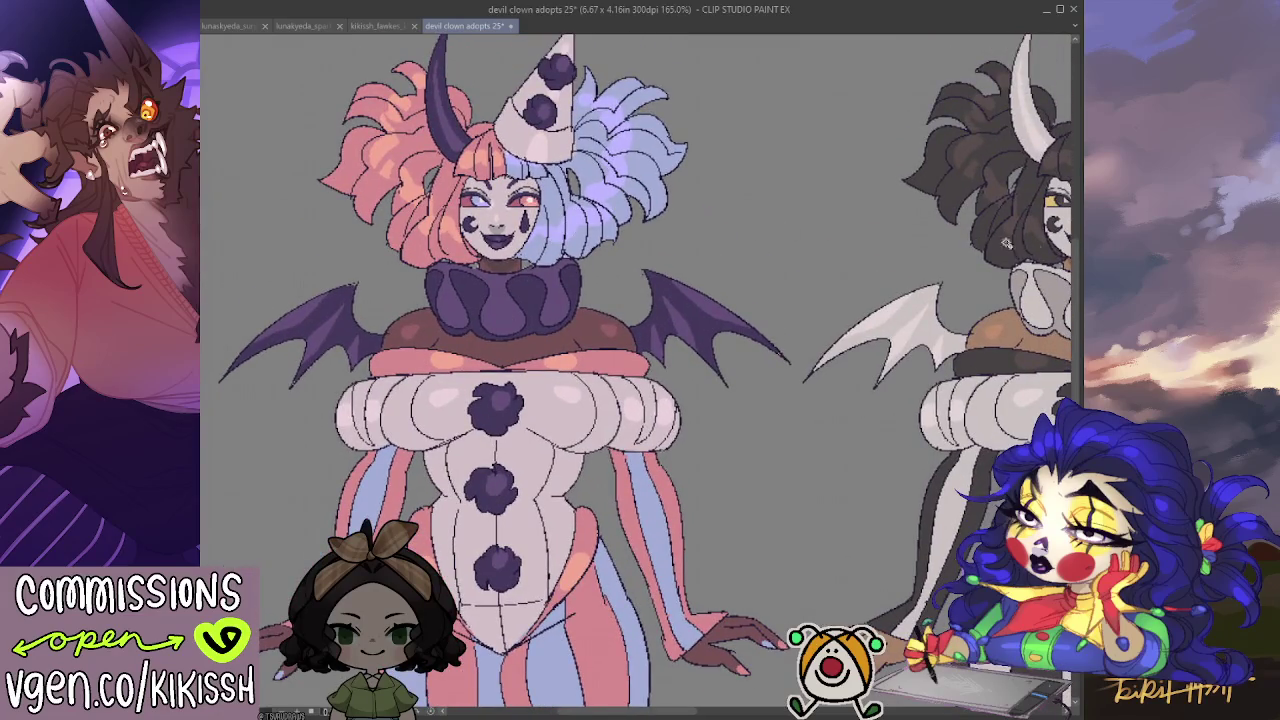
left_click(476, 219)
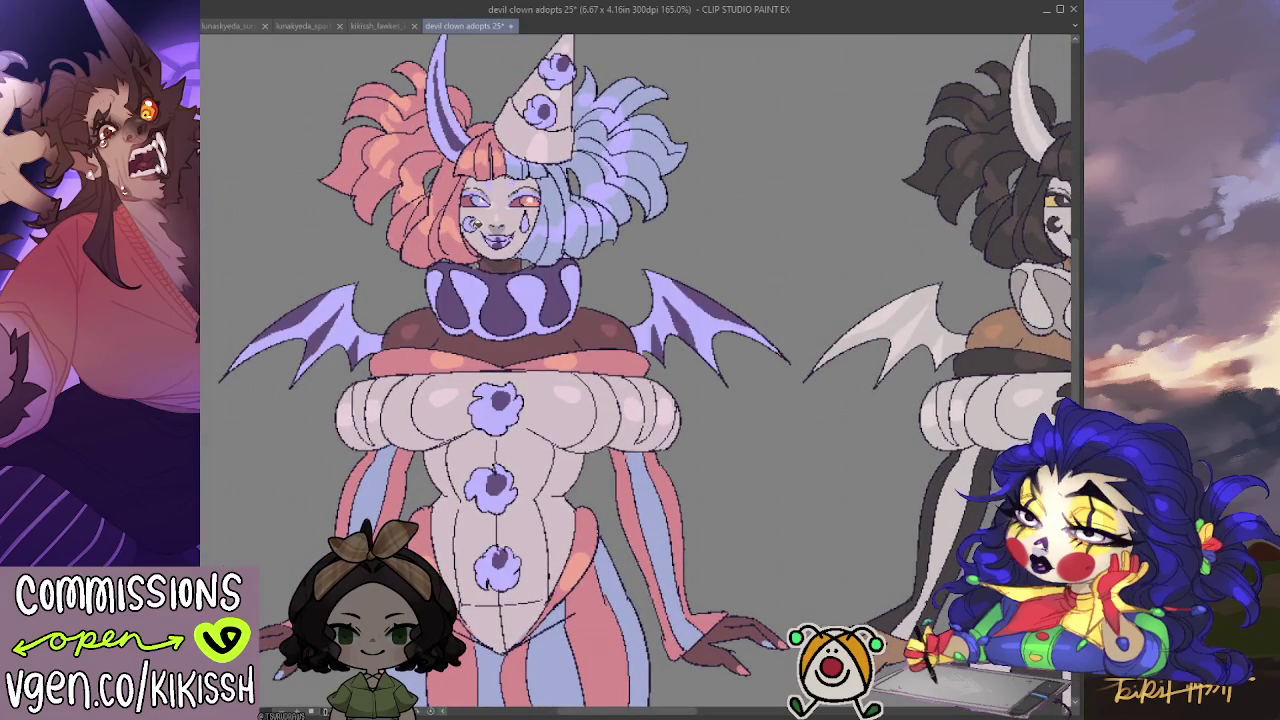
key("ctrl+z")
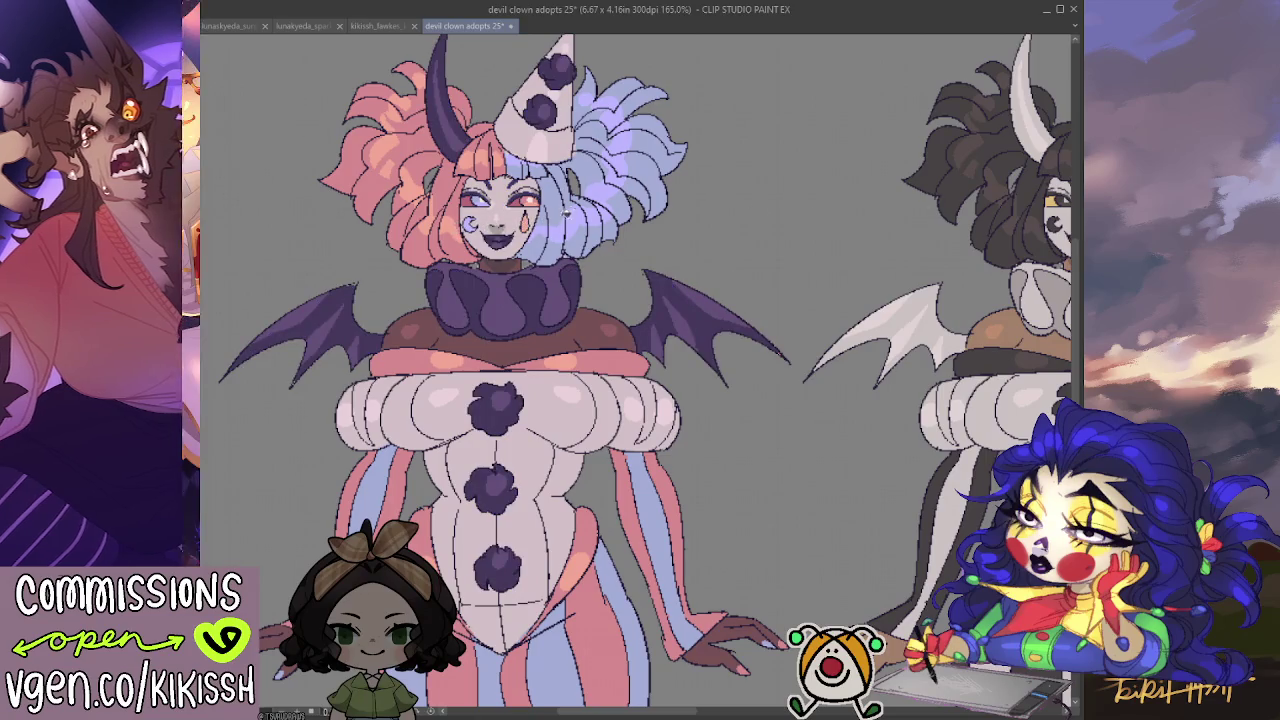
scroll(602, 202, "up", 1)
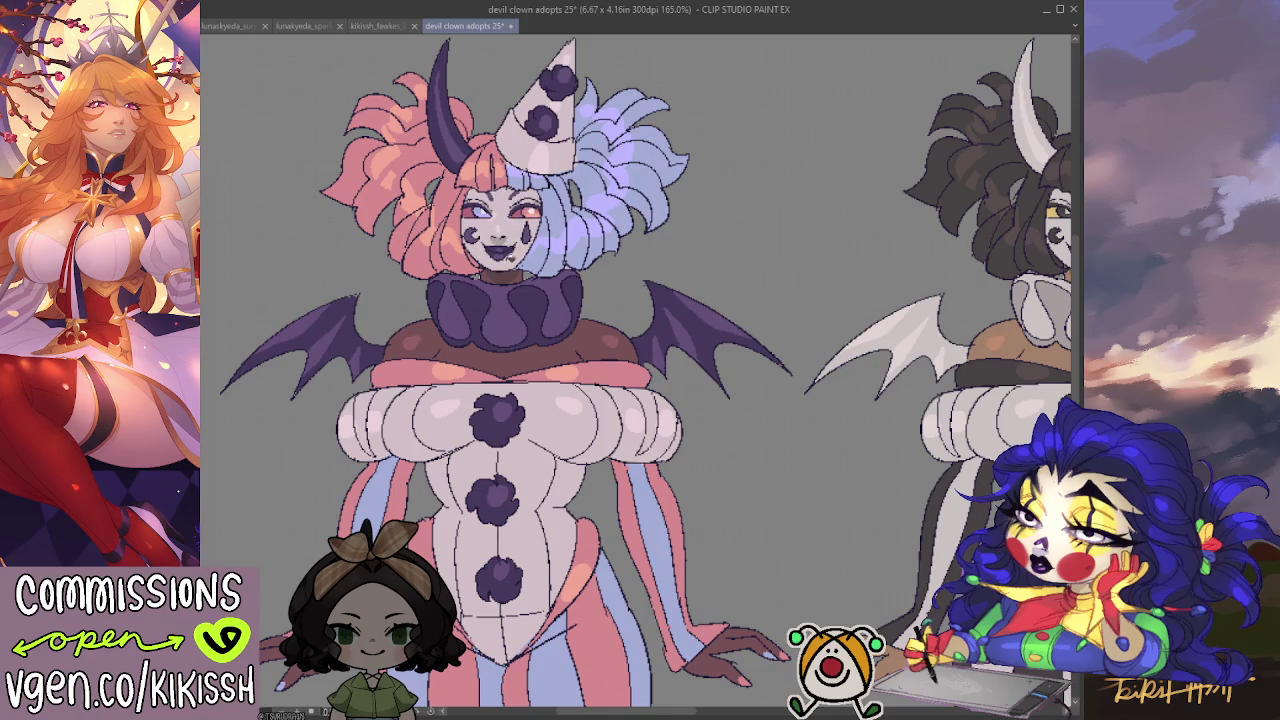
left_click_drag(533, 278, 548, 282)
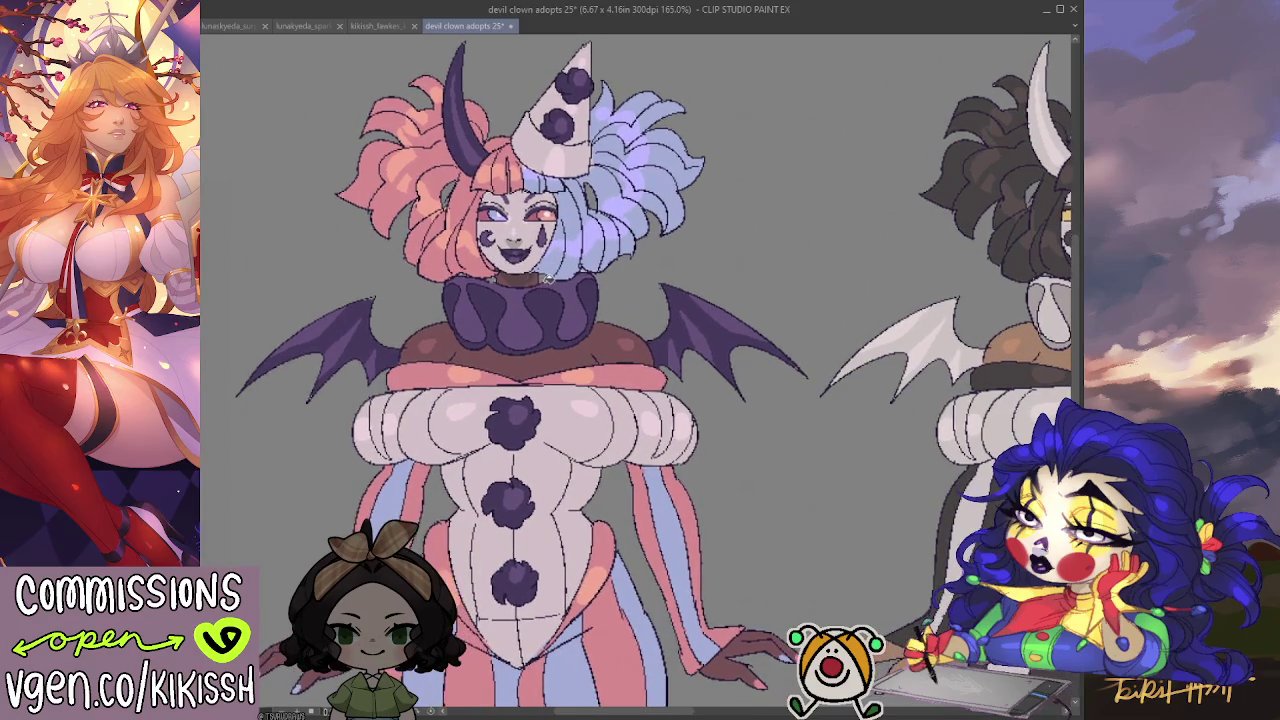
scroll(548, 280, "up", 1)
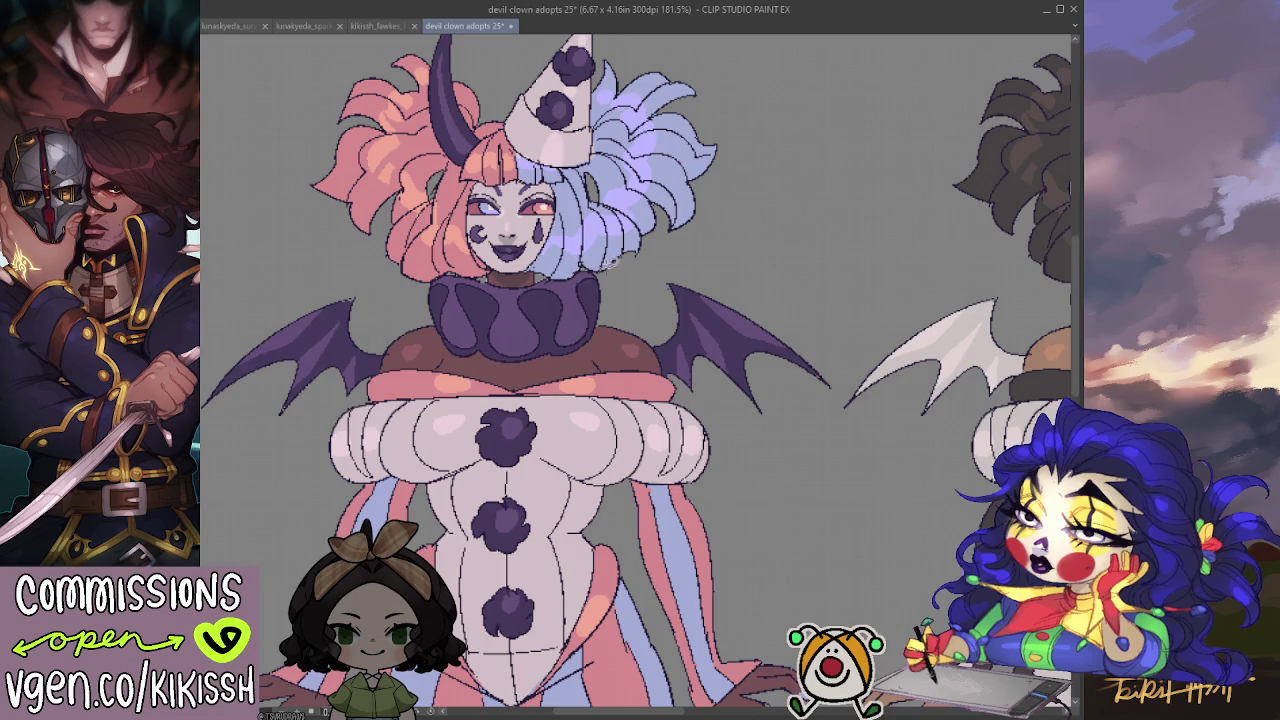
mouse_move(886, 360)
left_mouse_down()
mouse_move(636, 350)
mouse_move(555, 364)
left_mouse_up()
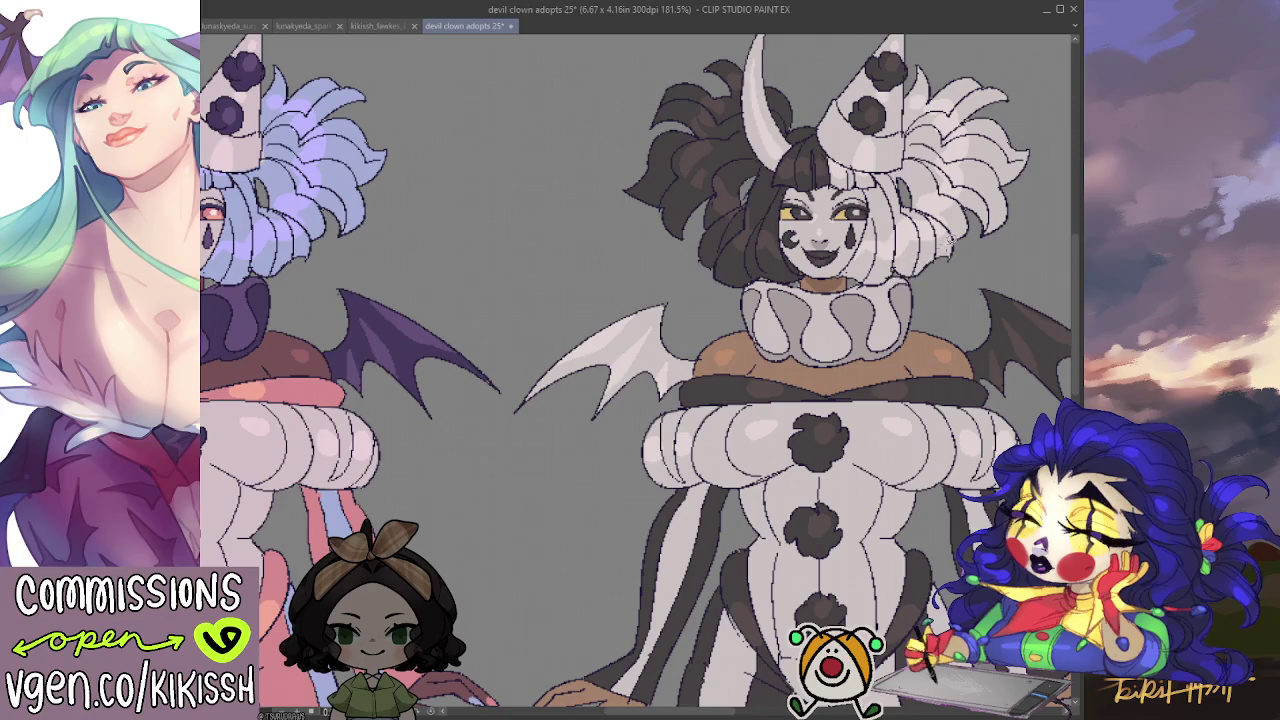
scroll(948, 240, "down", 3)
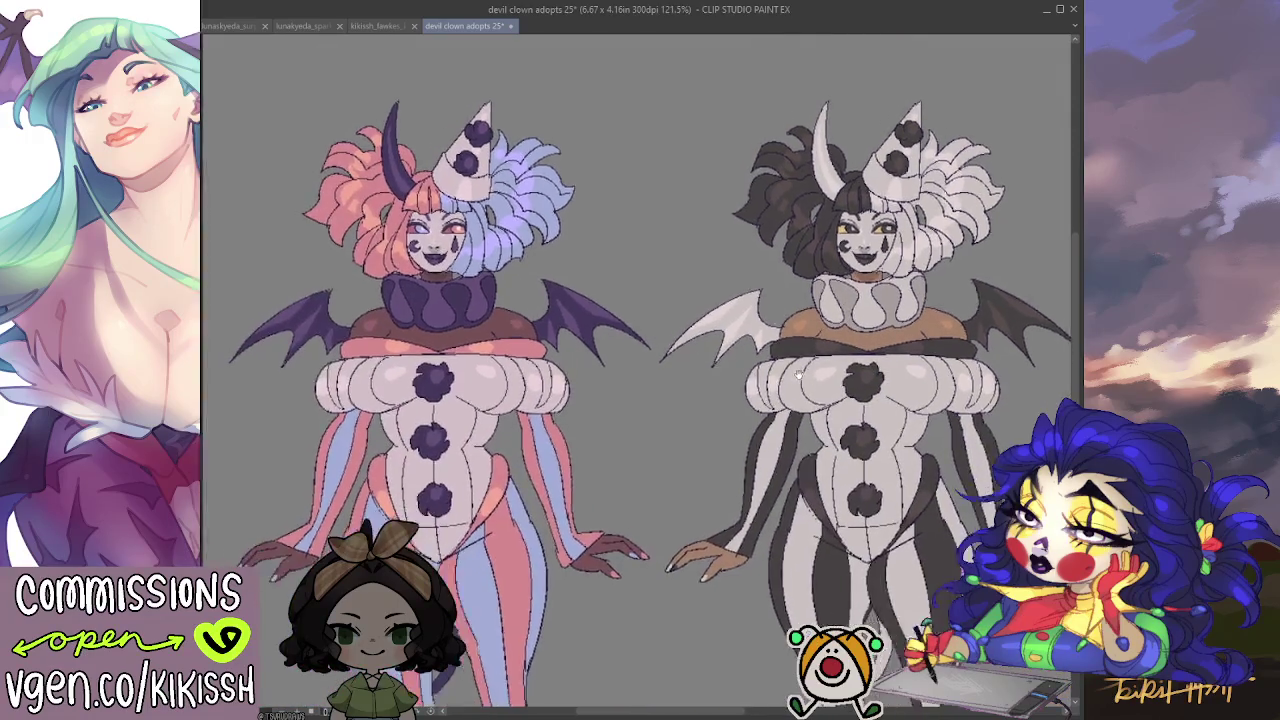
scroll(700, 333, "up", 2)
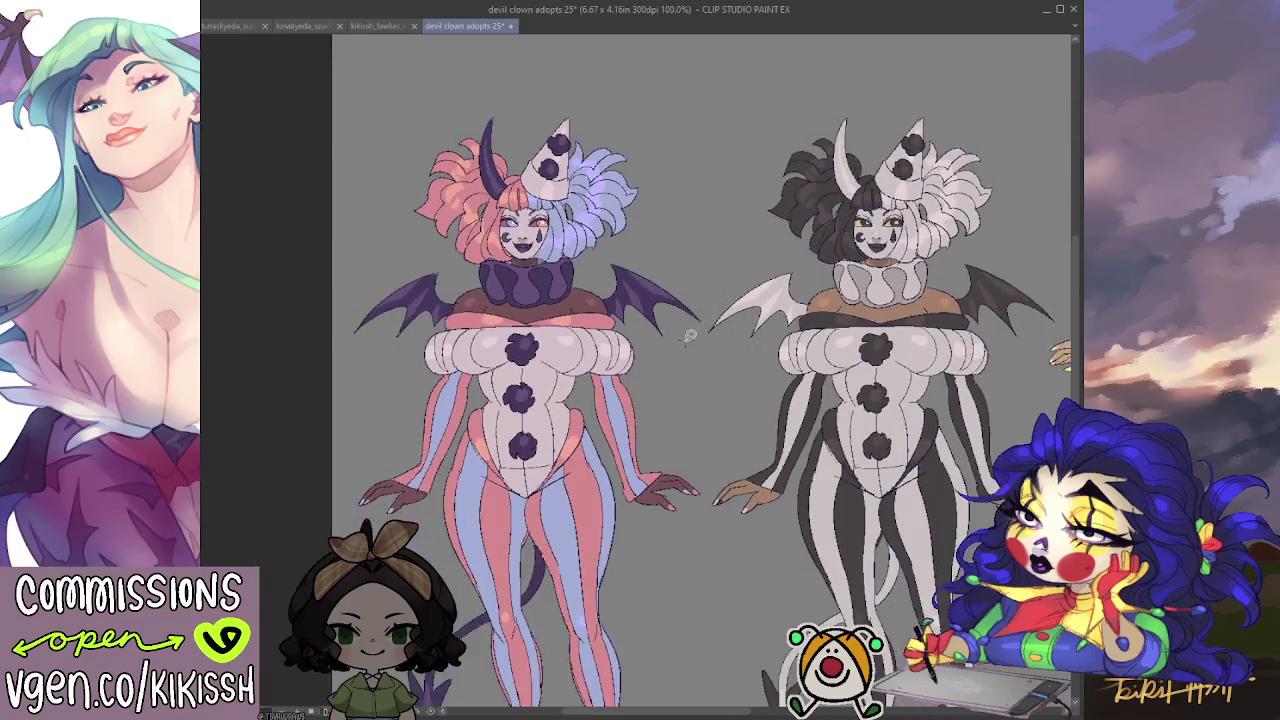
scroll(620, 305, "up", 1)
scroll(550, 283, "up", 1)
left_click_drag(550, 283, 566, 341)
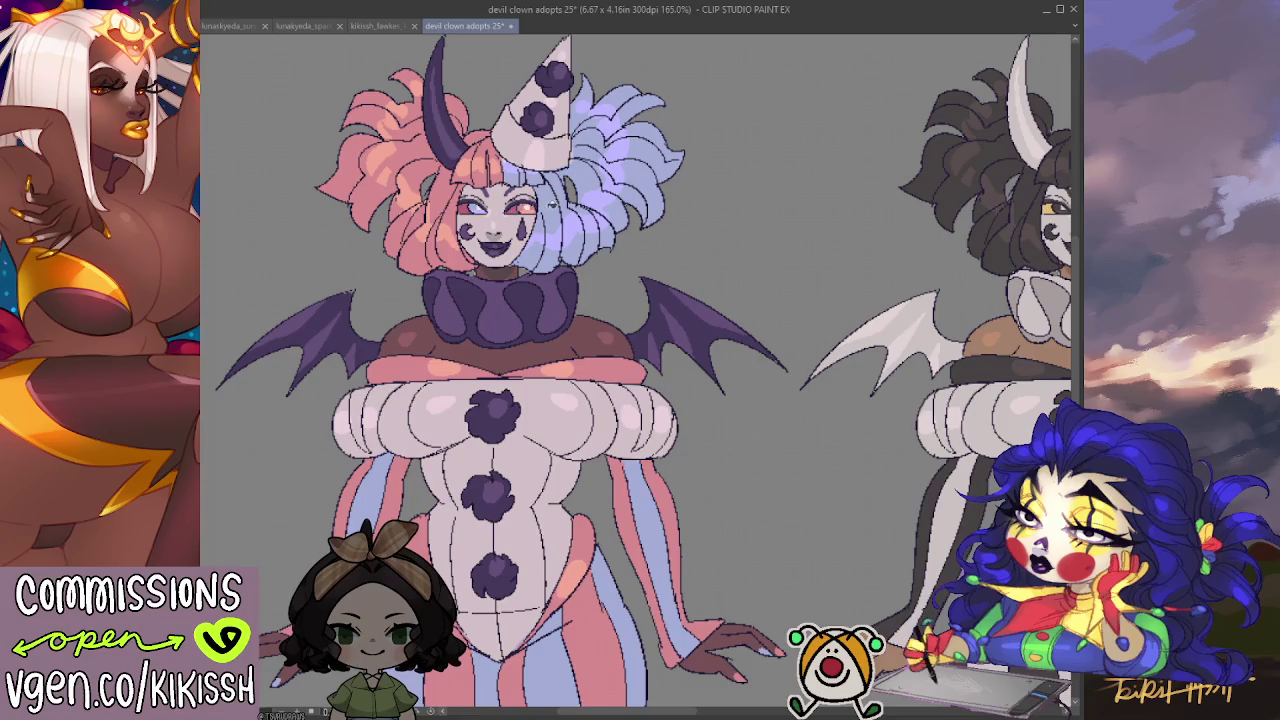
left_click_drag(676, 395, 611, 385)
scroll(633, 348, "down", 4)
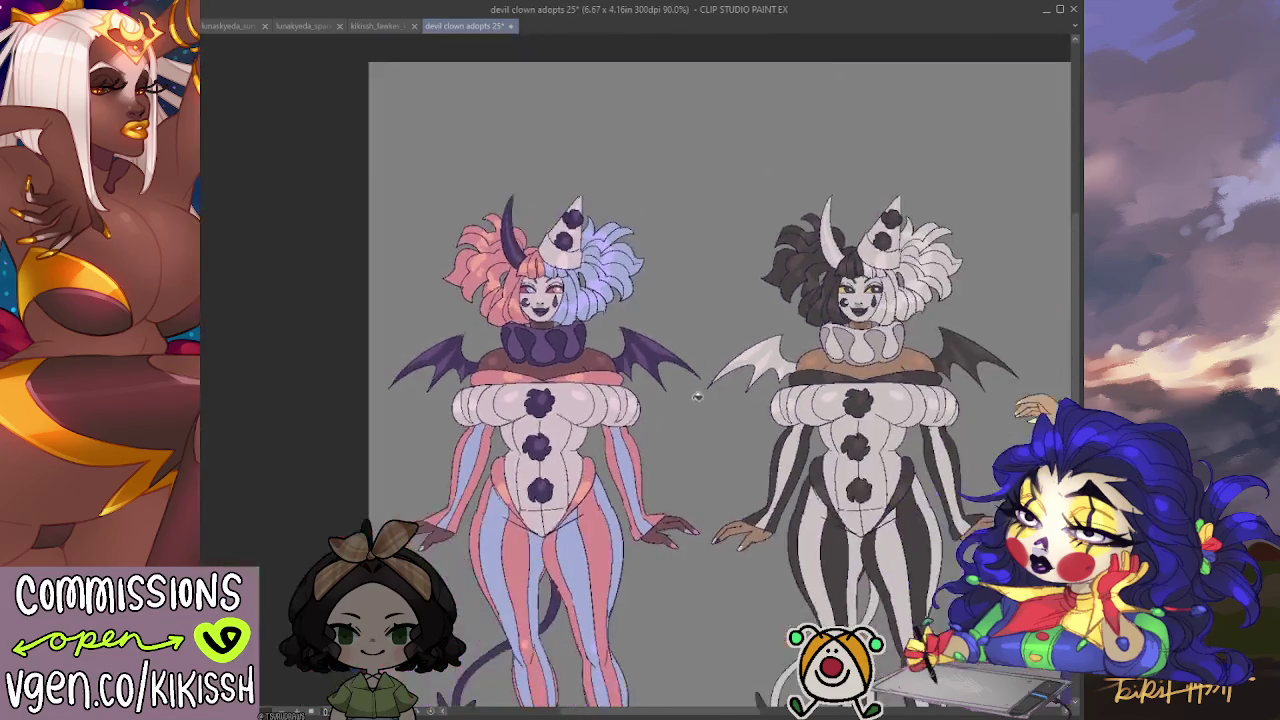
Save the devil clown adopts 25 file and pan over to the navy starry figure.
left_click_drag(668, 377, 679, 392)
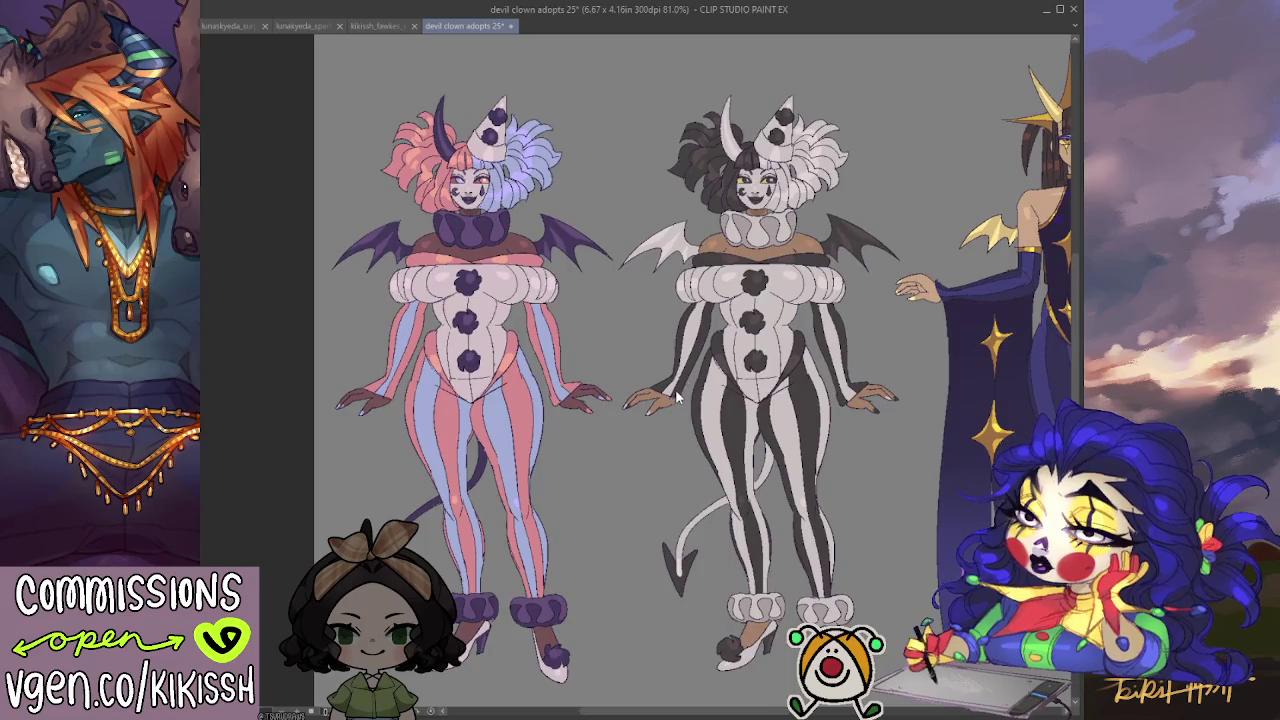
key("ctrl+s")
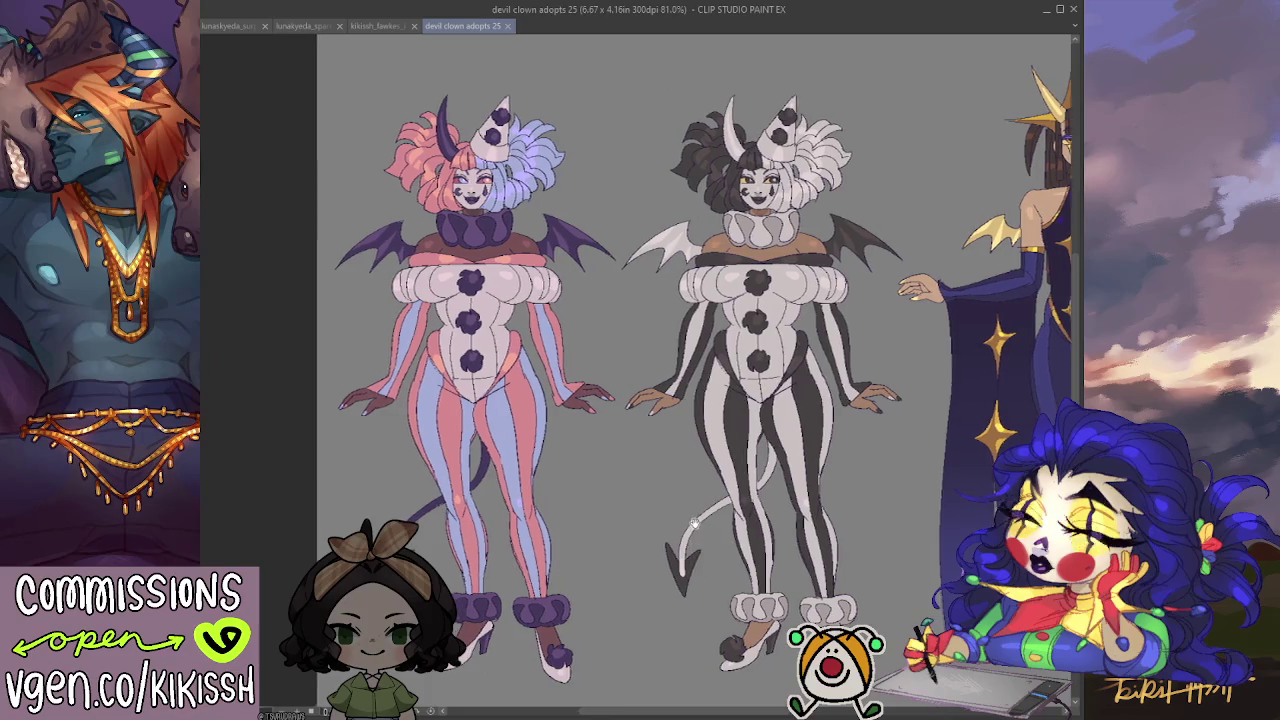
scroll(788, 499, "right", 5)
mouse_move(793, 476)
left_mouse_down()
mouse_move(477, 471)
mouse_move(337, 486)
left_mouse_up()
scroll(473, 440, "down", 3)
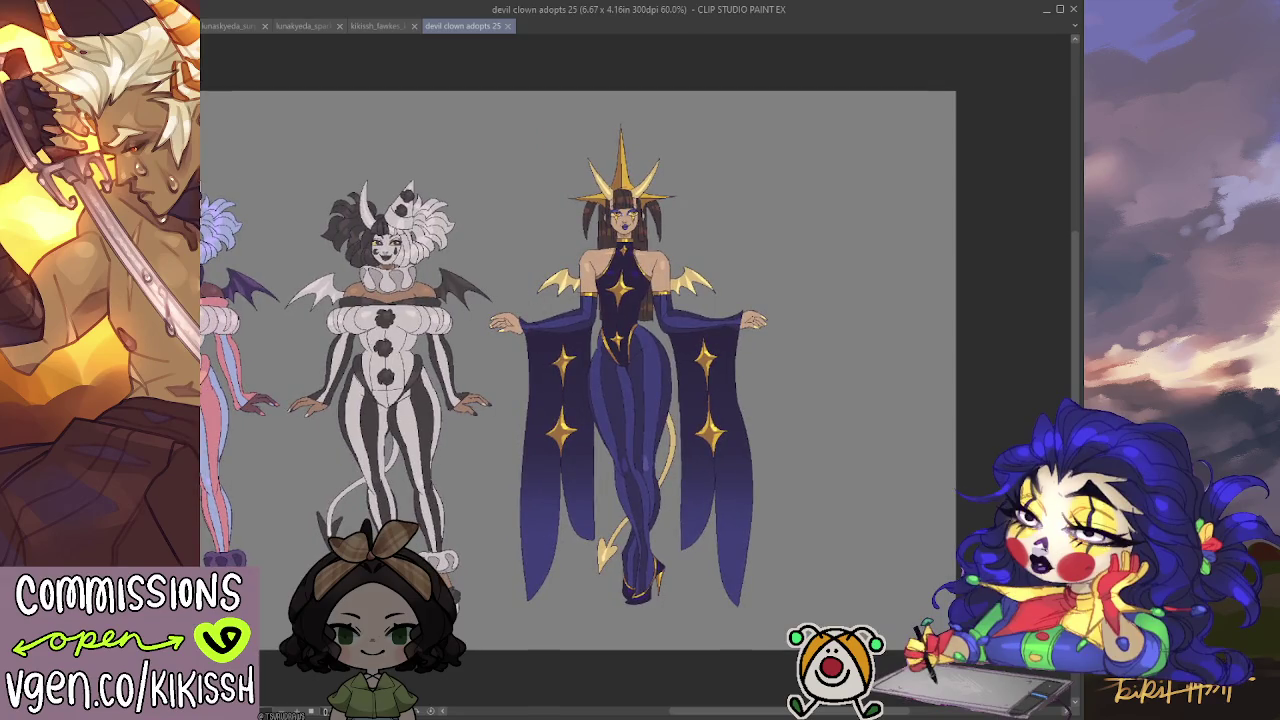
key("ctrl+alt+c")
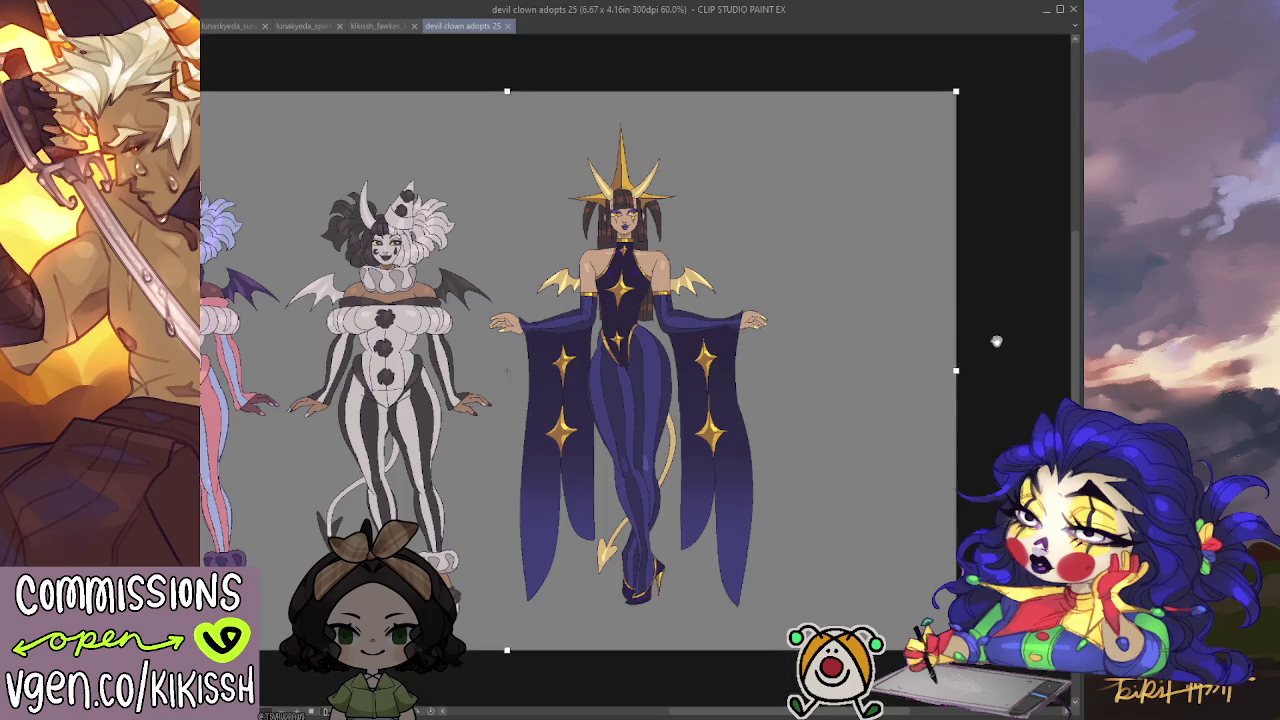
Extend the canvas's right edge to make it 7.56 × 4.16 in.
left_click_drag(955, 372, 1055, 372)
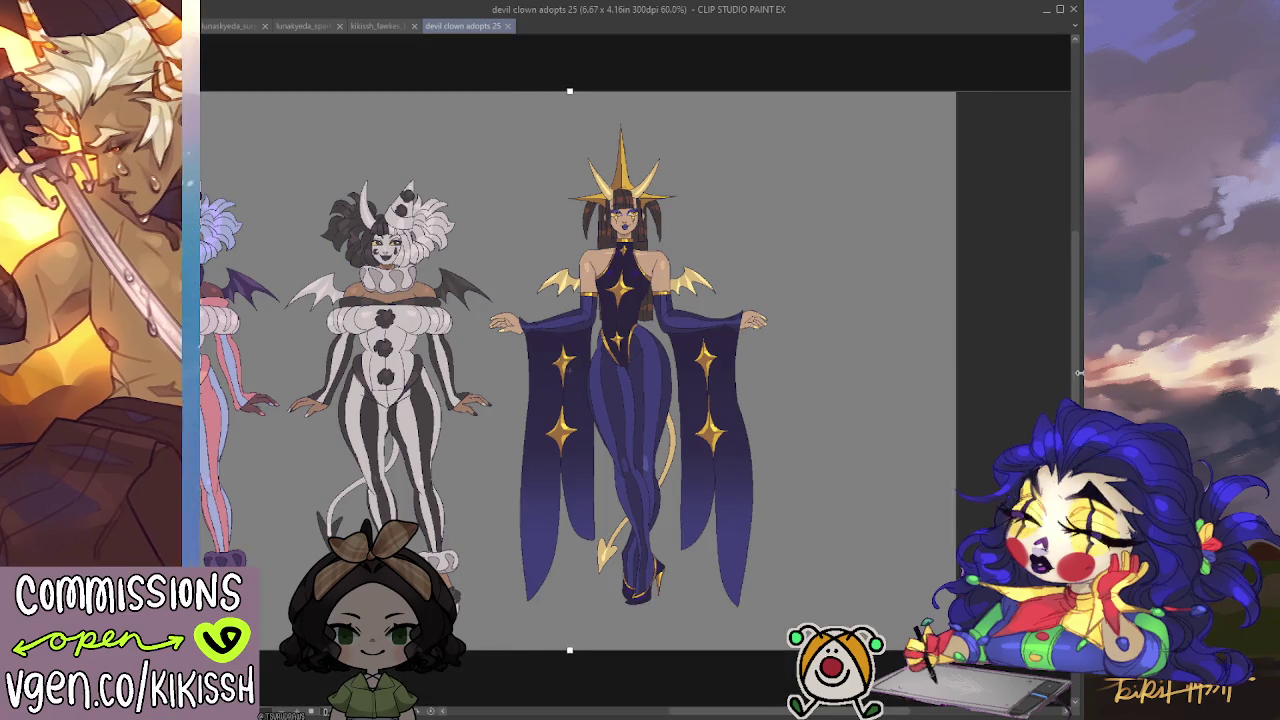
key("Escape")
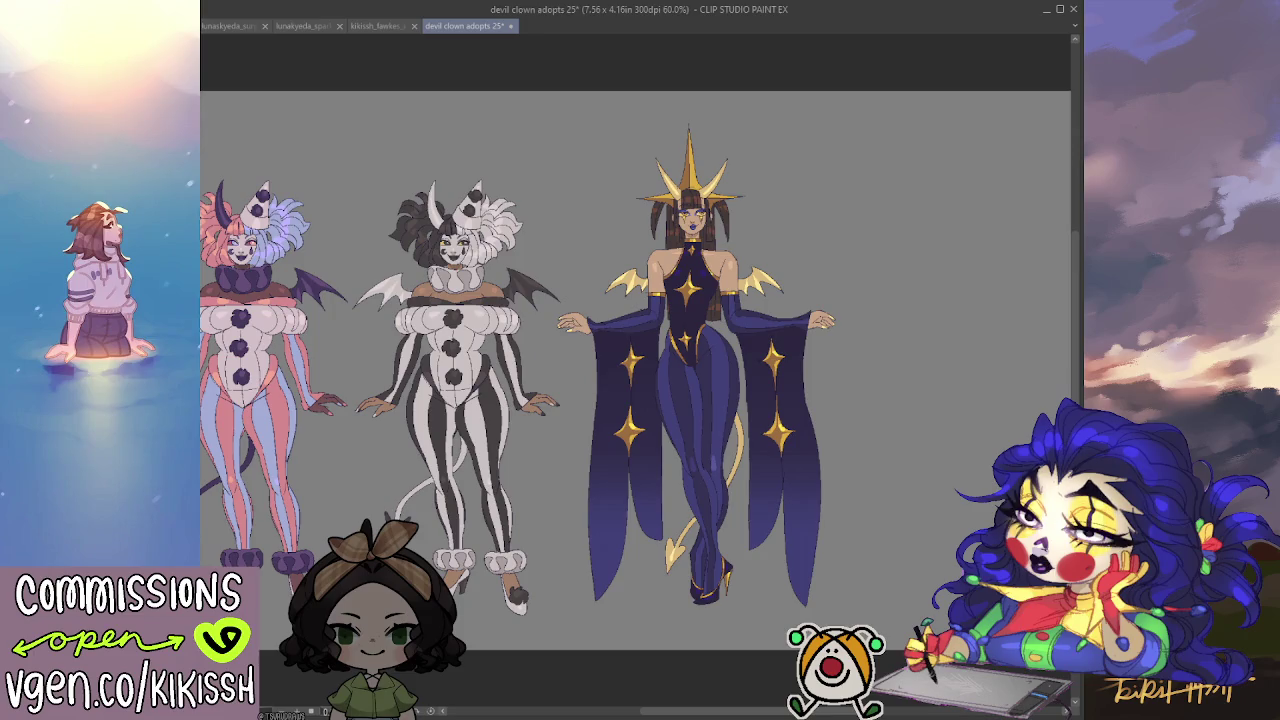
left_click_drag(513, 537, 622, 521)
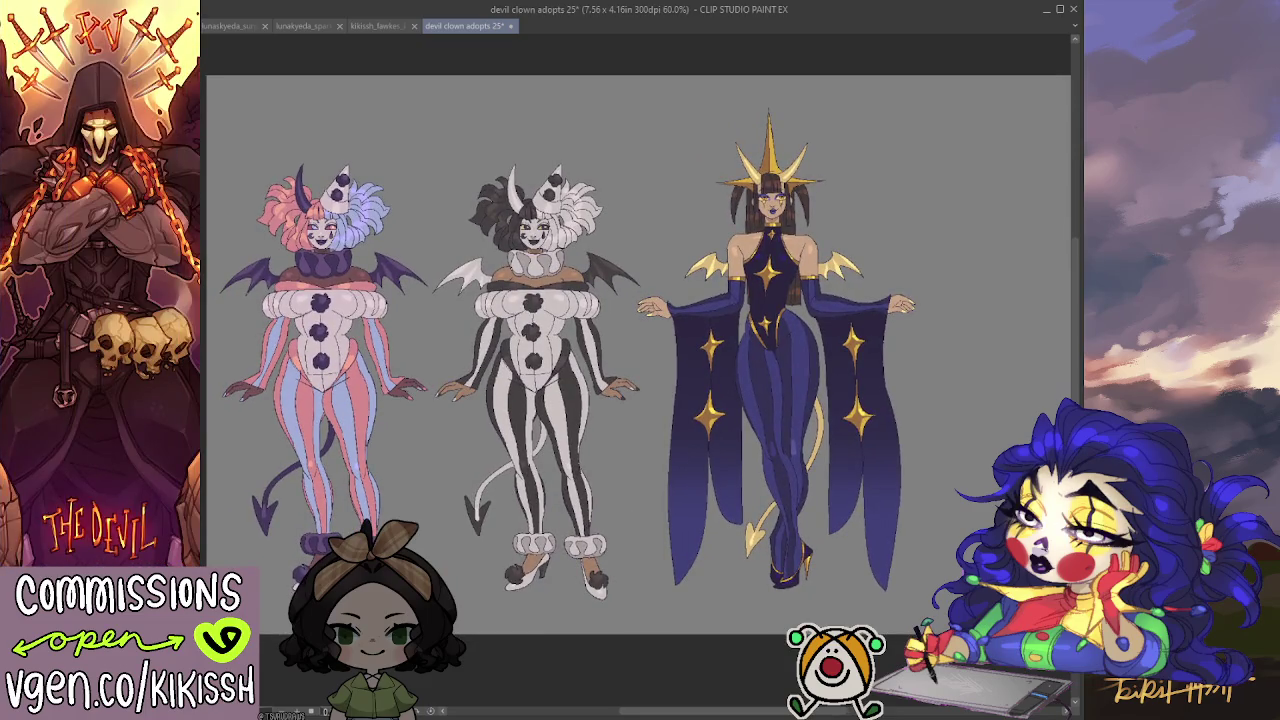
key("ctrl+z")
key("ctrl+y")
Check the wider canvas and bring the navy starry figure into view.
left_click_drag(500, 563, 530, 557)
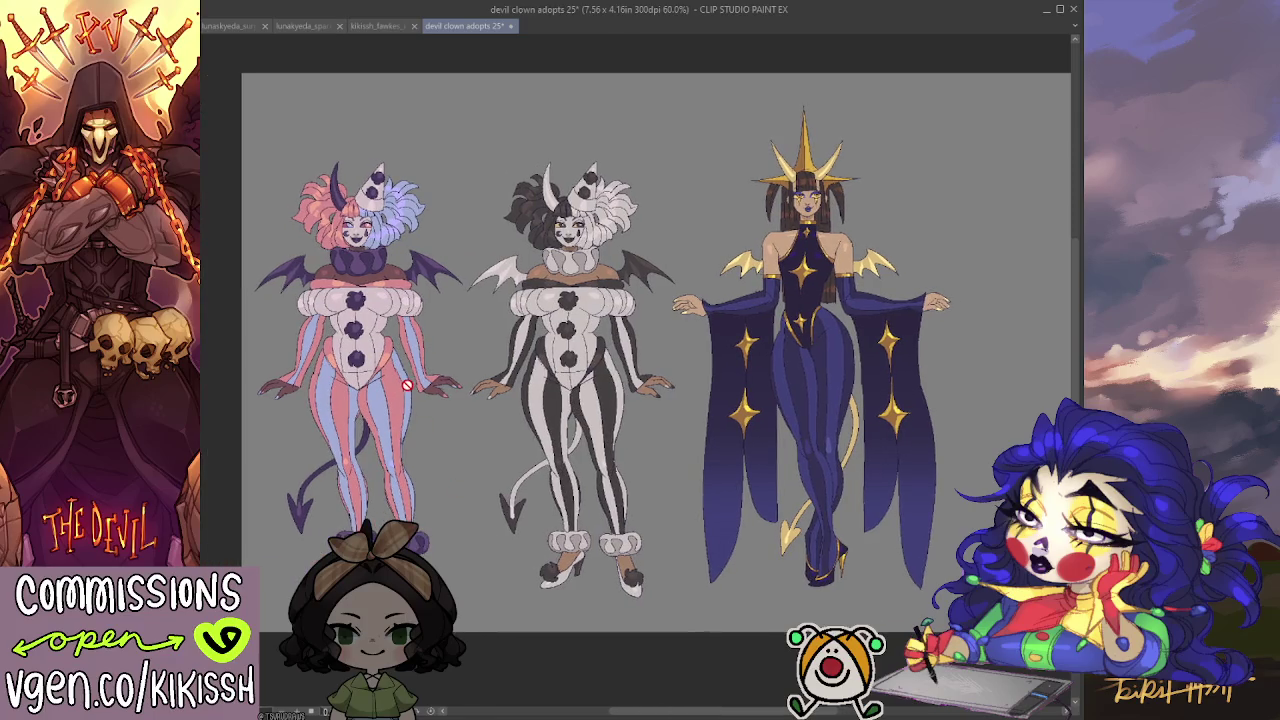
scroll(399, 391, "up", 1)
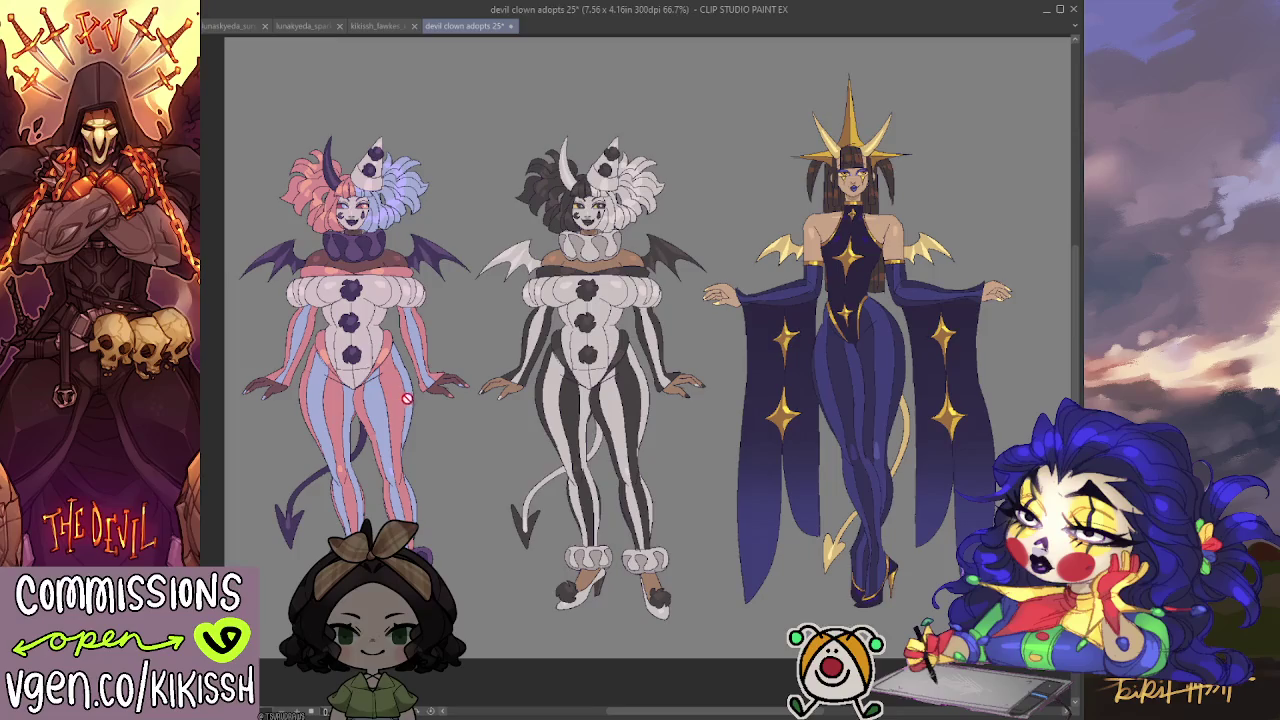
scroll(405, 397, "up", 1)
left_click_drag(485, 467, 497, 469)
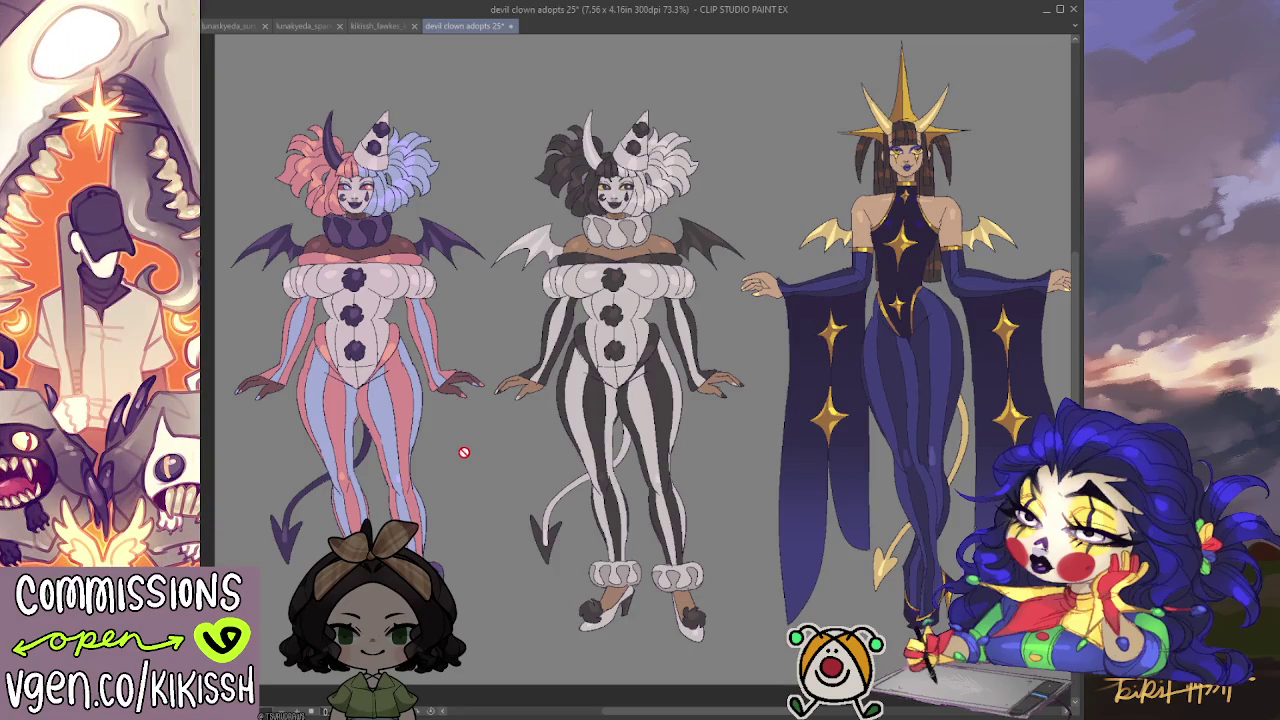
left_click_drag(464, 451, 194, 455)
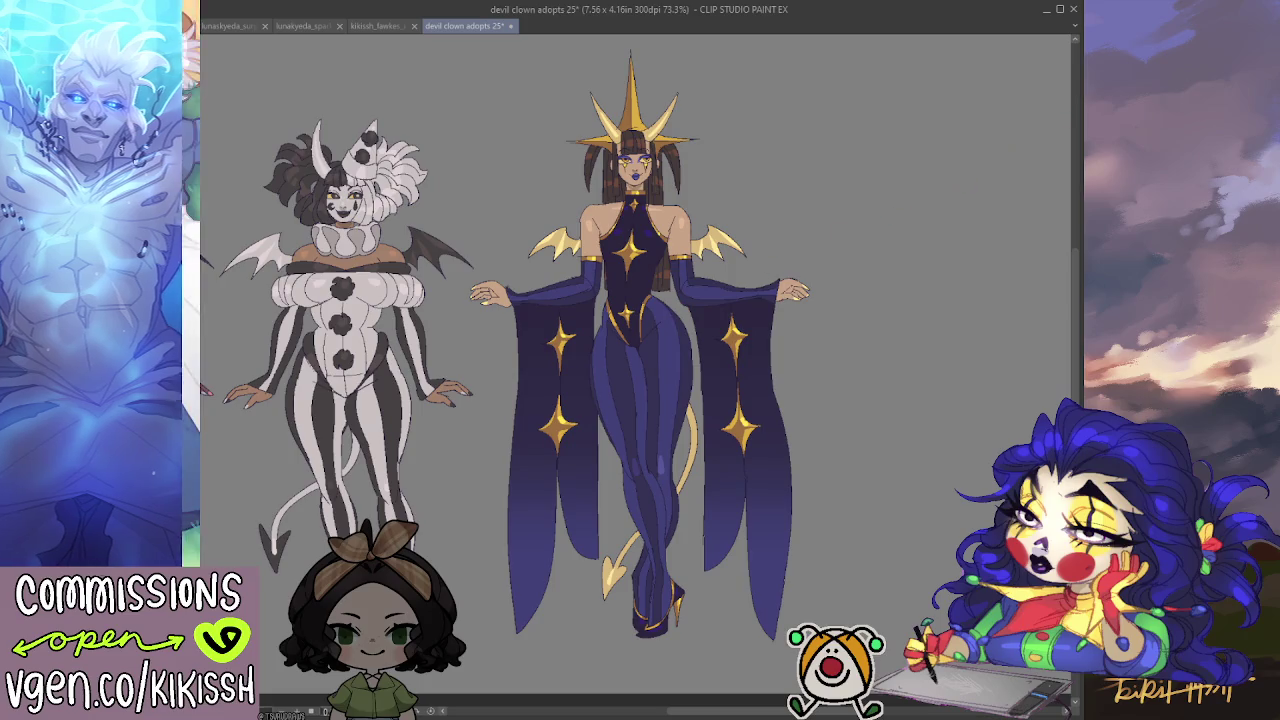
Place a duplicate of the navy starry figure to the right of the original.
mouse_move(639, 305)
left_mouse_down()
mouse_move(956, 320)
mouse_move(726, 335)
mouse_move(736, 370)
left_mouse_up()
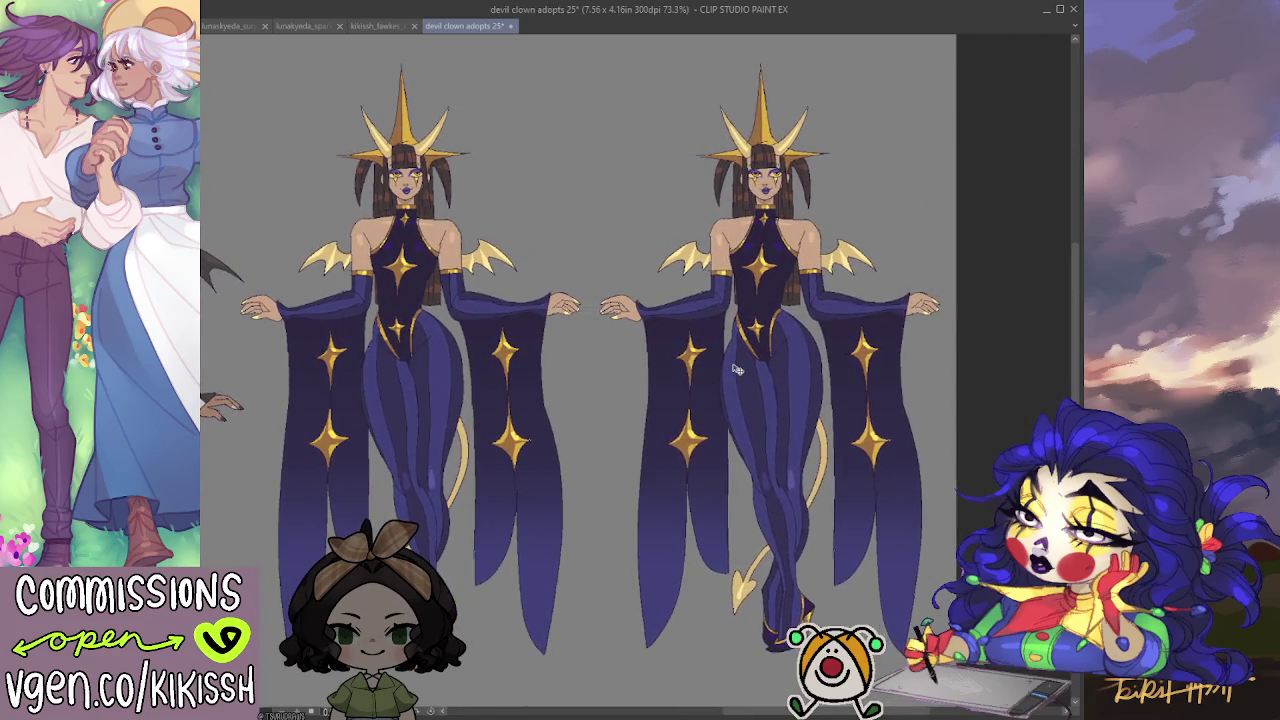
scroll(740, 380, "down", 1)
scroll(763, 391, "down", 2)
scroll(800, 392, "down", 1)
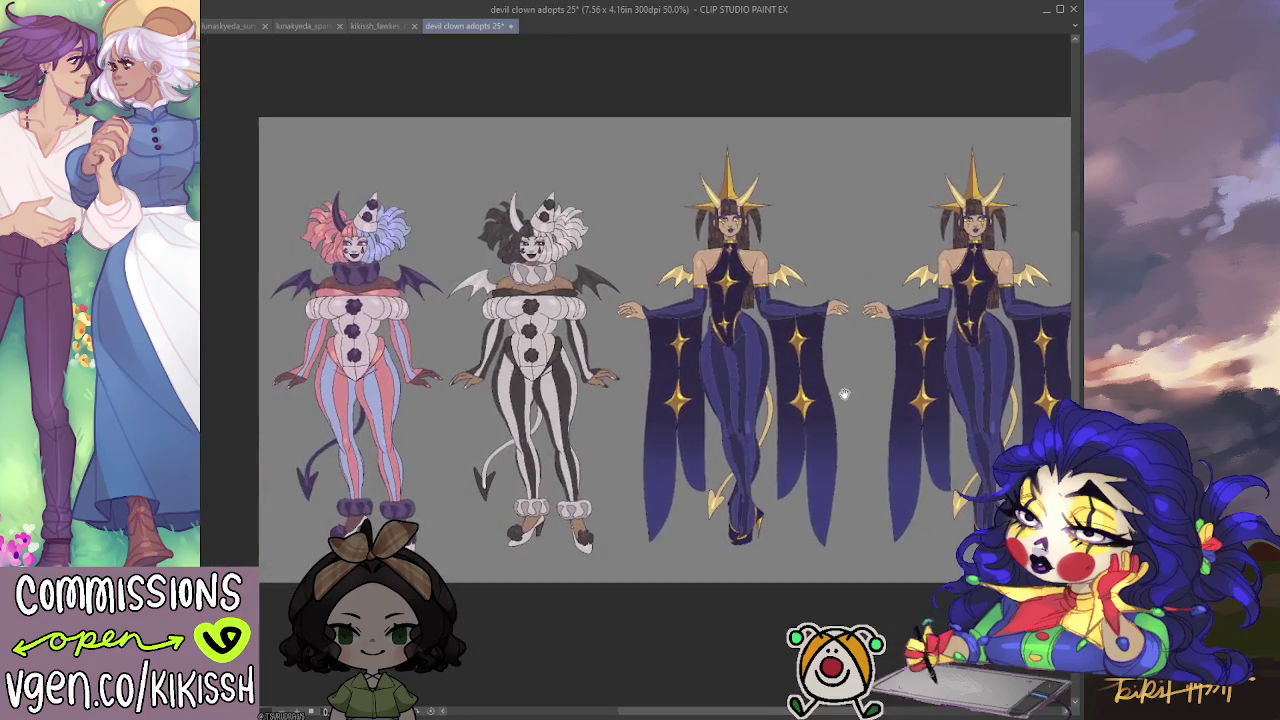
left_click_drag(837, 393, 706, 391)
scroll(632, 370, "up", 4)
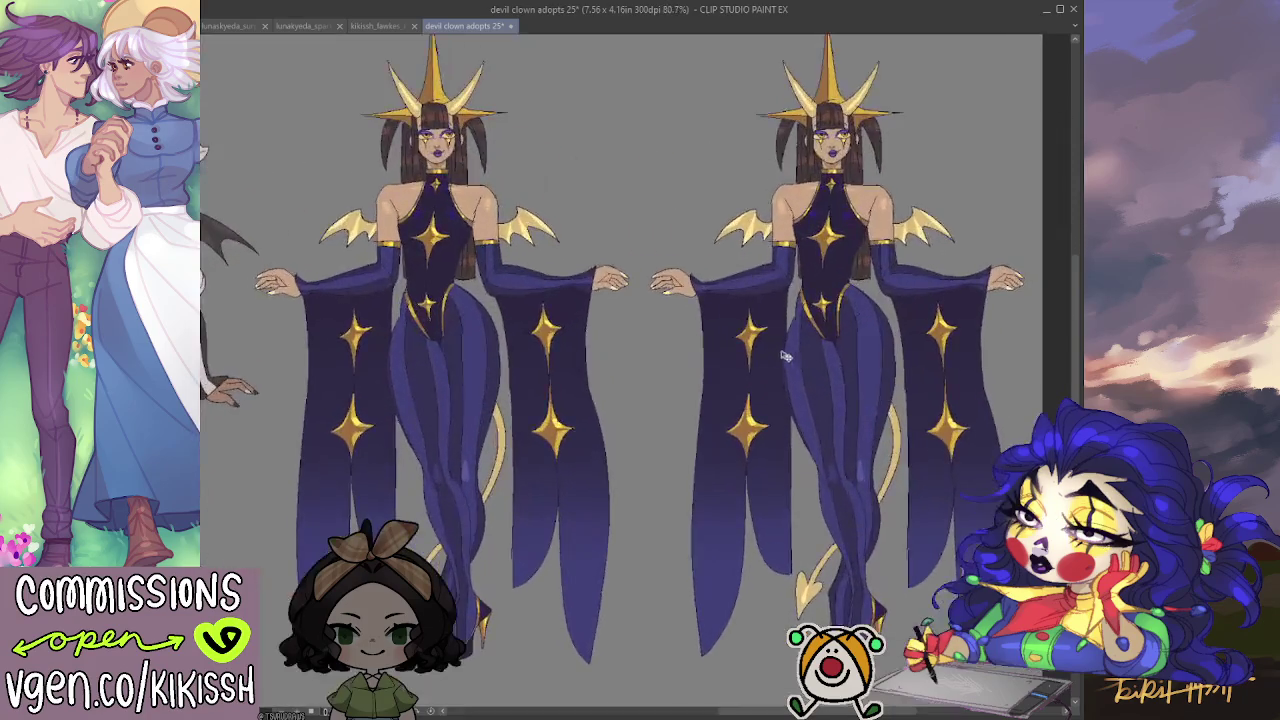
scroll(632, 370, "up", 1)
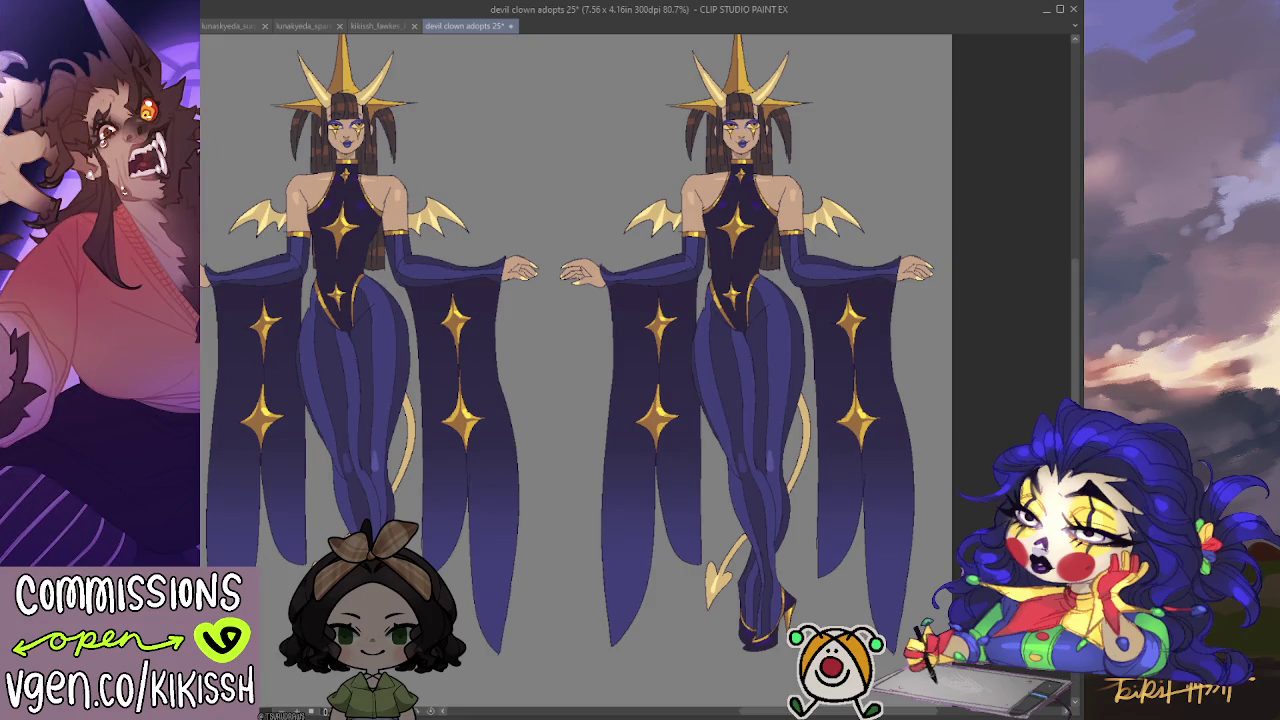
key("ctrl+z")
key("ctrl+y")
left_click(888, 288)
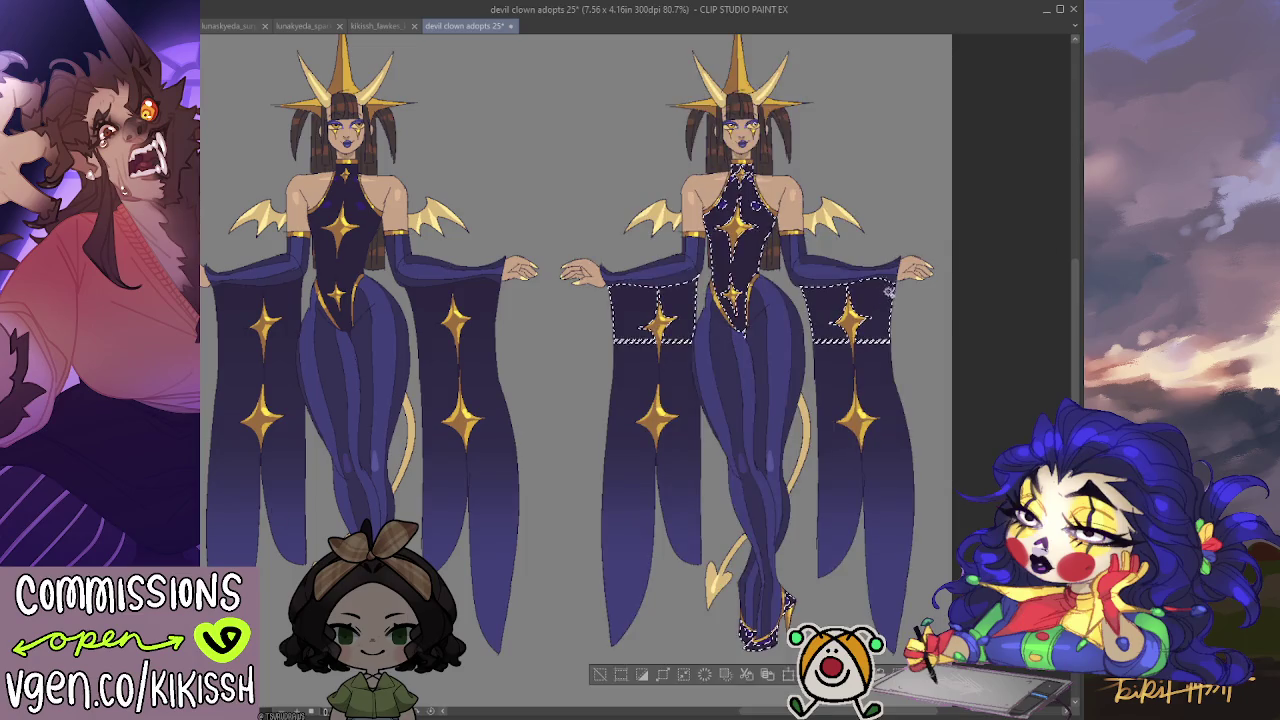
left_click(896, 470)
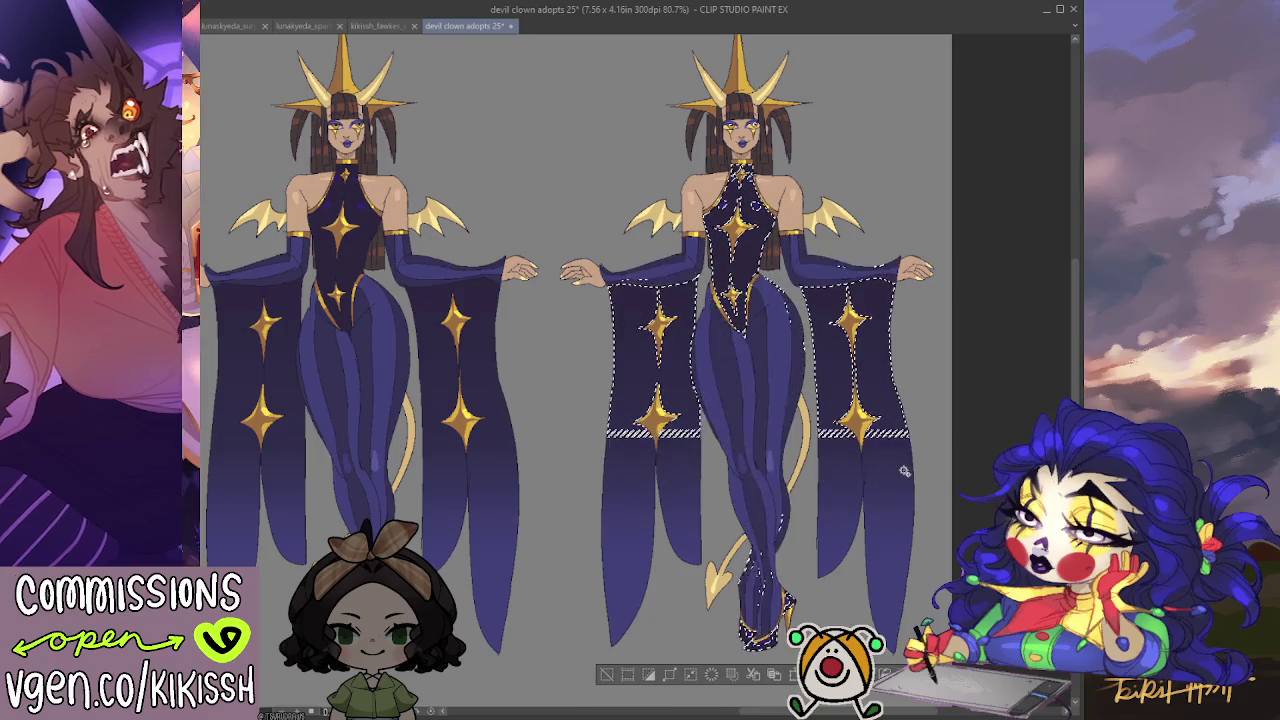
key("ctrl+d")
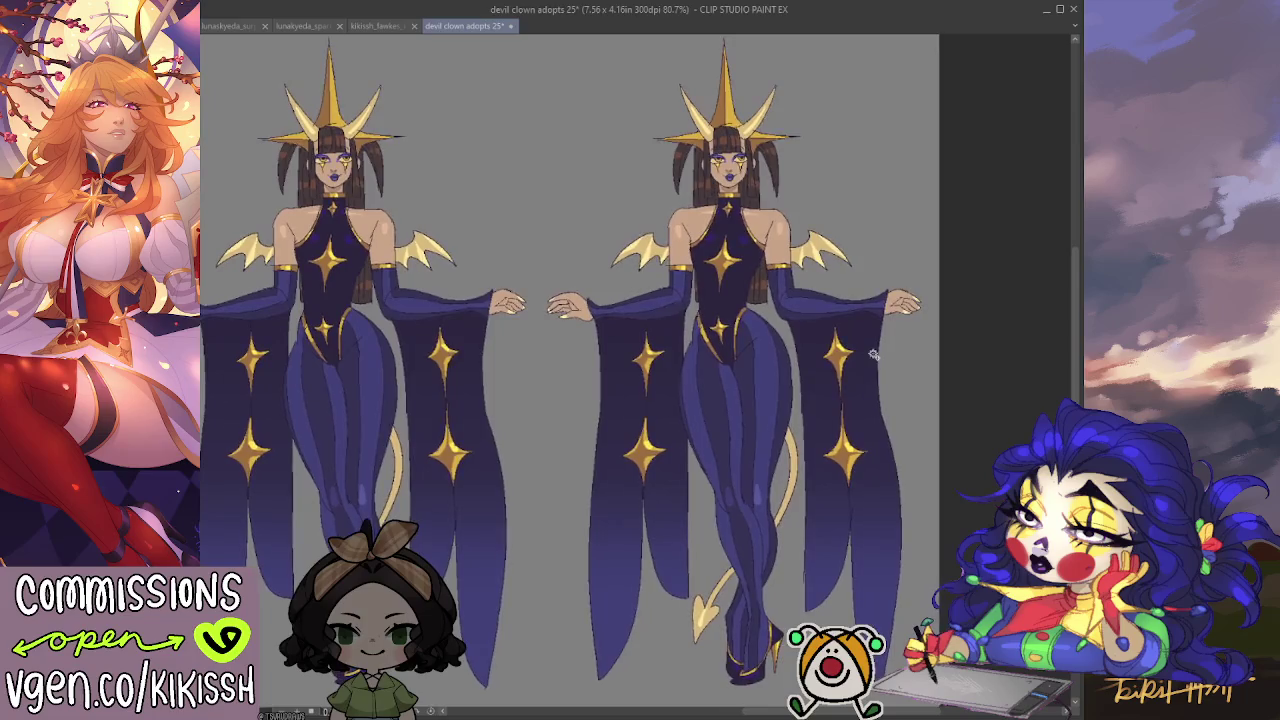
scroll(890, 350, "up", 1)
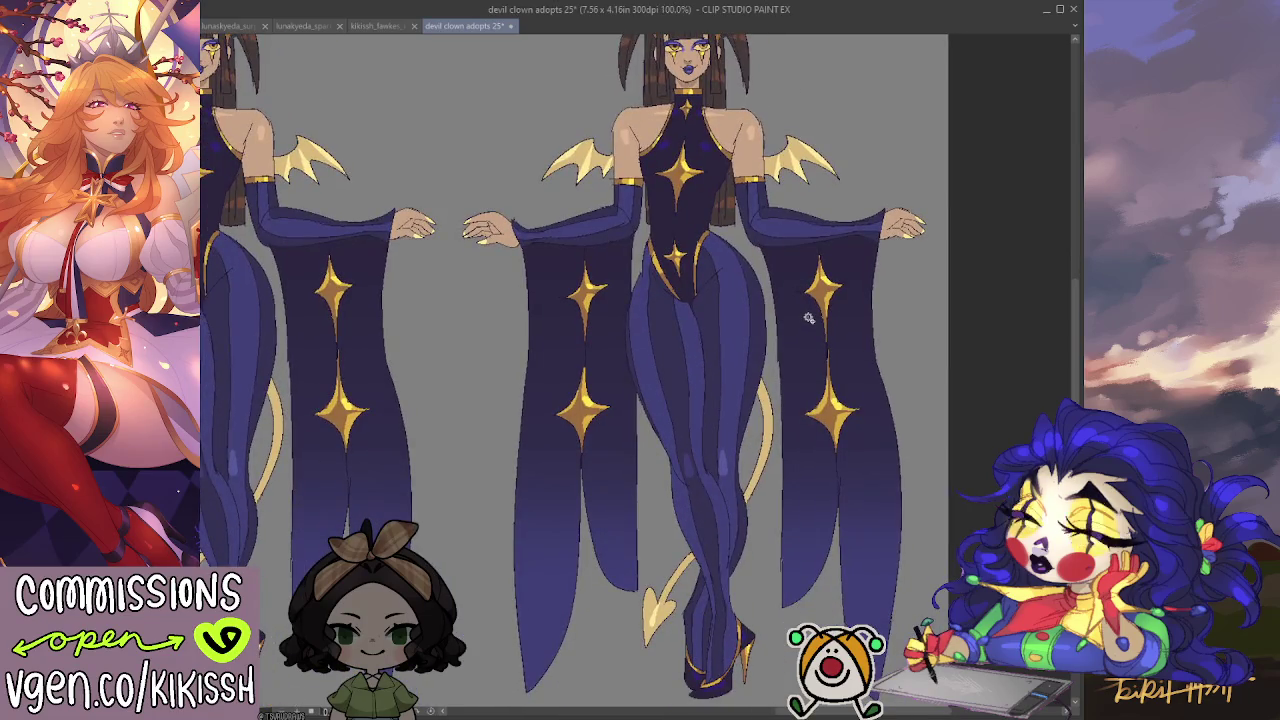
left_click(741, 344)
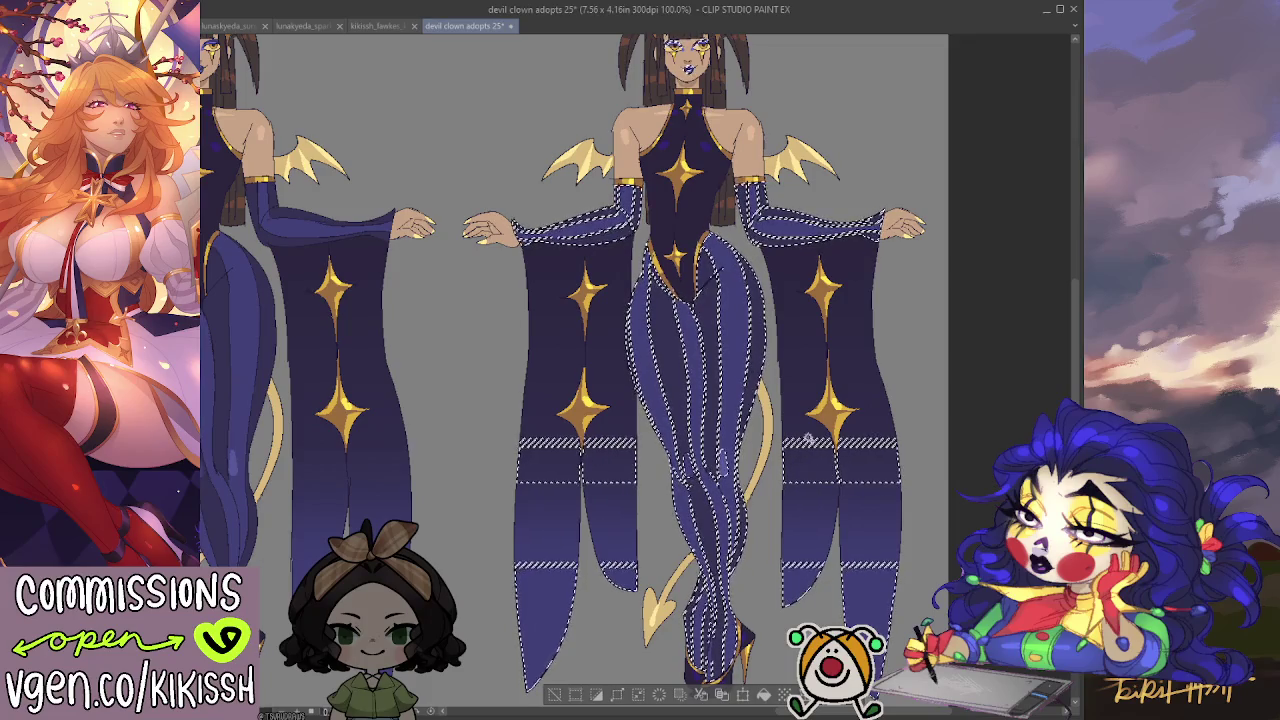
left_click(806, 365)
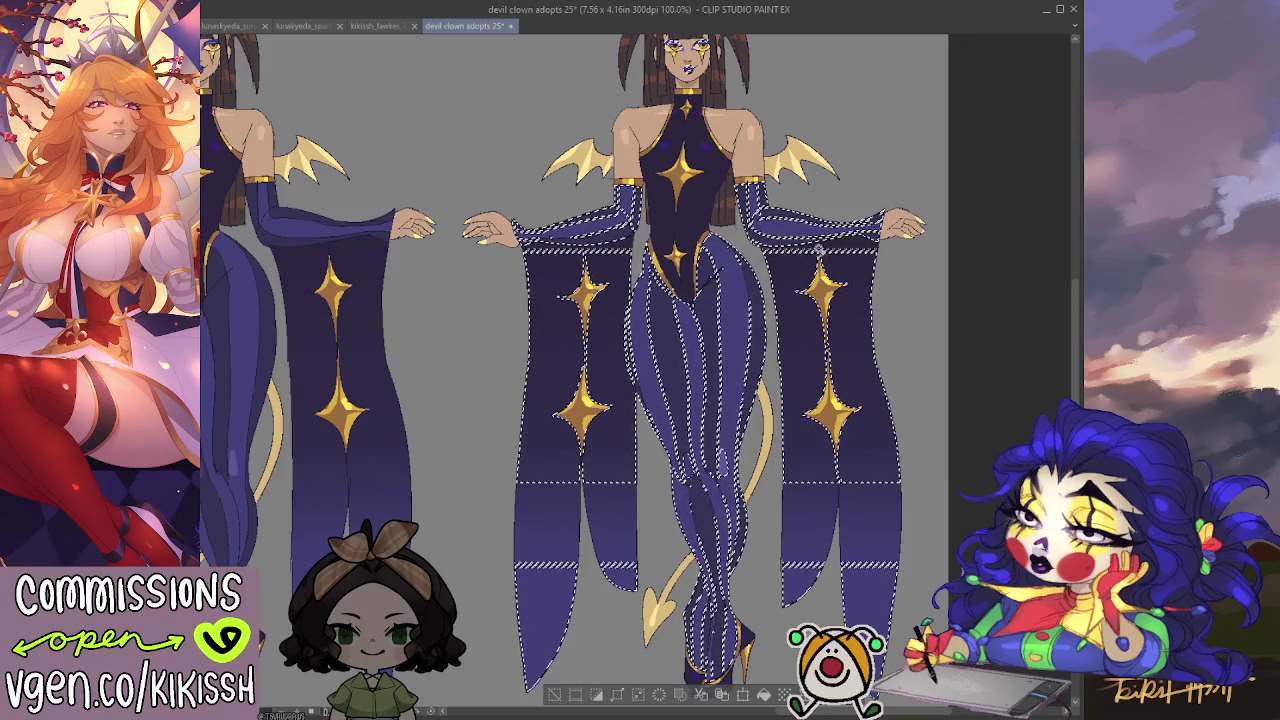
left_click(816, 496)
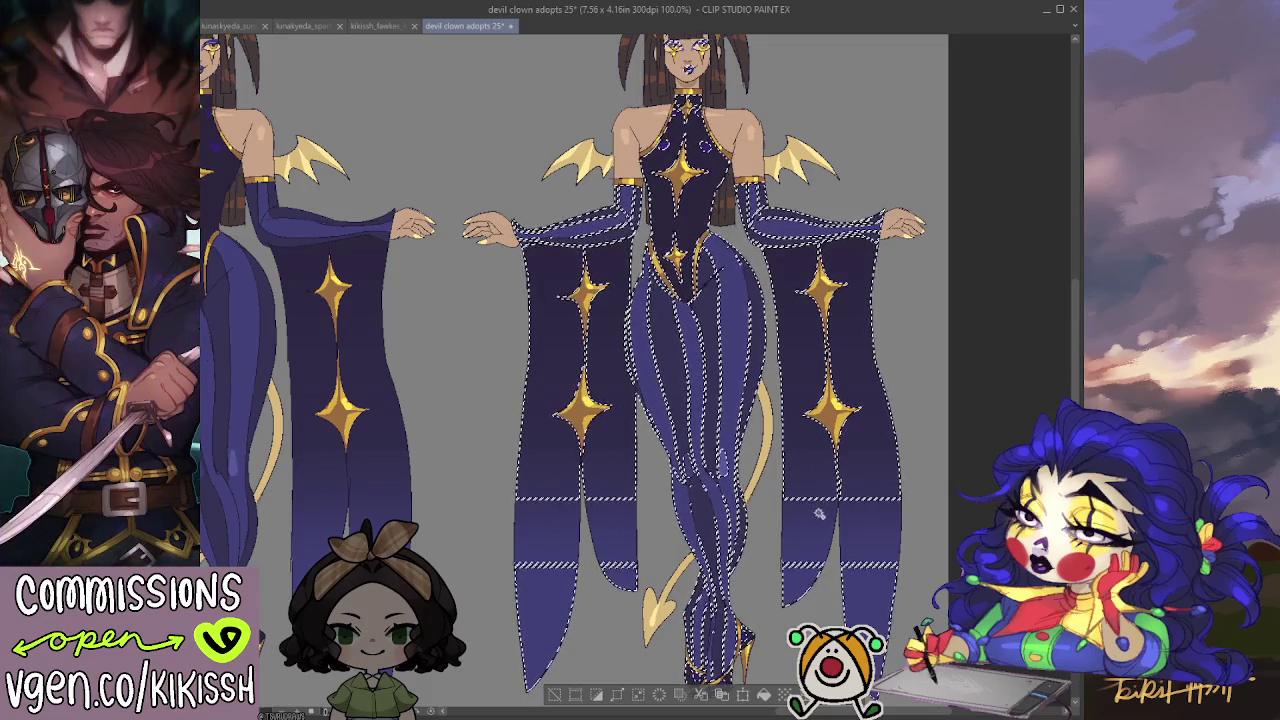
left_click(815, 548)
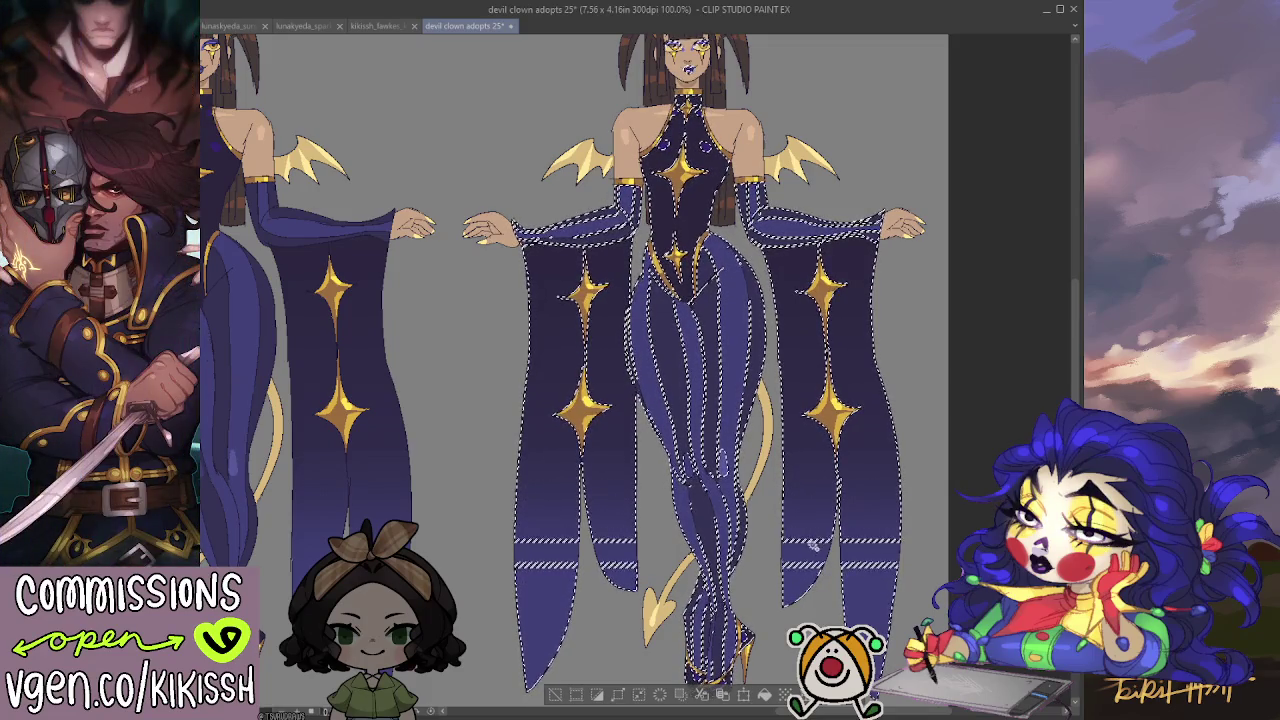
scroll(815, 550, "up", 2)
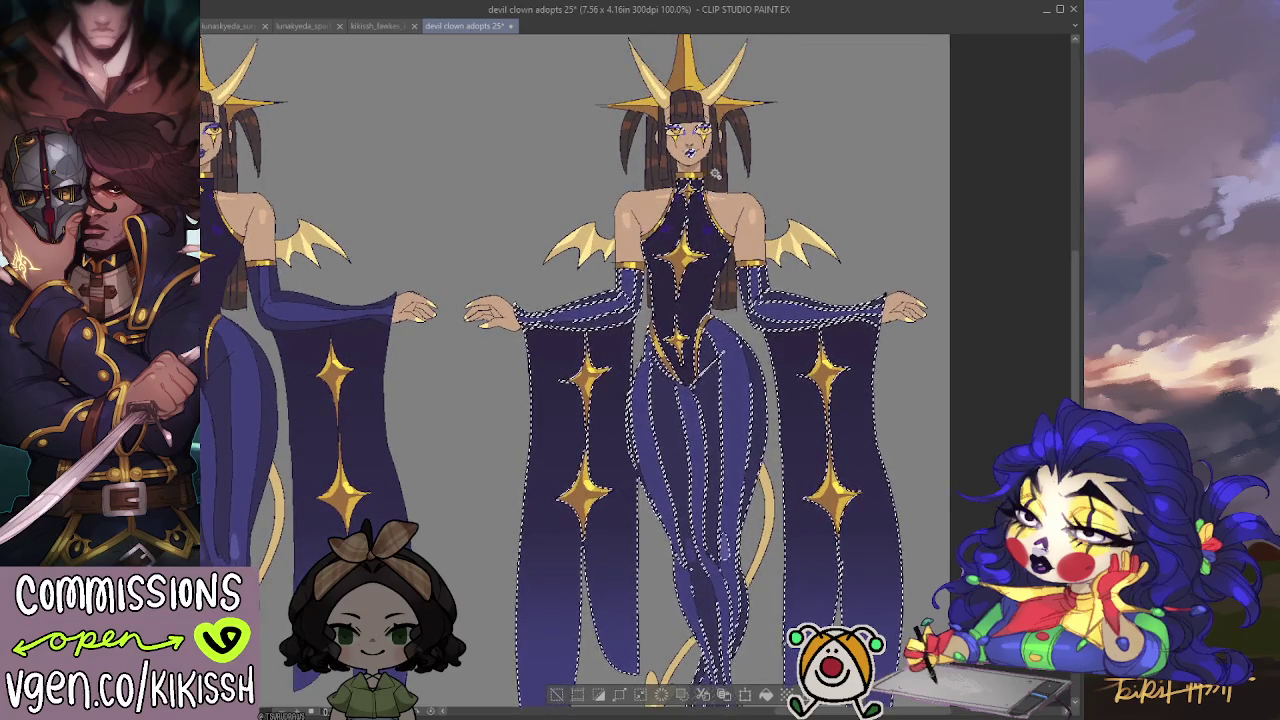
scroll(815, 550, "up", 3)
scroll(680, 275, "up", 1)
scroll(680, 275, "up", 2)
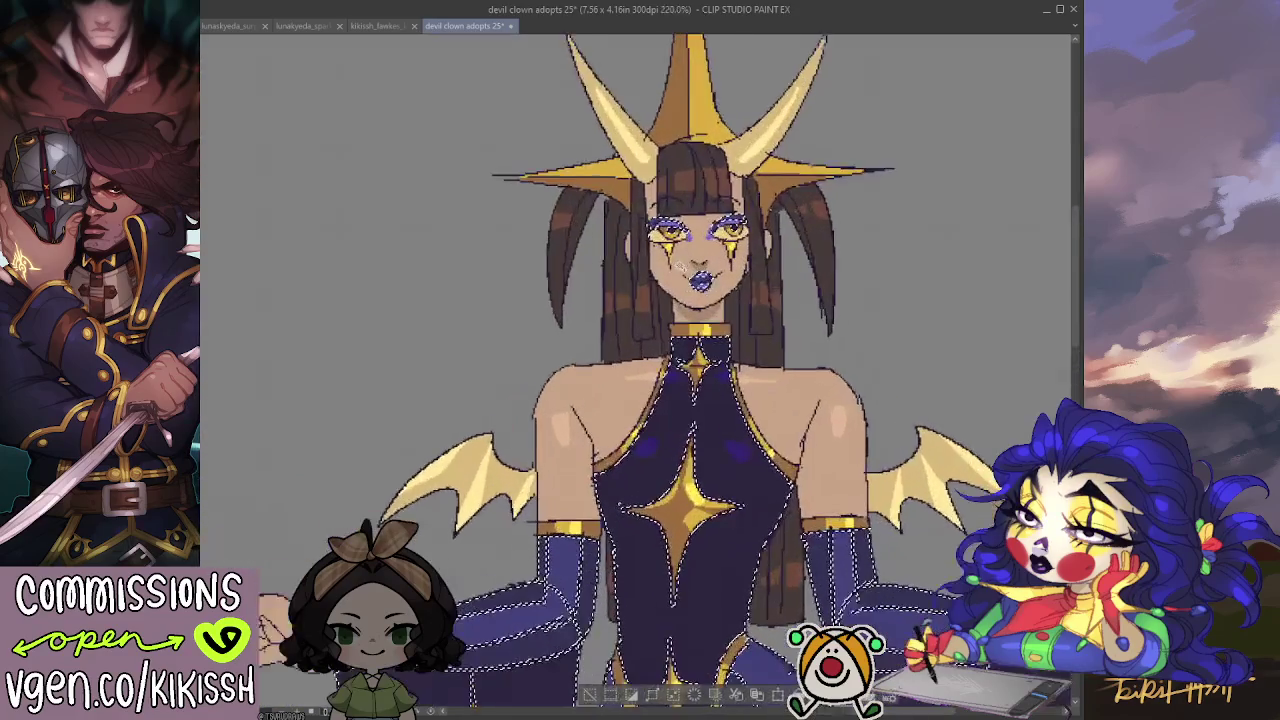
scroll(680, 275, "up", 1)
scroll(680, 275, "up", 1)
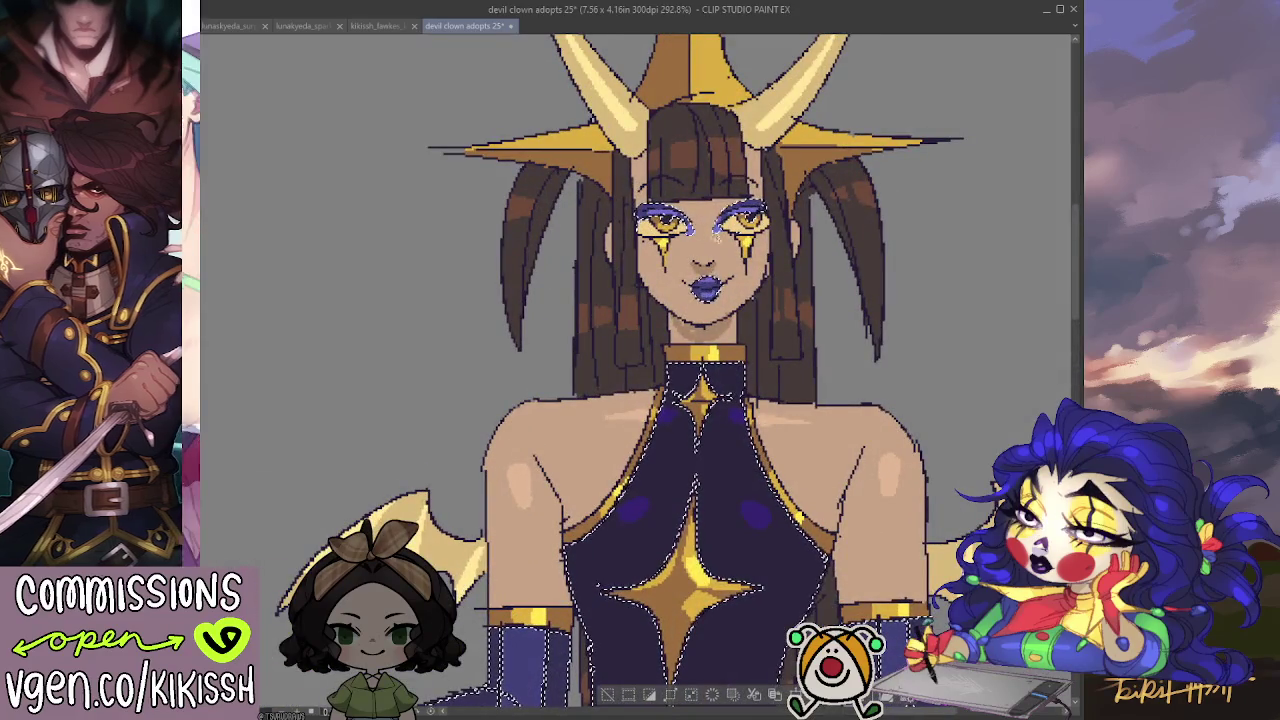
scroll(826, 248, "down", 2)
scroll(826, 248, "down", 1)
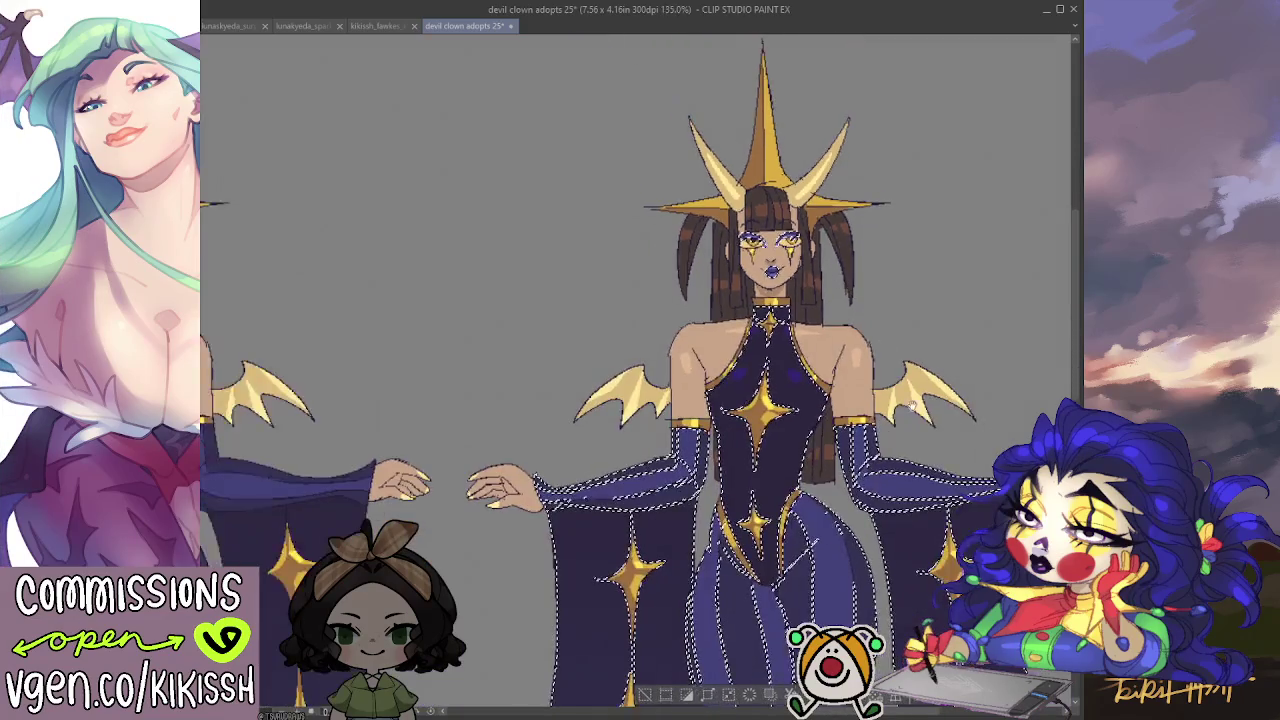
scroll(826, 248, "down", 1)
scroll(826, 248, "down", 1)
mouse_move(771, 411)
left_mouse_down()
mouse_move(771, 363)
mouse_move(745, 363)
left_mouse_up()
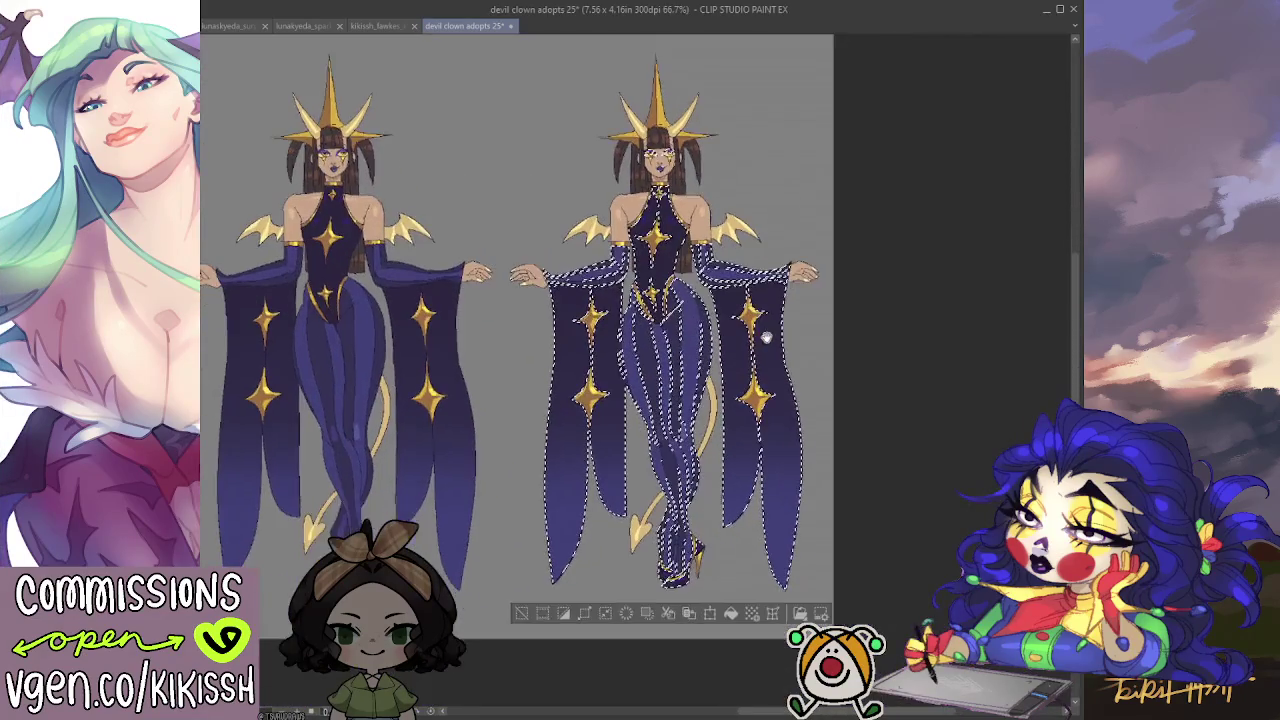
key("ctrl+d")
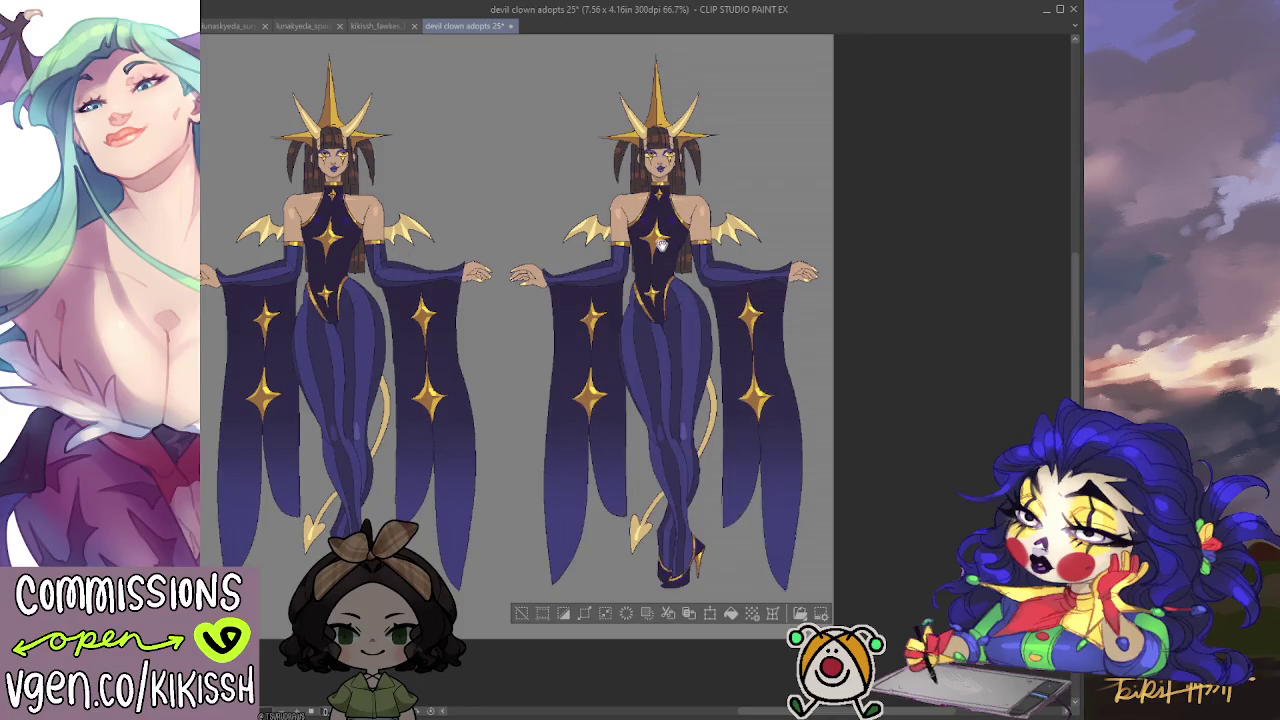
scroll(667, 268, "up", 1)
Try reddish-brown, olive, dark teal and green-teal on the right outfit, then revert to navy.
scroll(667, 268, "down", 1)
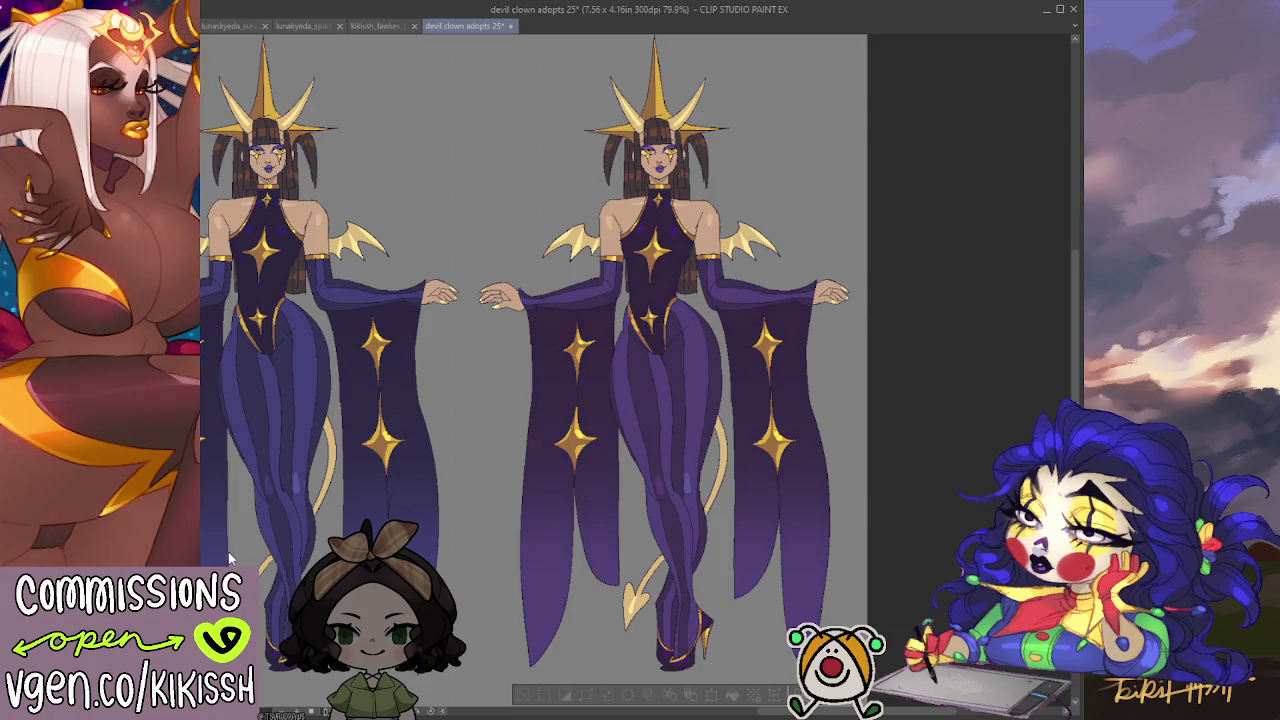
key("ctrl+z")
key("ctrl+z")
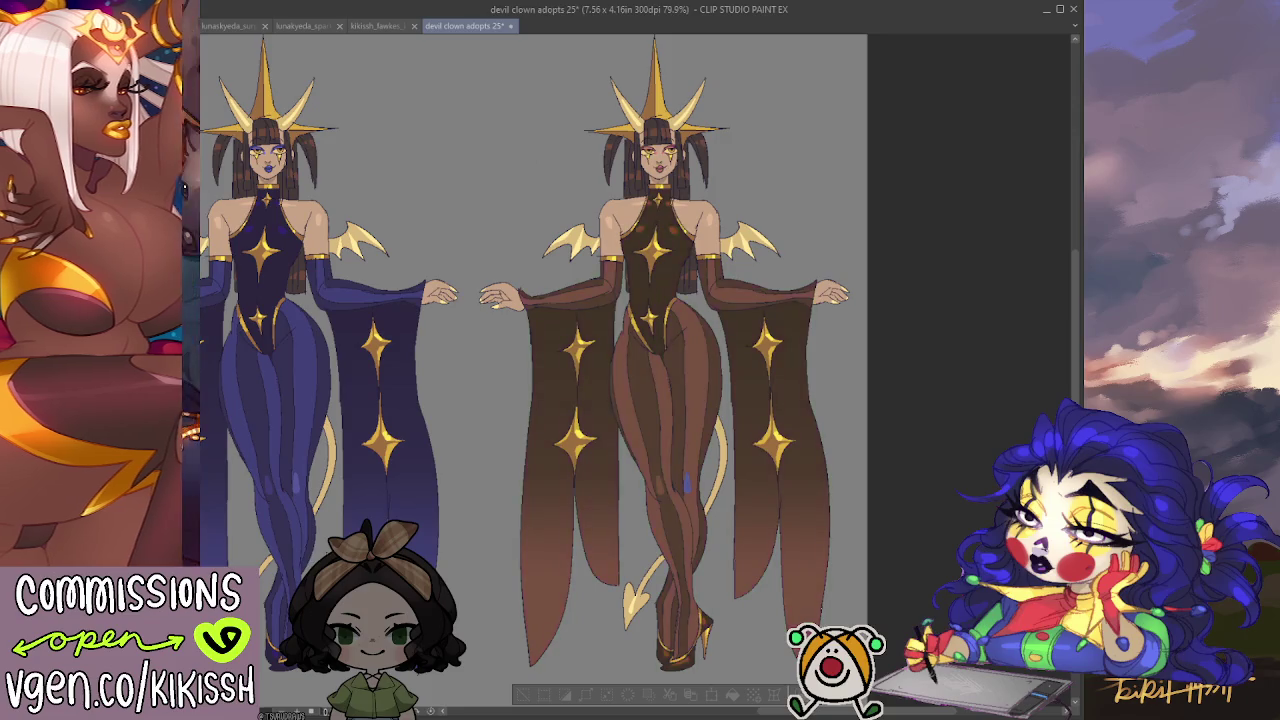
key("ctrl+z")
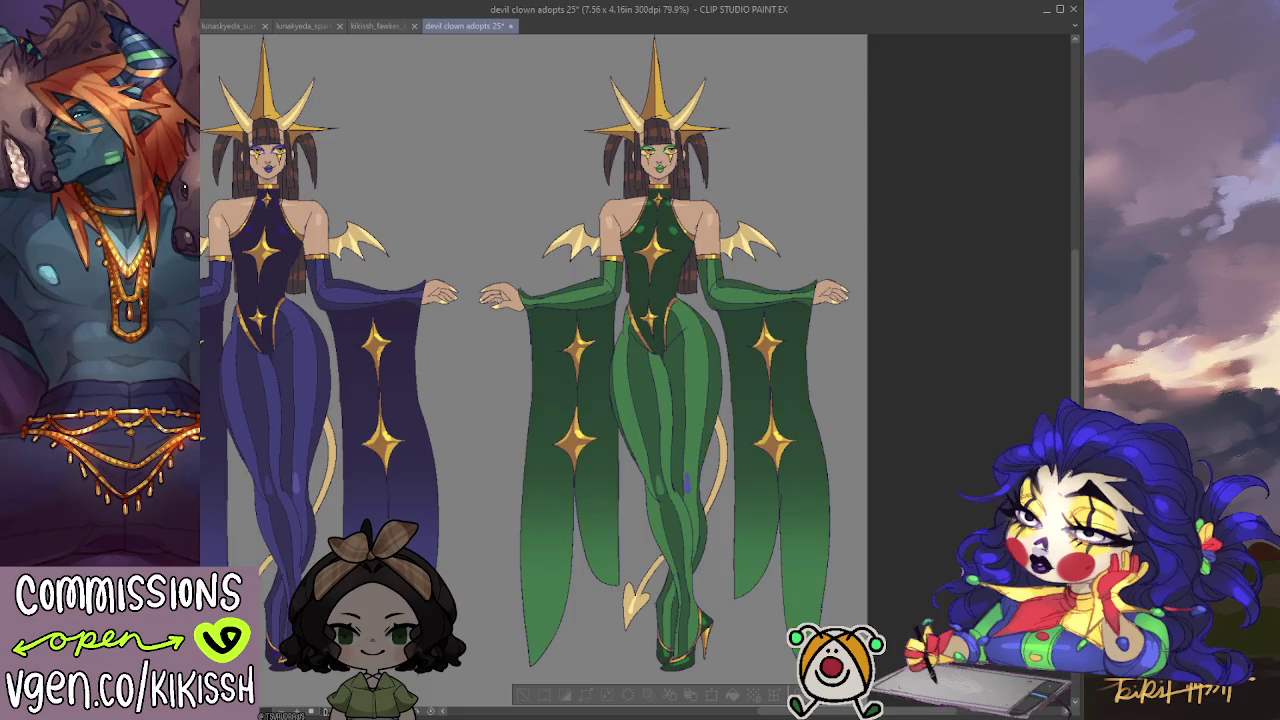
key("ctrl+z")
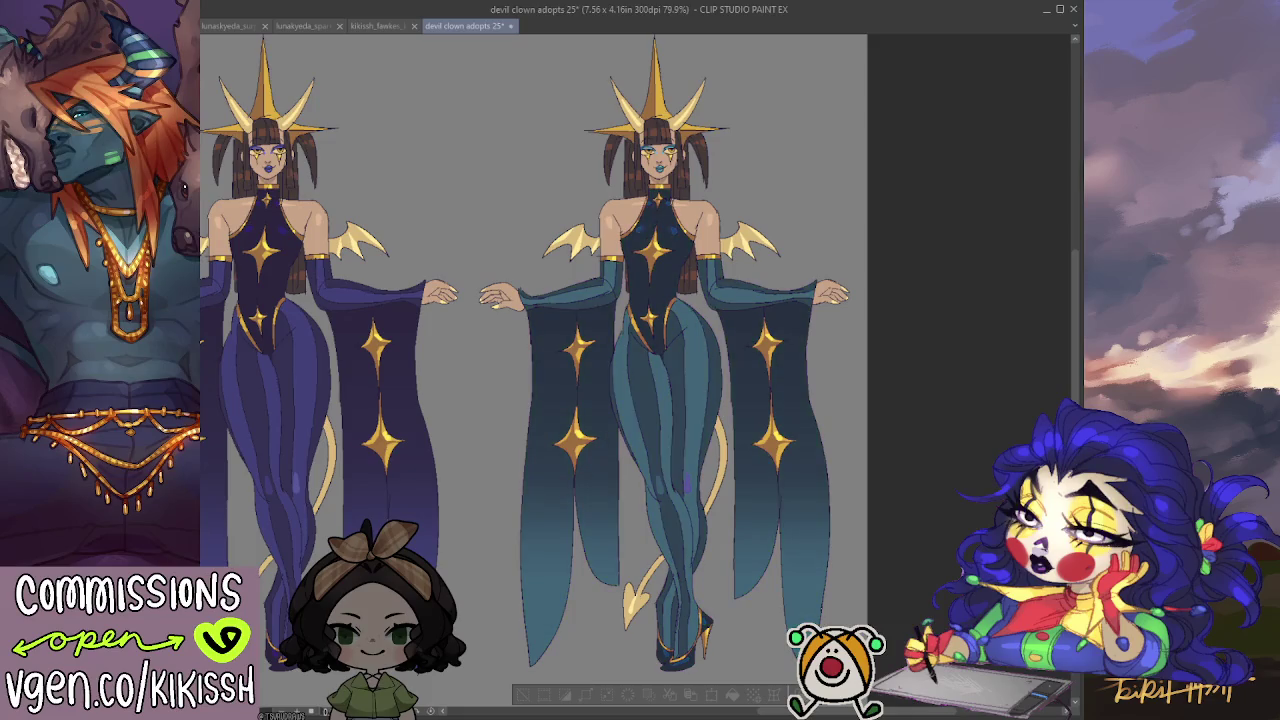
key("ctrl+z")
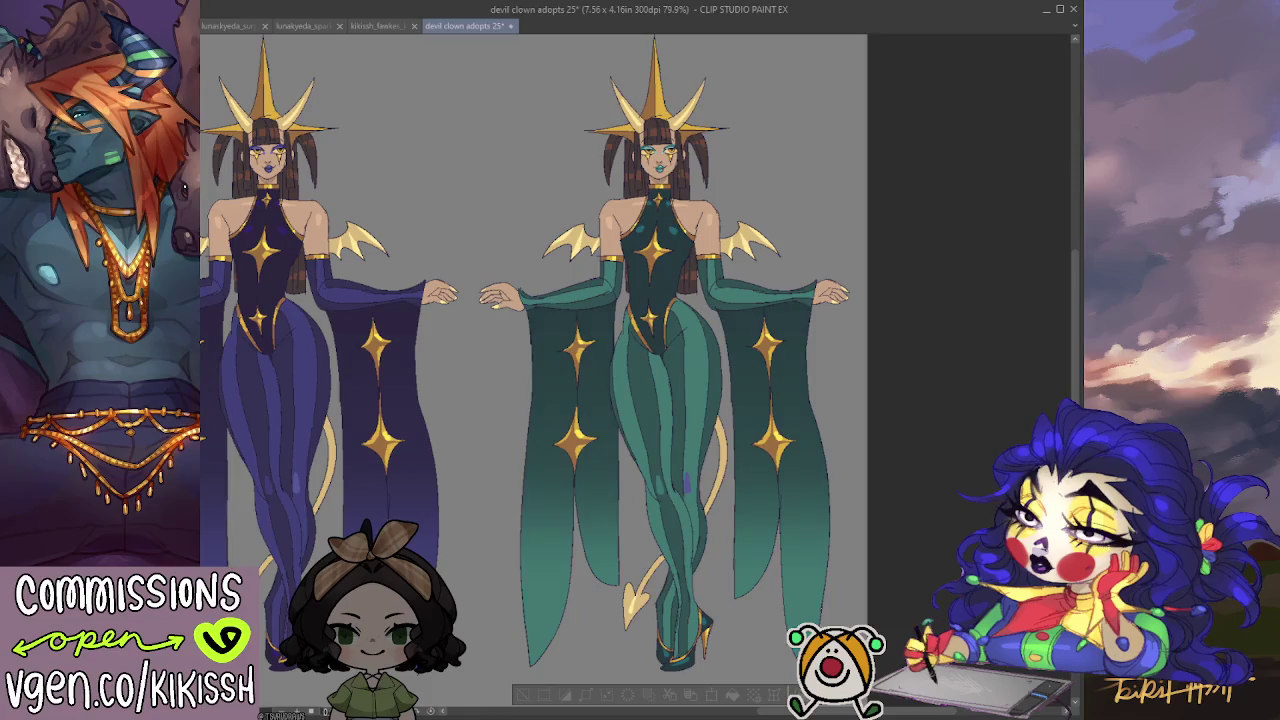
key("ctrl+plus")
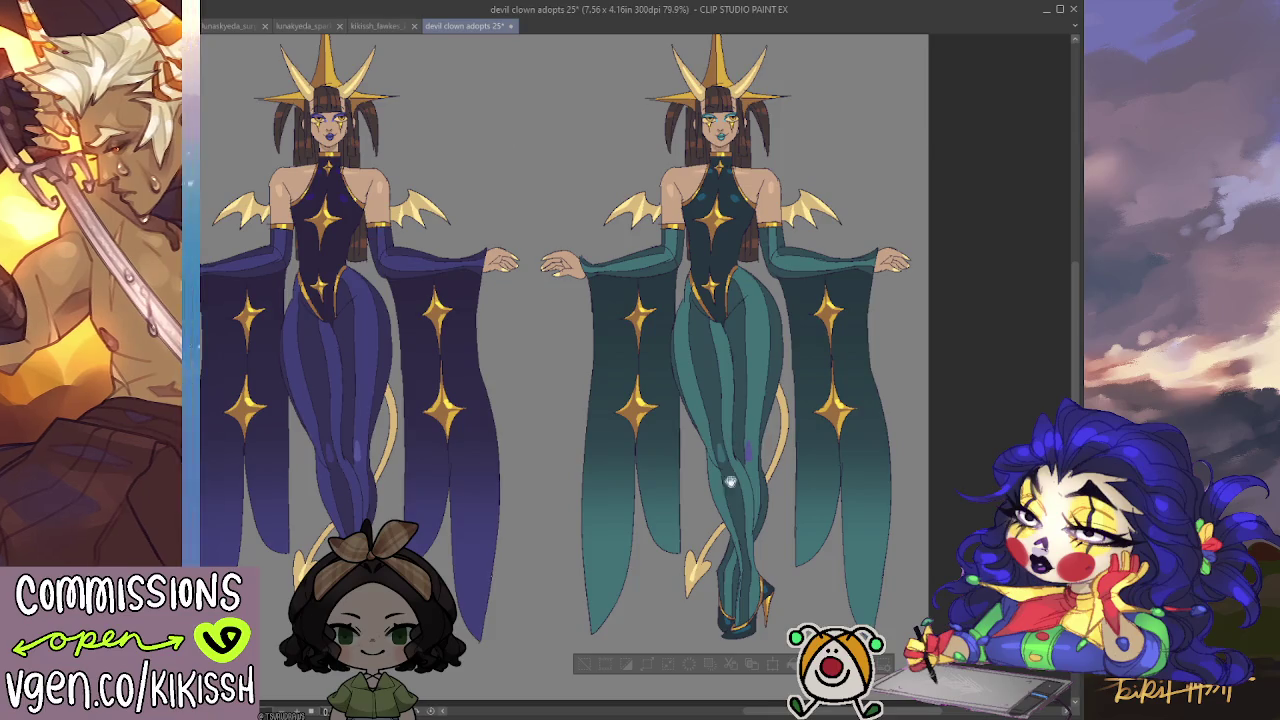
key("ctrl+z")
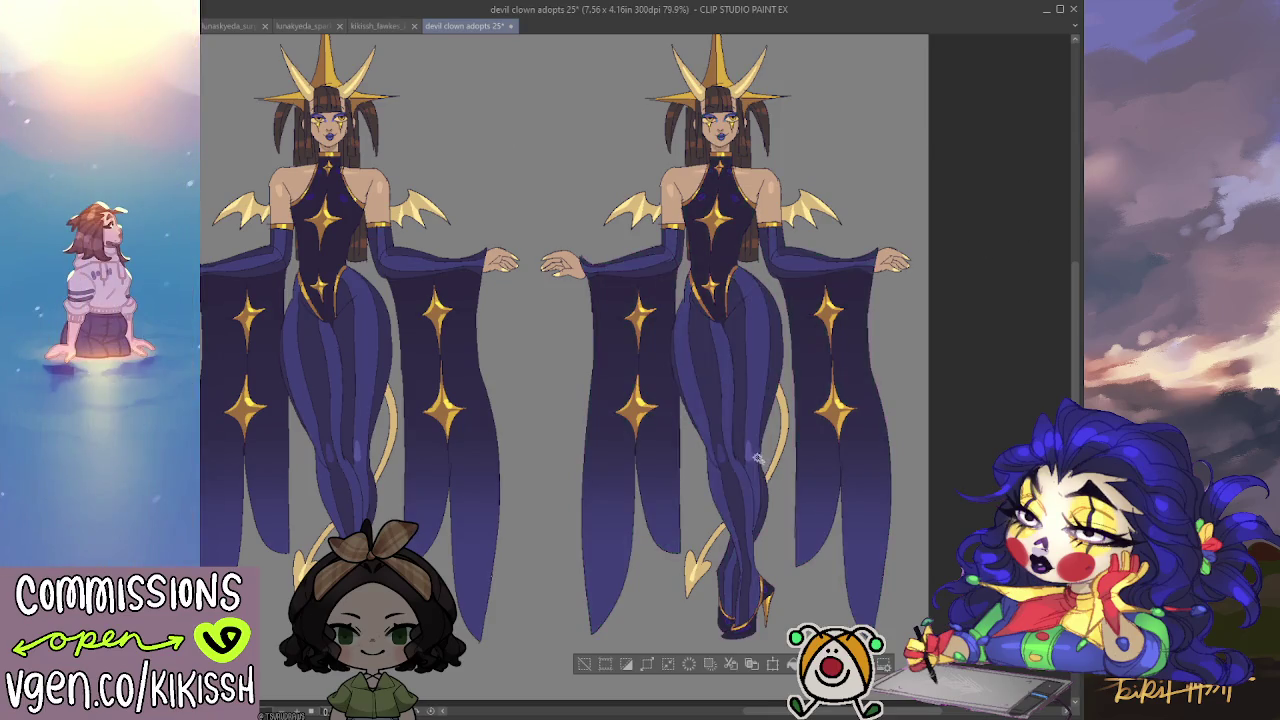
Reselect the right figure's costume and try teal and green before settling on maroon.
left_click(760, 458)
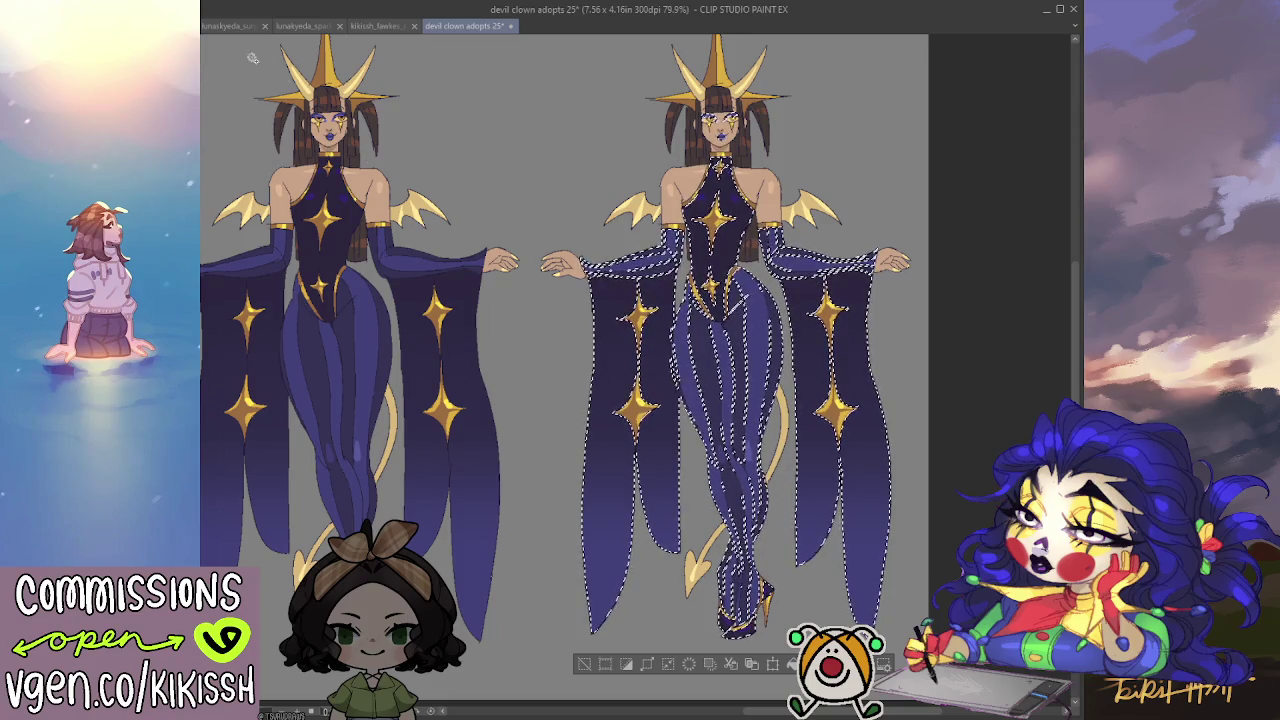
key("ctrl+d")
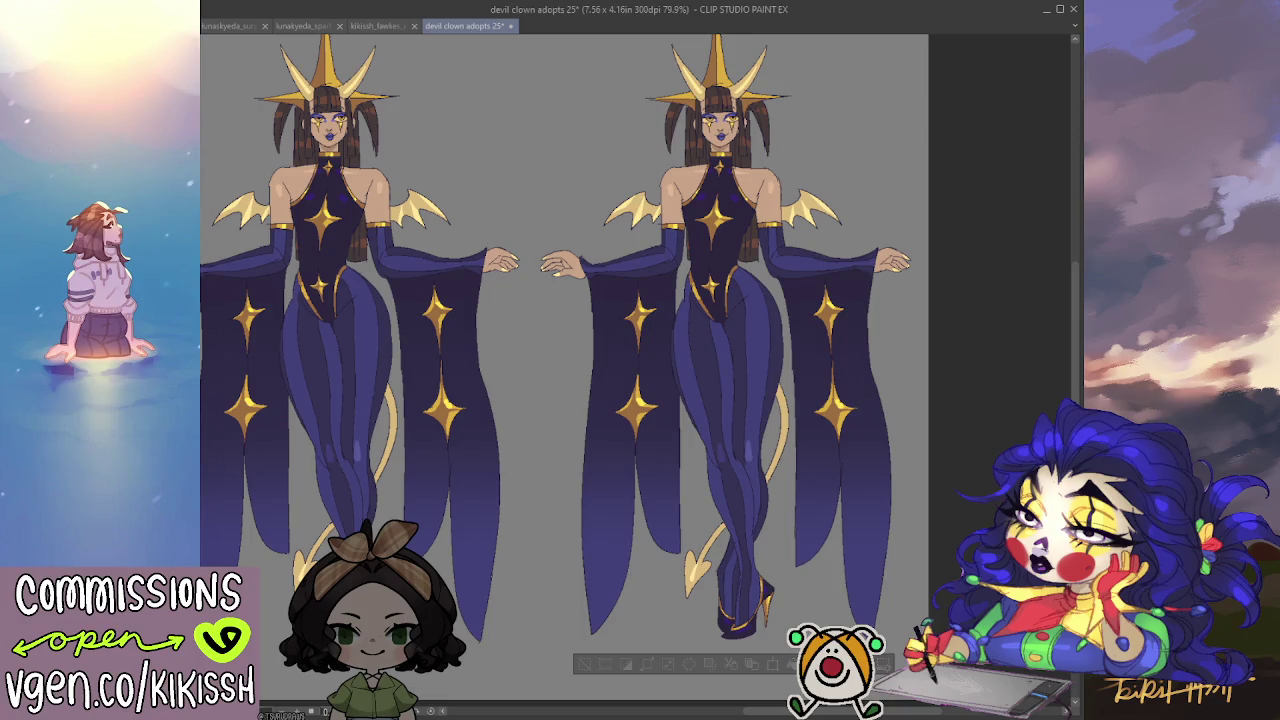
key("ctrl+z")
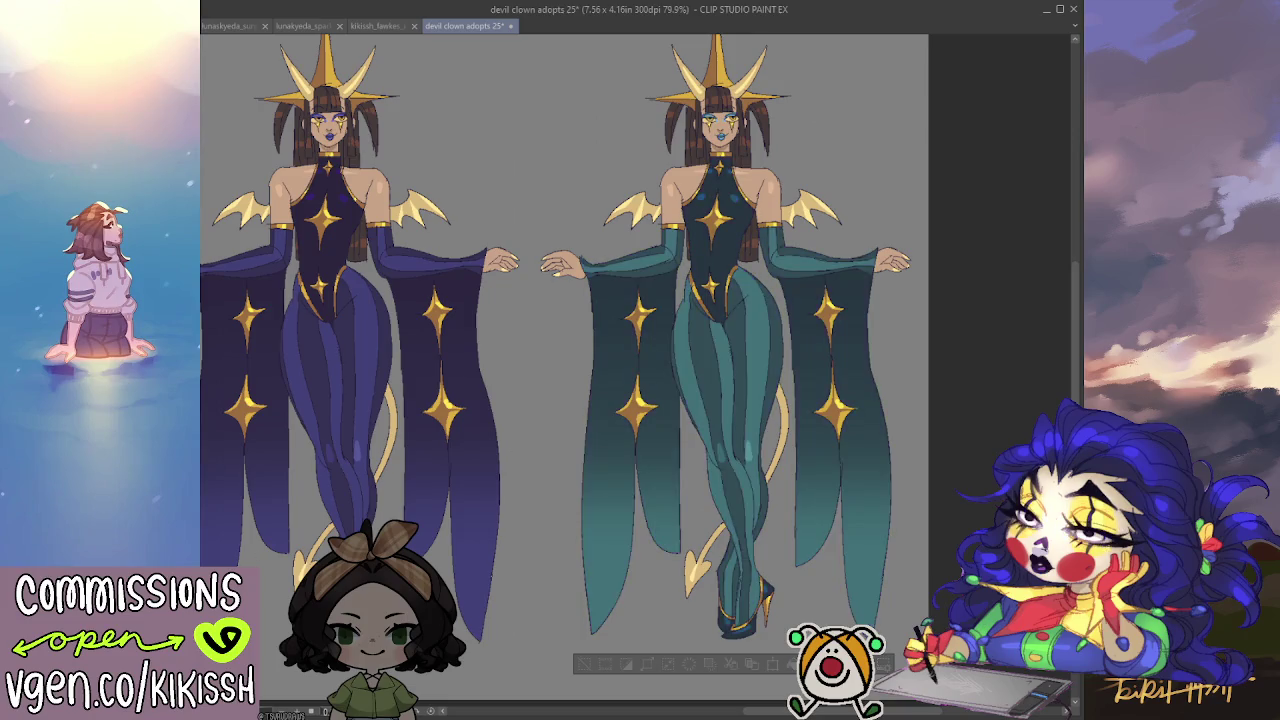
key("ctrl+z")
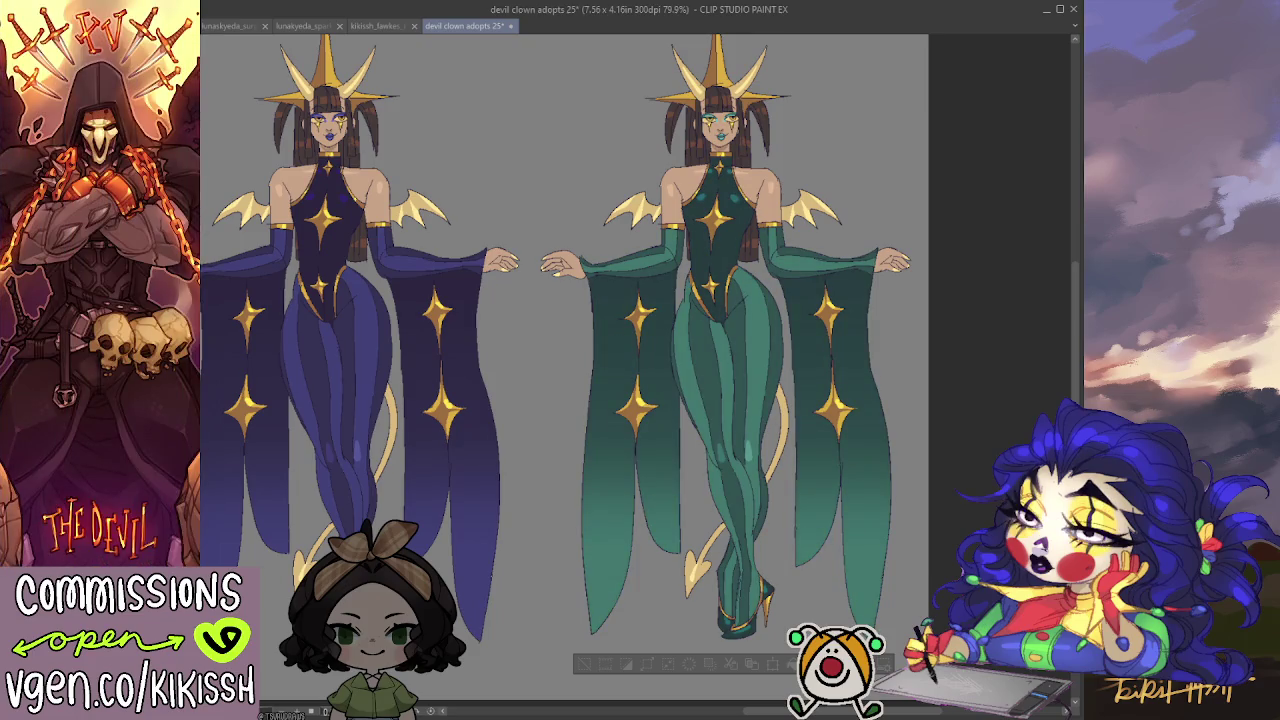
key("ctrl+z")
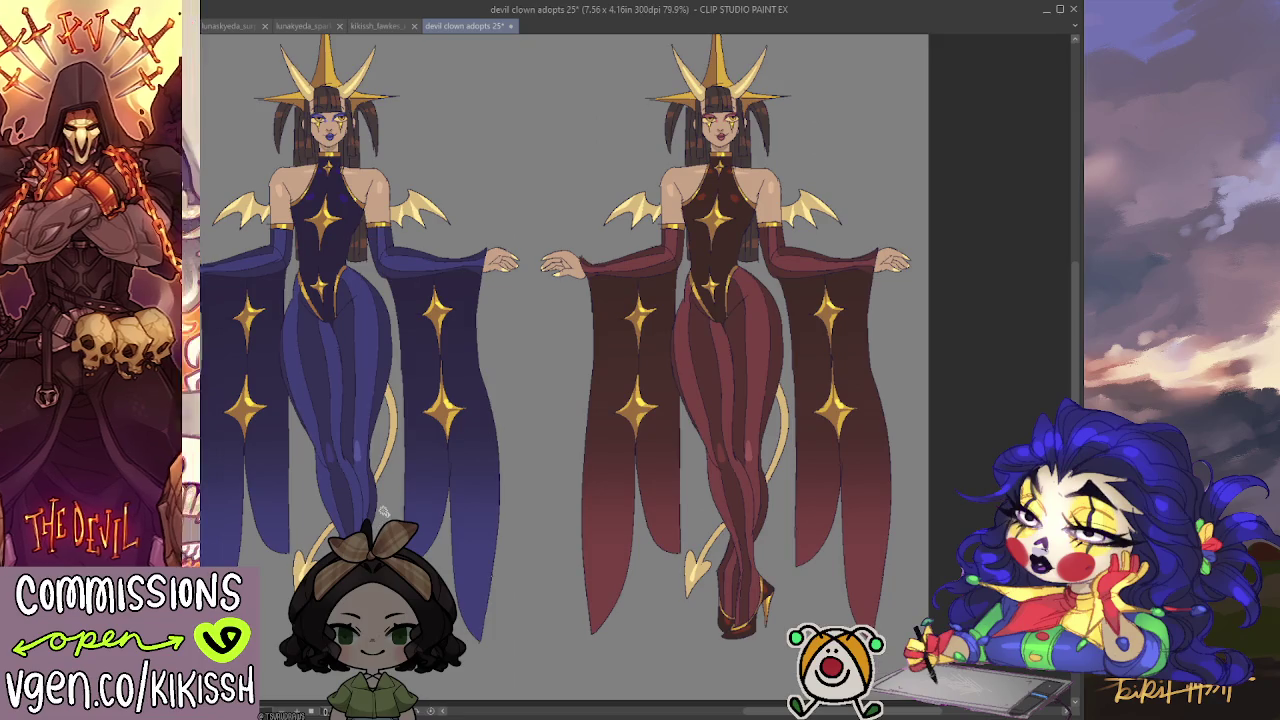
scroll(510, 428, "up", 1)
Try green leg and sleeve stripes, revert them to red and clear the selection.
left_click_drag(648, 402, 608, 362)
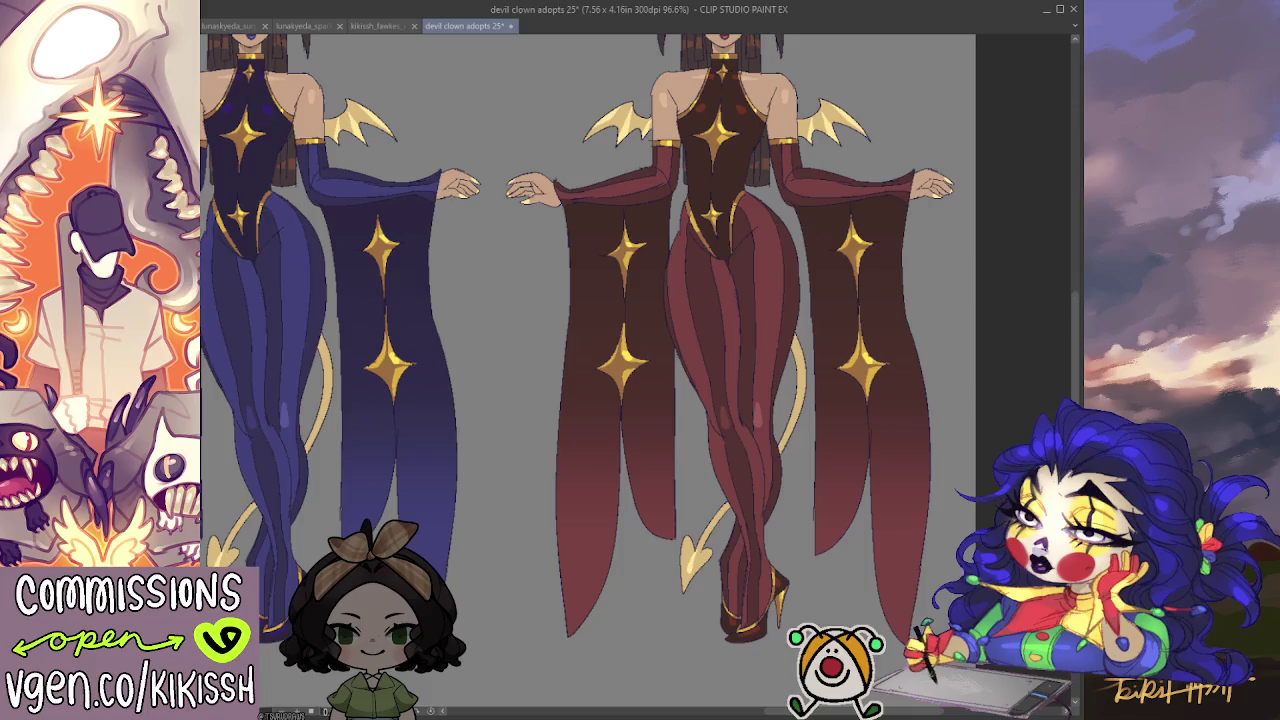
left_click(778, 335)
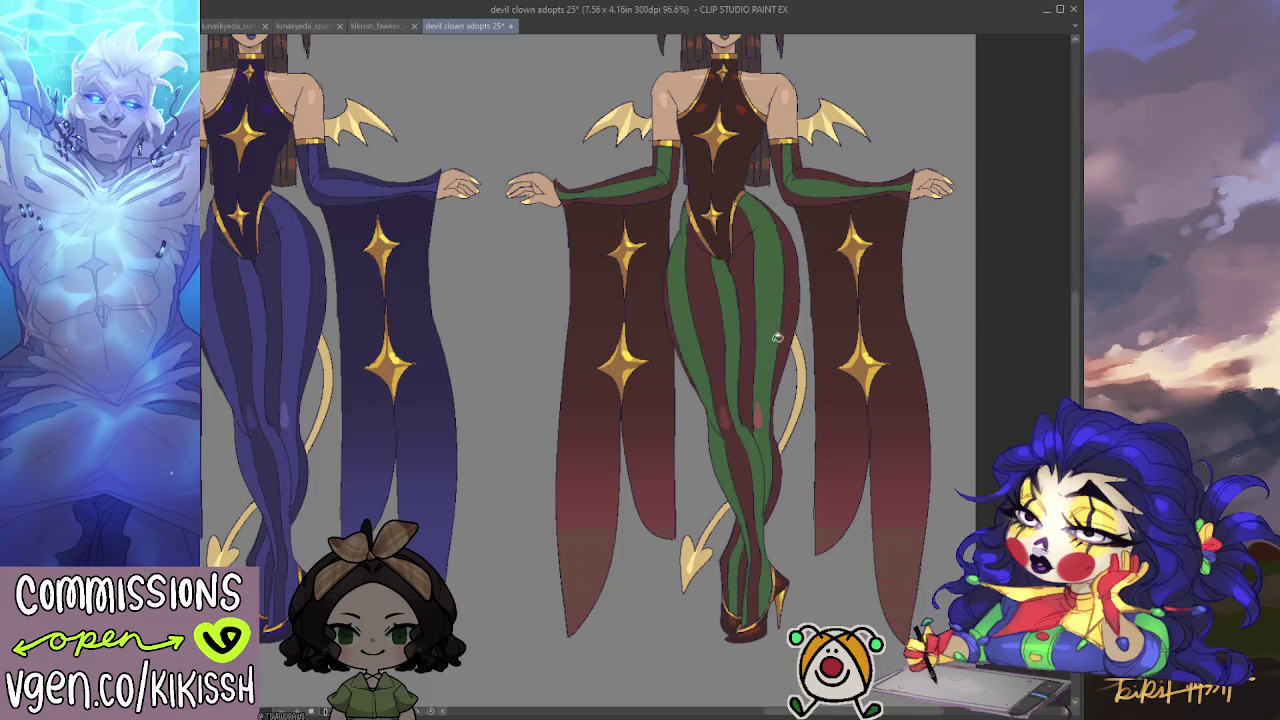
key("ctrl+z")
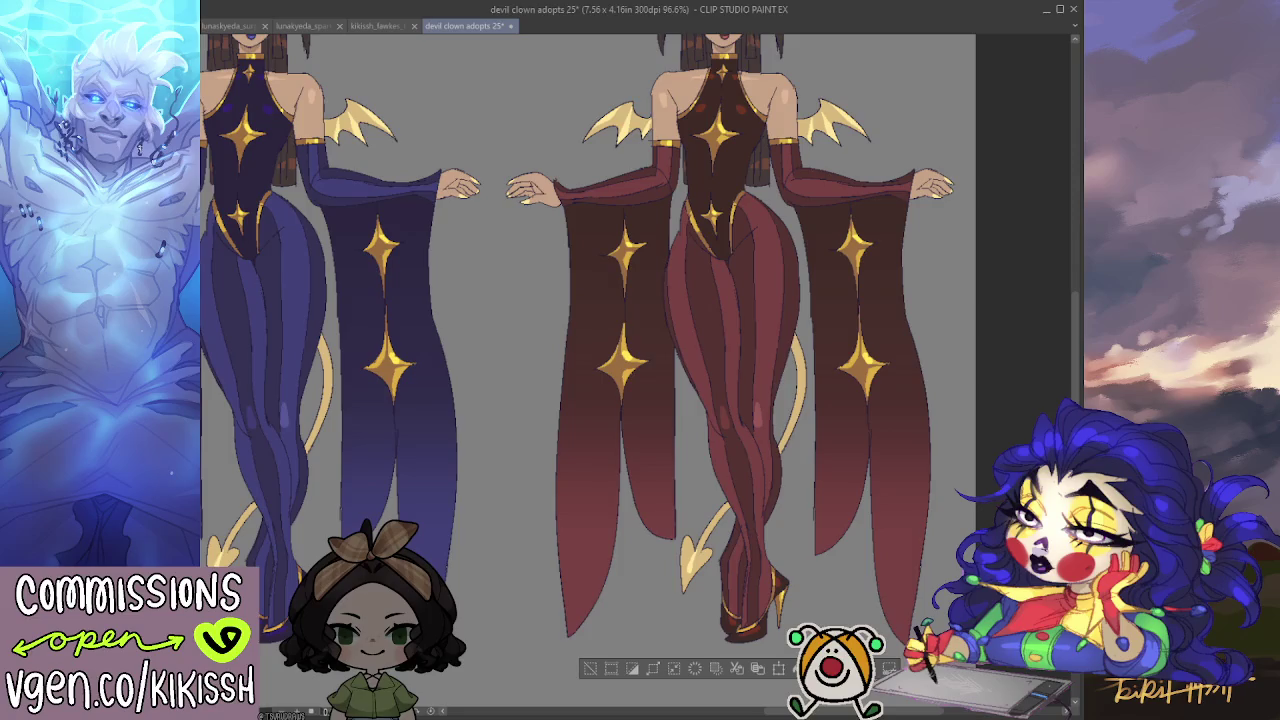
left_click(771, 296)
key("ctrl+z")
key("ctrl+d")
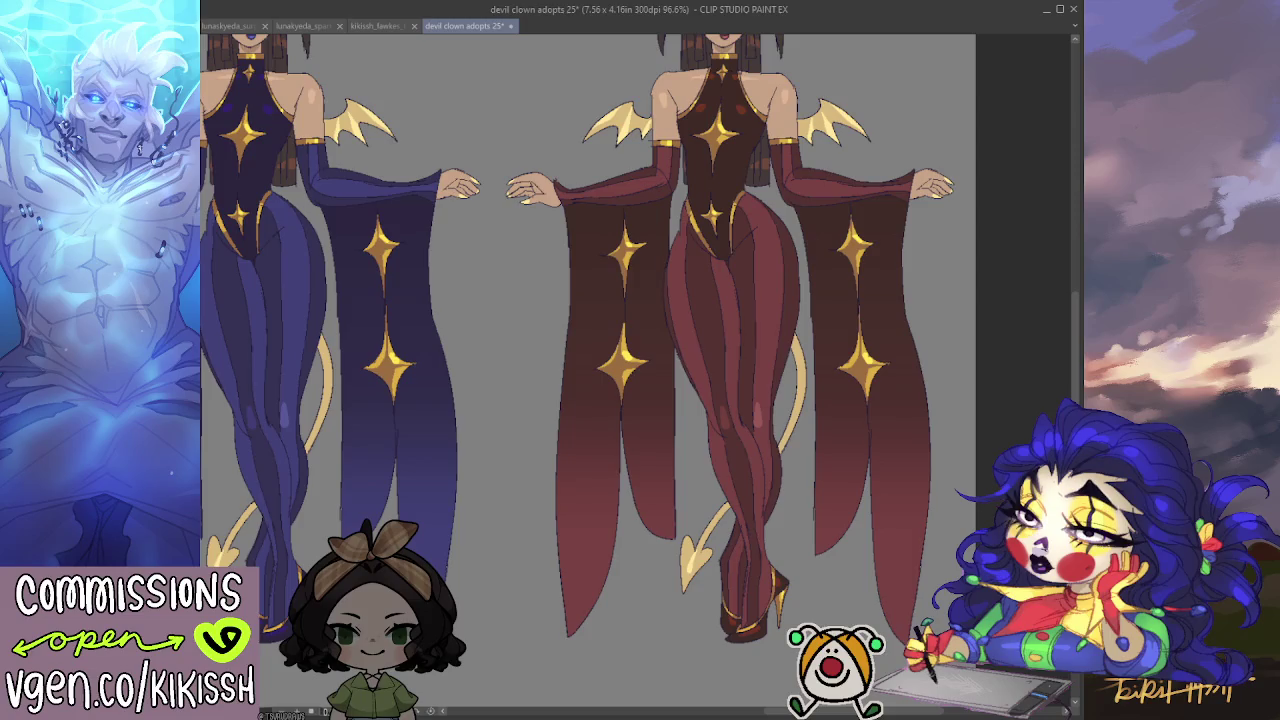
Compare green and red leg and sleeve stripes, then keep the green version.
left_click(768, 383)
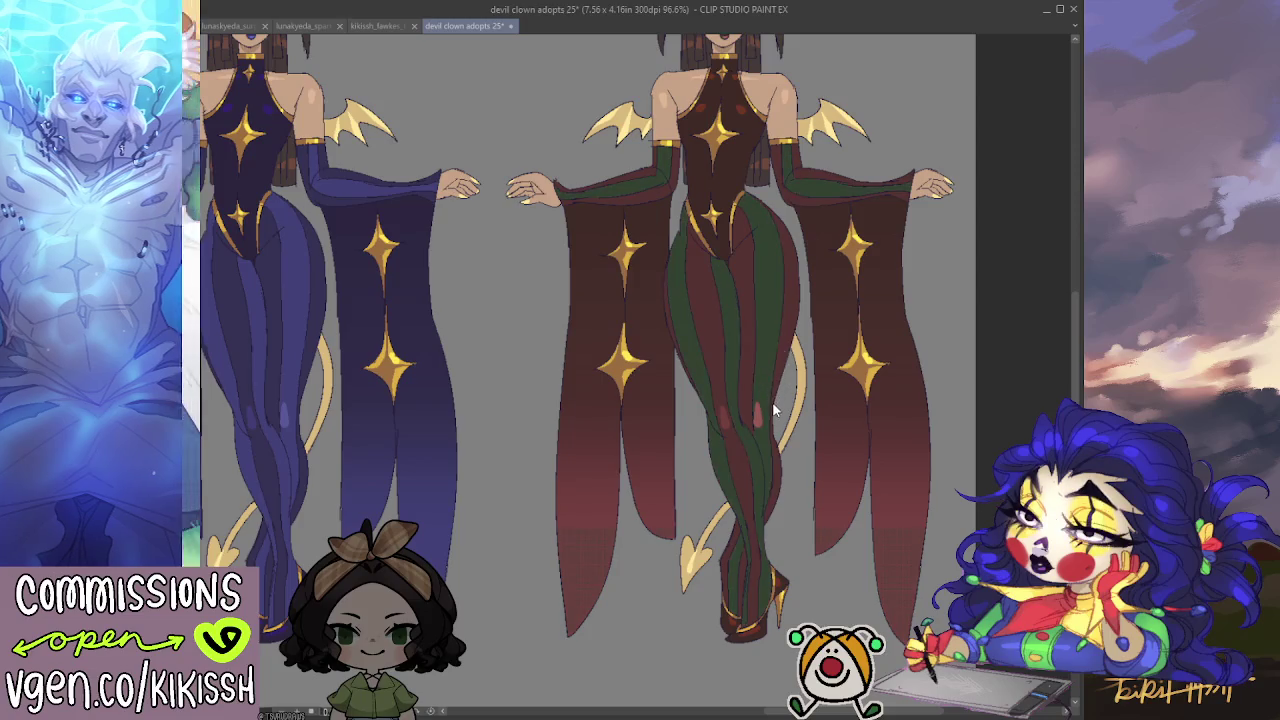
key("ctrl+z")
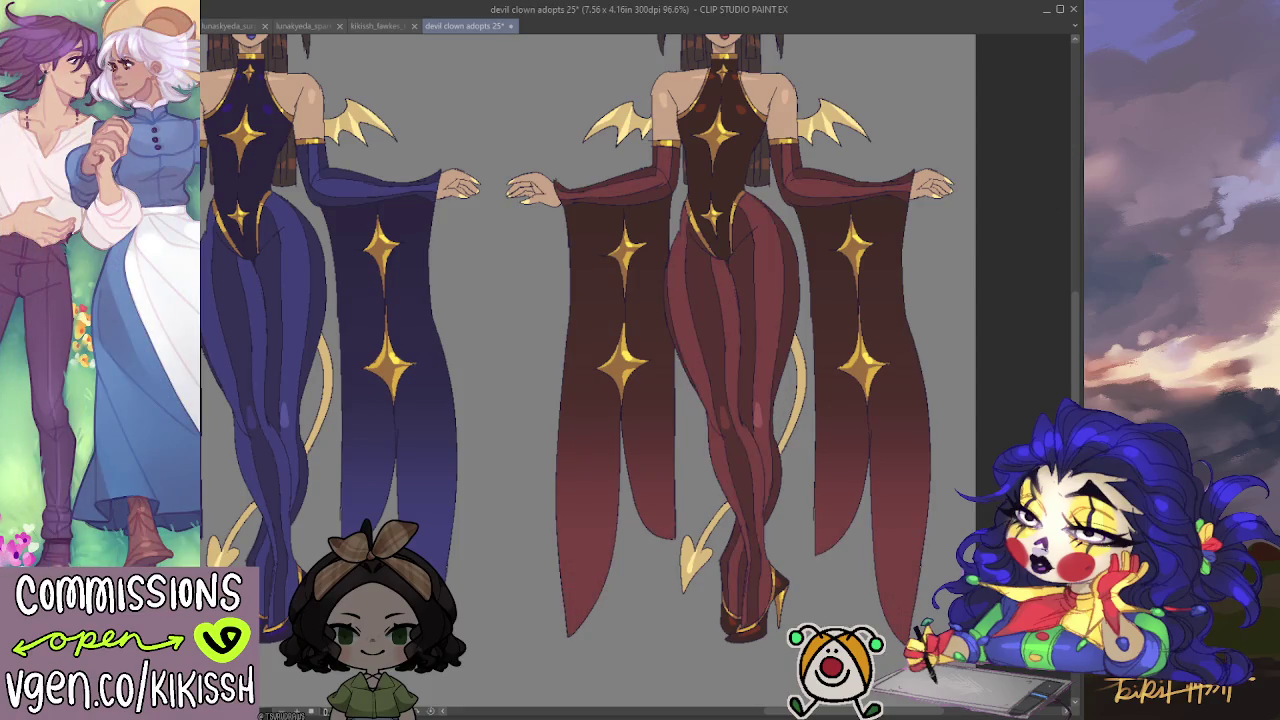
key("ctrl+y")
key("ctrl+z")
key("ctrl+y")
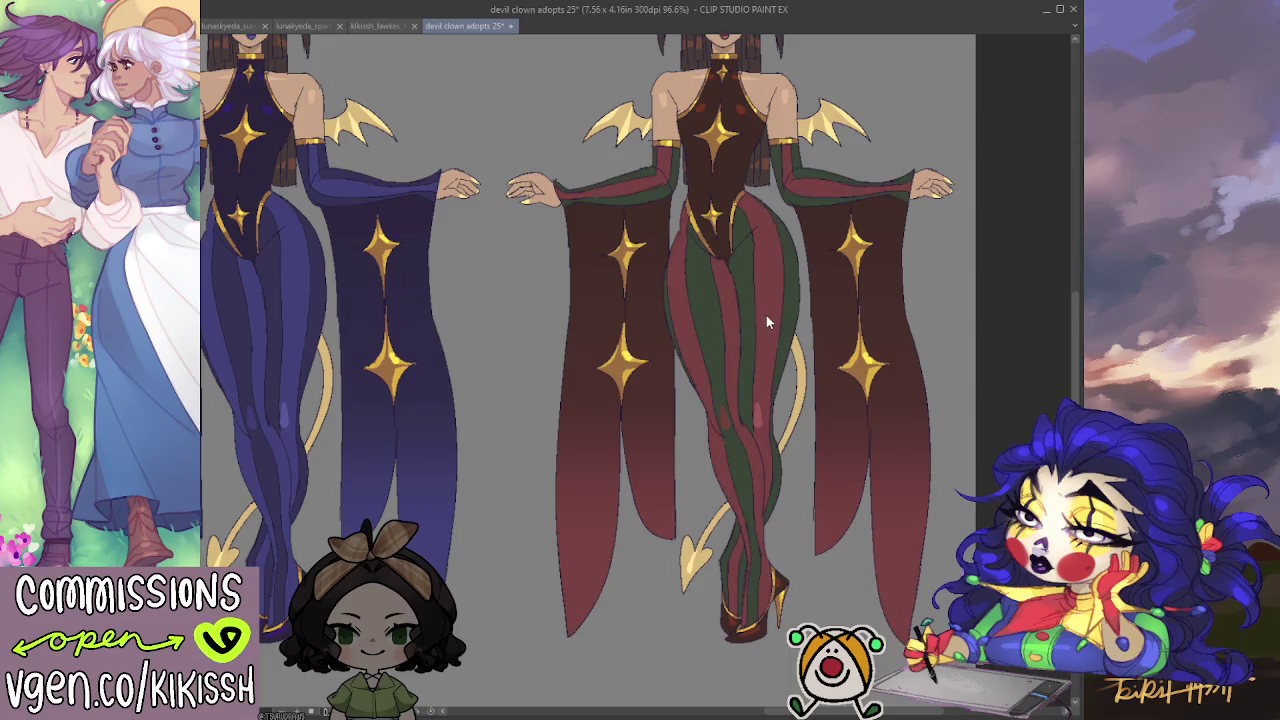
key("ctrl+z")
key("ctrl+y")
left_click_drag(860, 303, 846, 313)
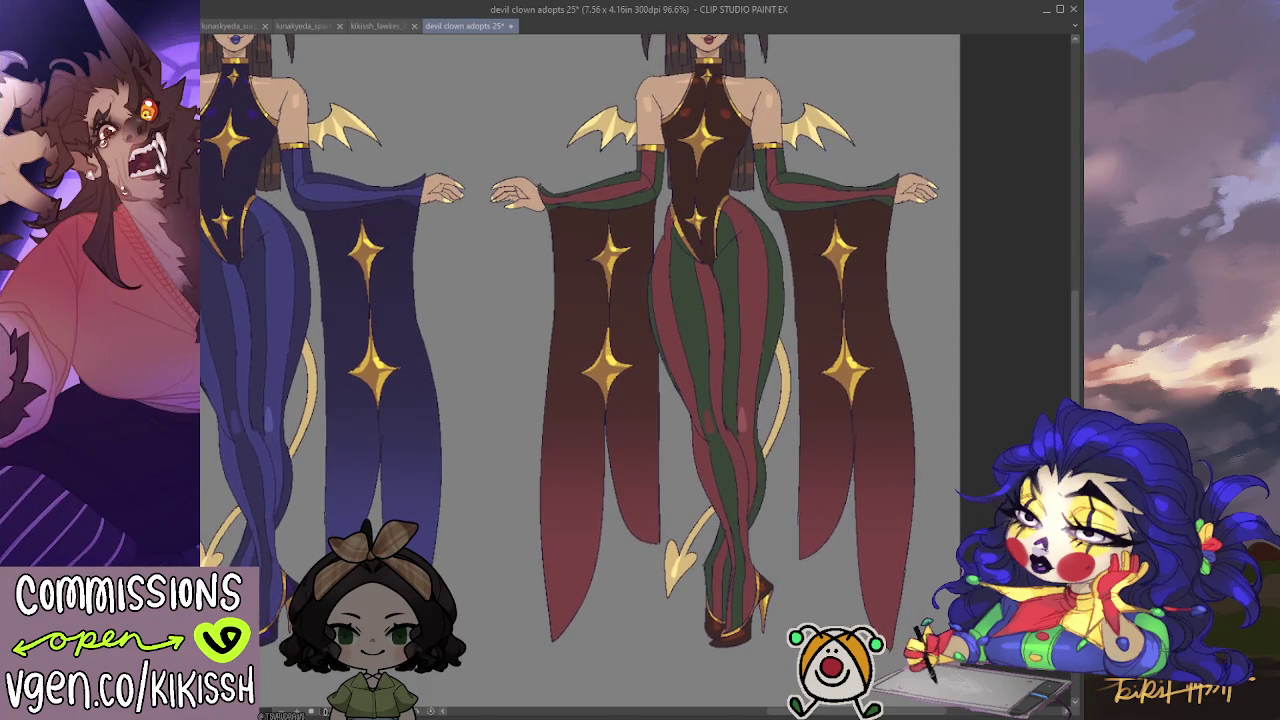
mouse_move(785, 305)
left_mouse_down()
mouse_move(854, 251)
mouse_move(873, 267)
left_mouse_up()
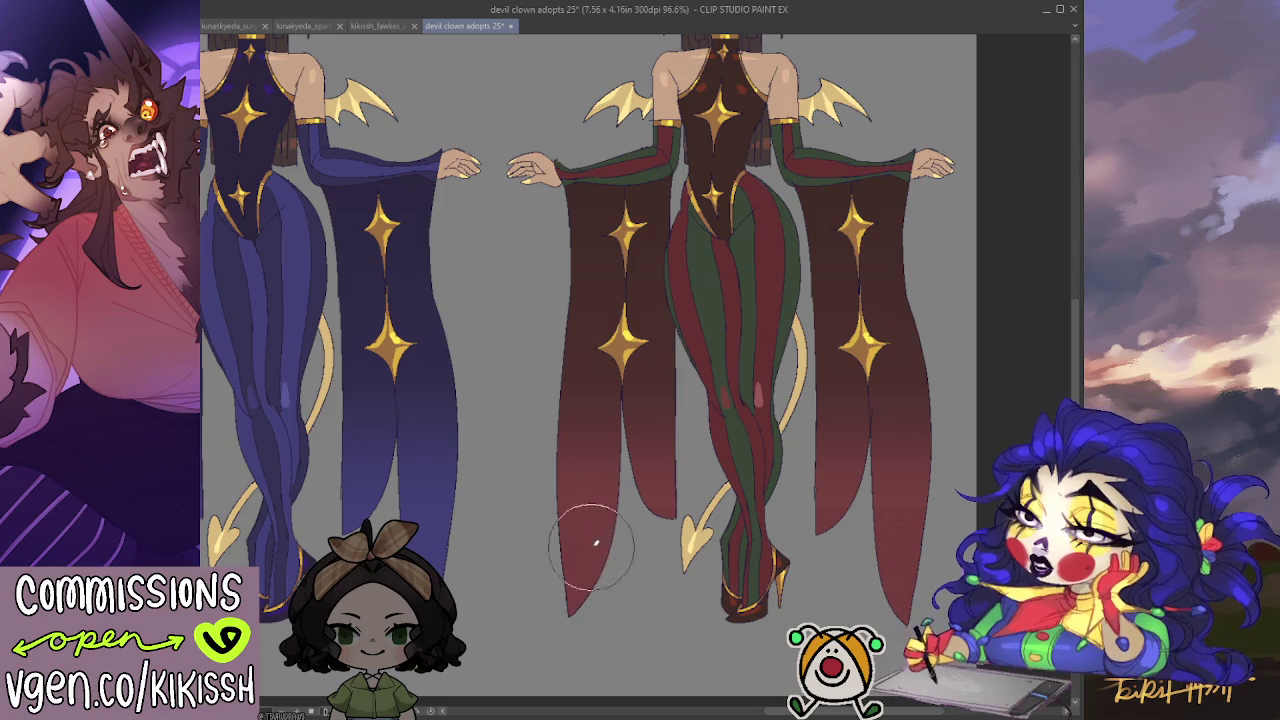
key("bracketright")
key("bracketright")
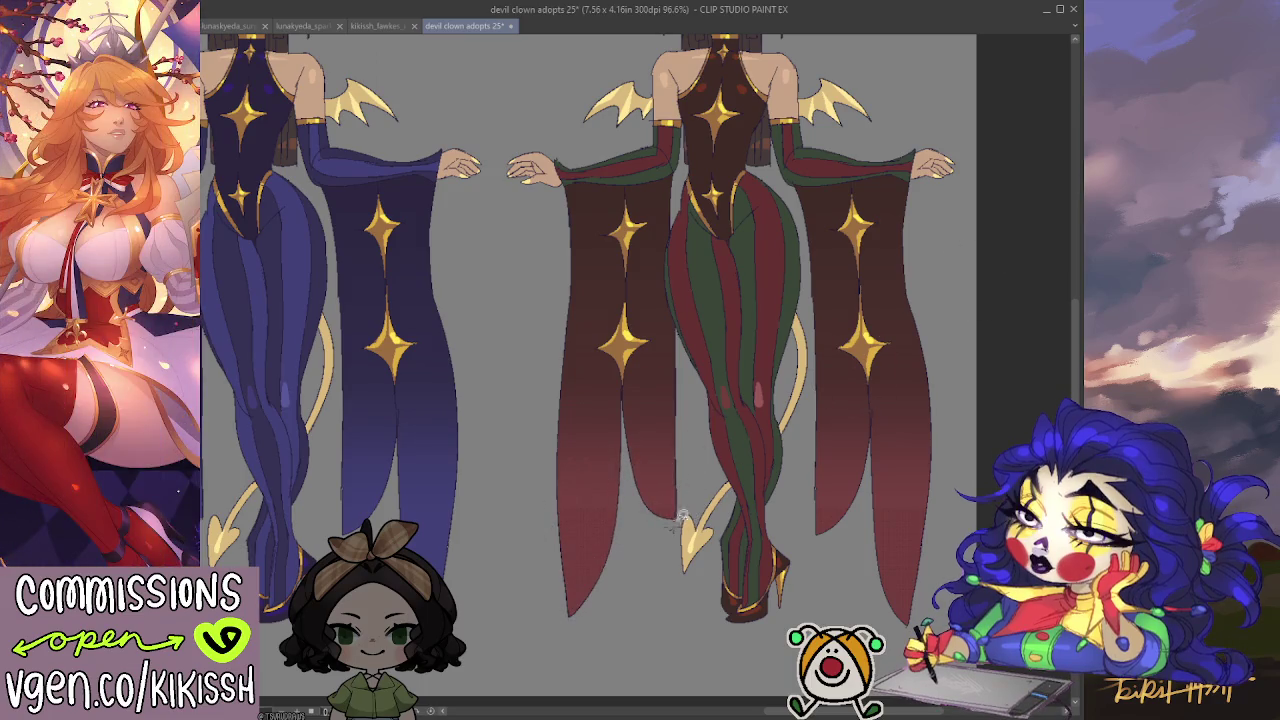
Lasso the lower ends of both hanging sleeves and switch to the blending brush.
left_click_drag(547, 630, 595, 652)
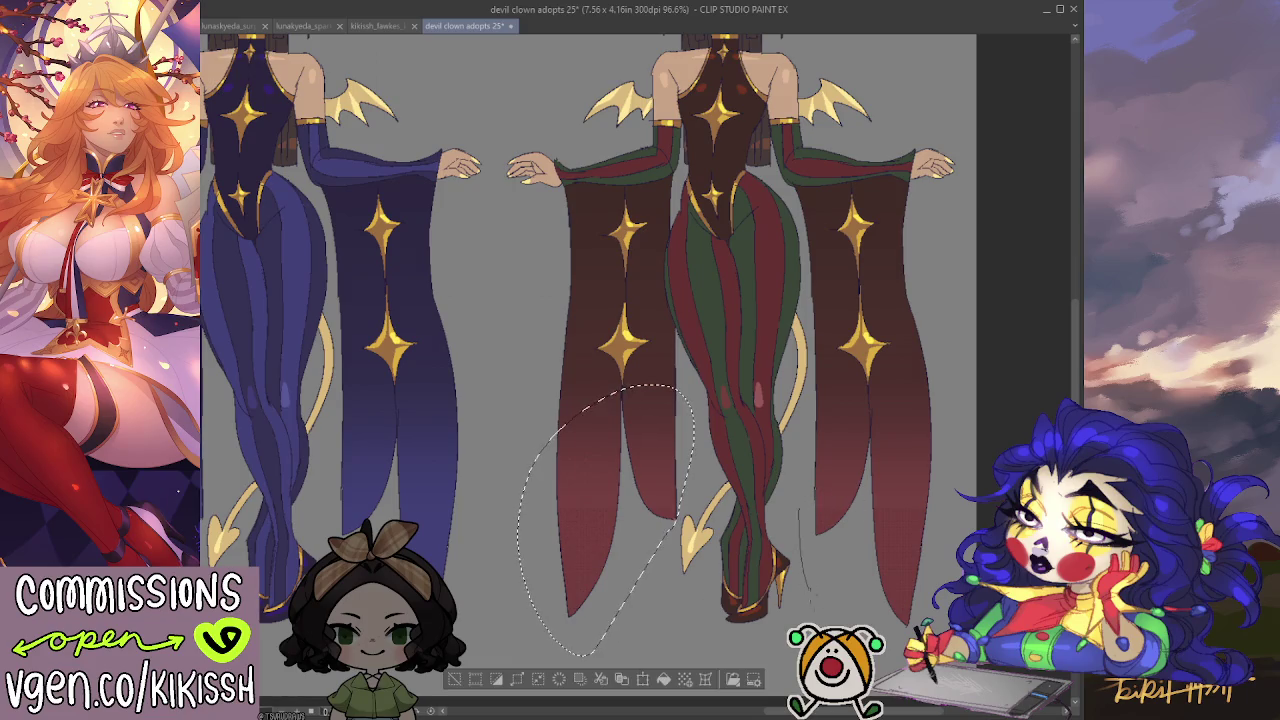
left_click_drag(878, 405, 855, 497)
key("b")
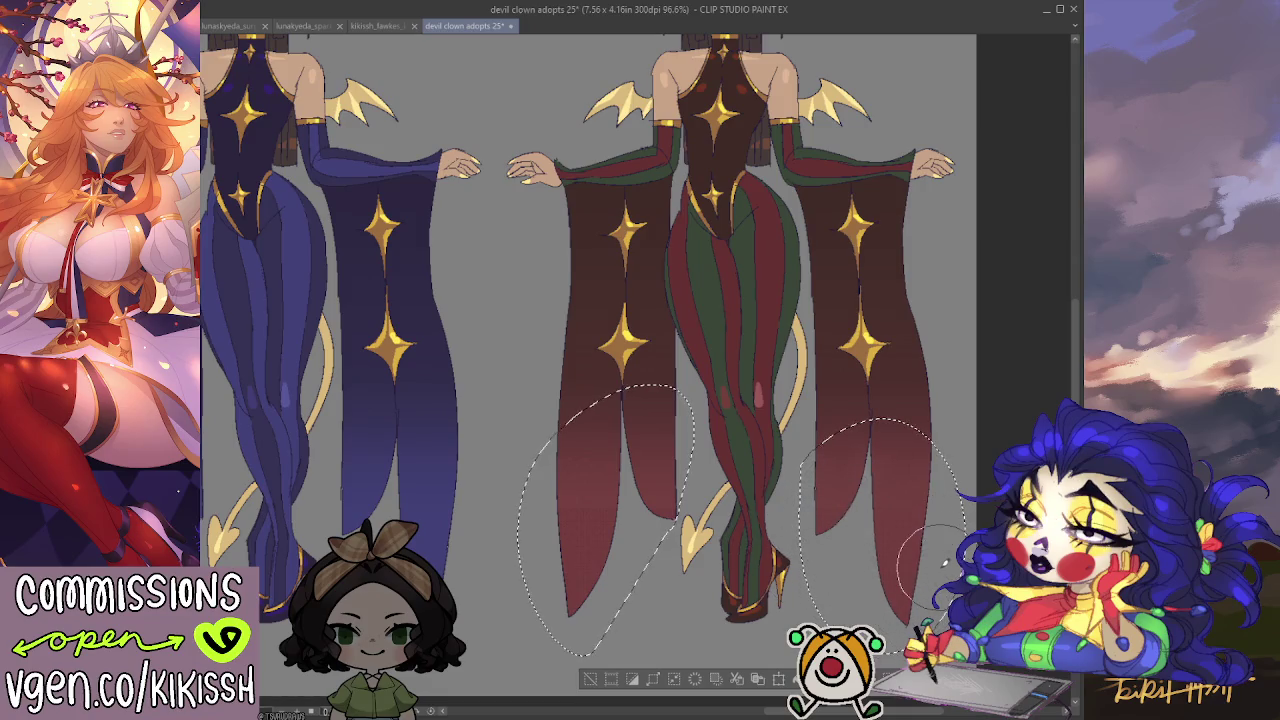
scroll(935, 565, "up", 2)
scroll(900, 566, "up", 2)
scroll(870, 567, "up", 2)
left_click_drag(862, 568, 796, 458)
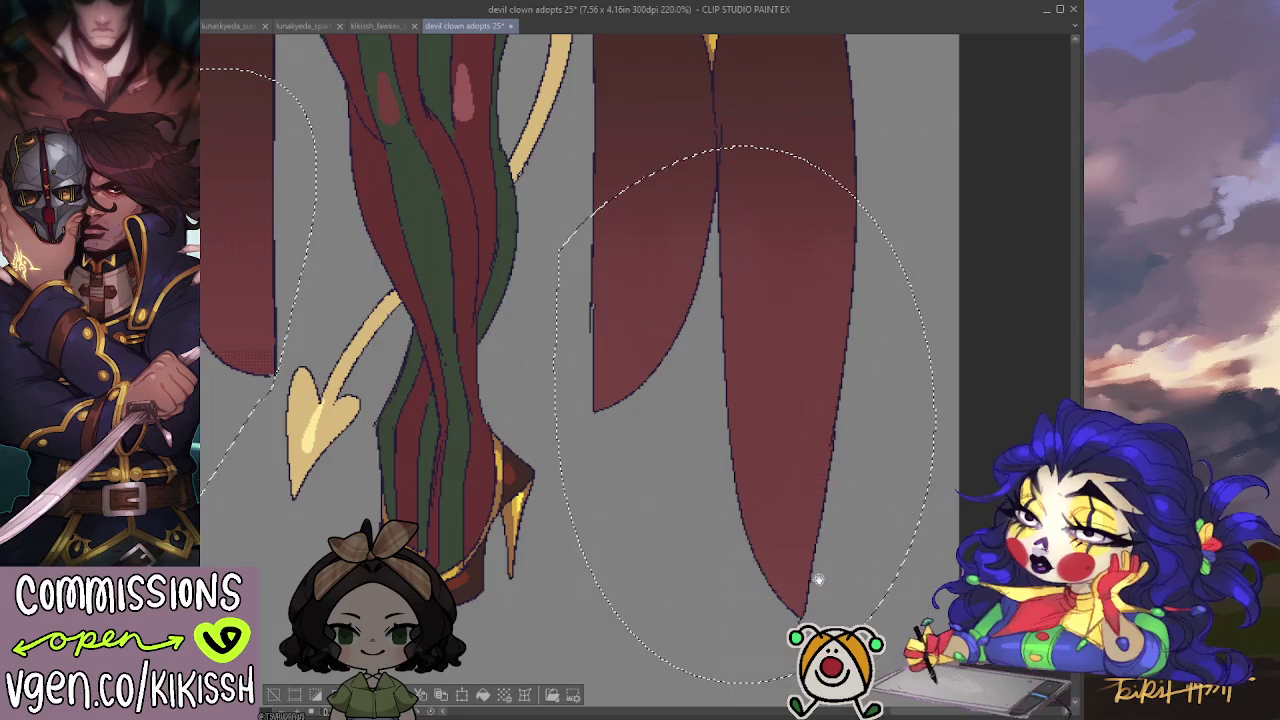
left_click_drag(813, 468, 545, 410)
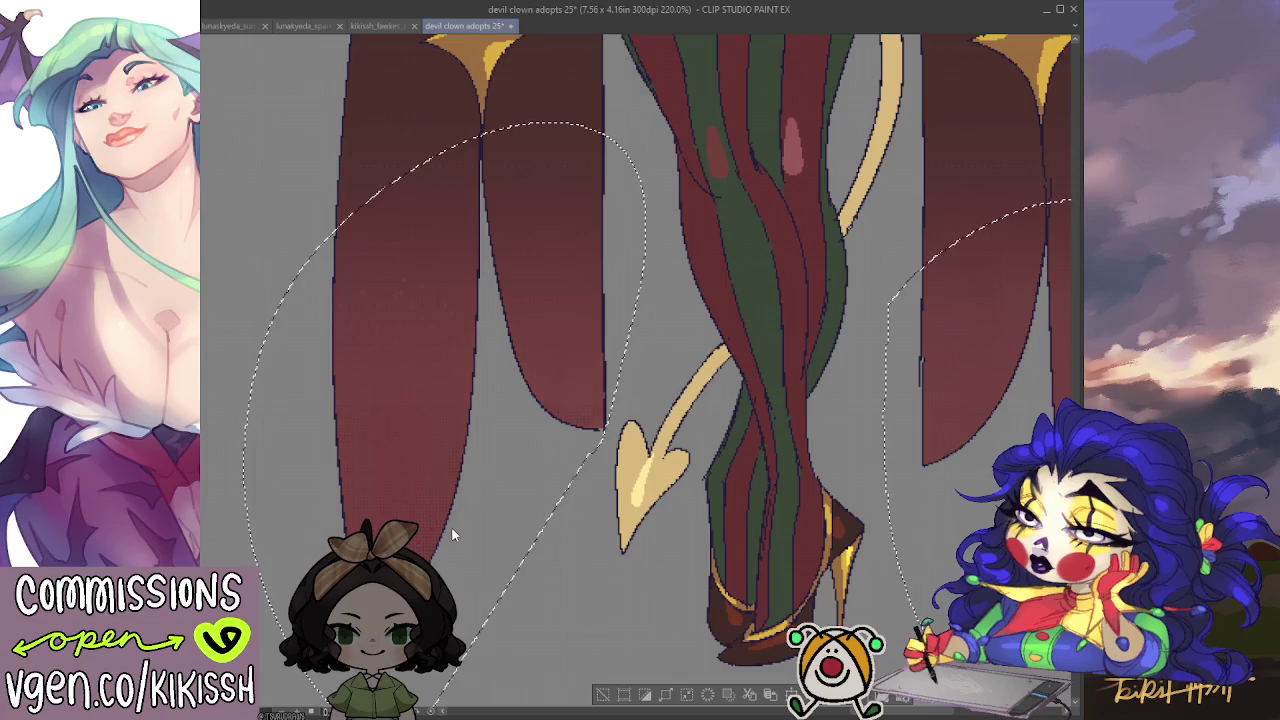
key("ctrl+d")
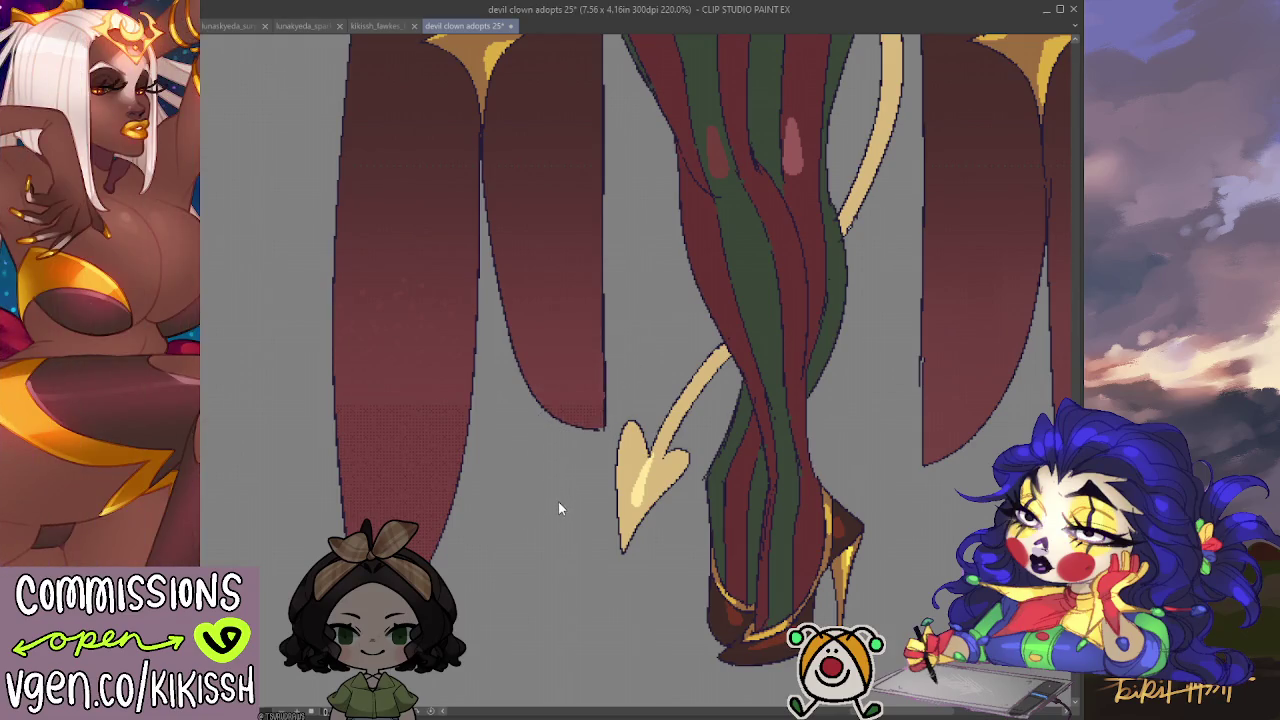
key("ctrl+z")
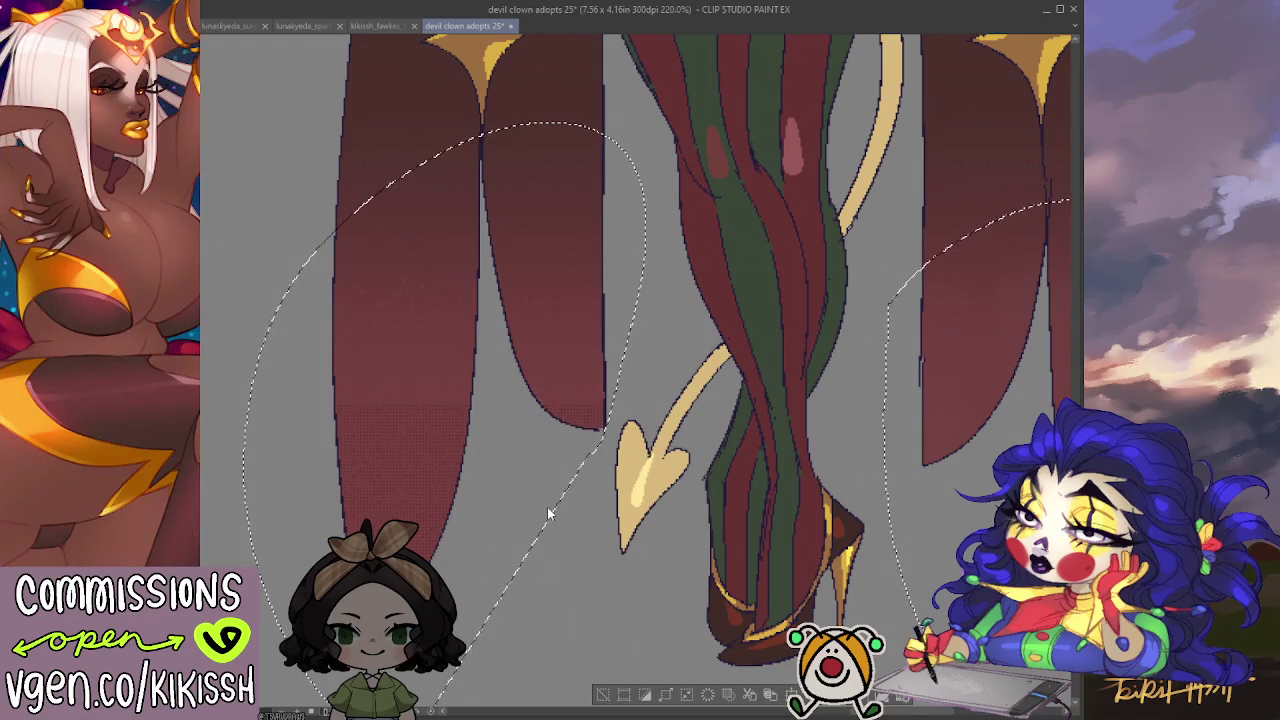
key("ctrl+d")
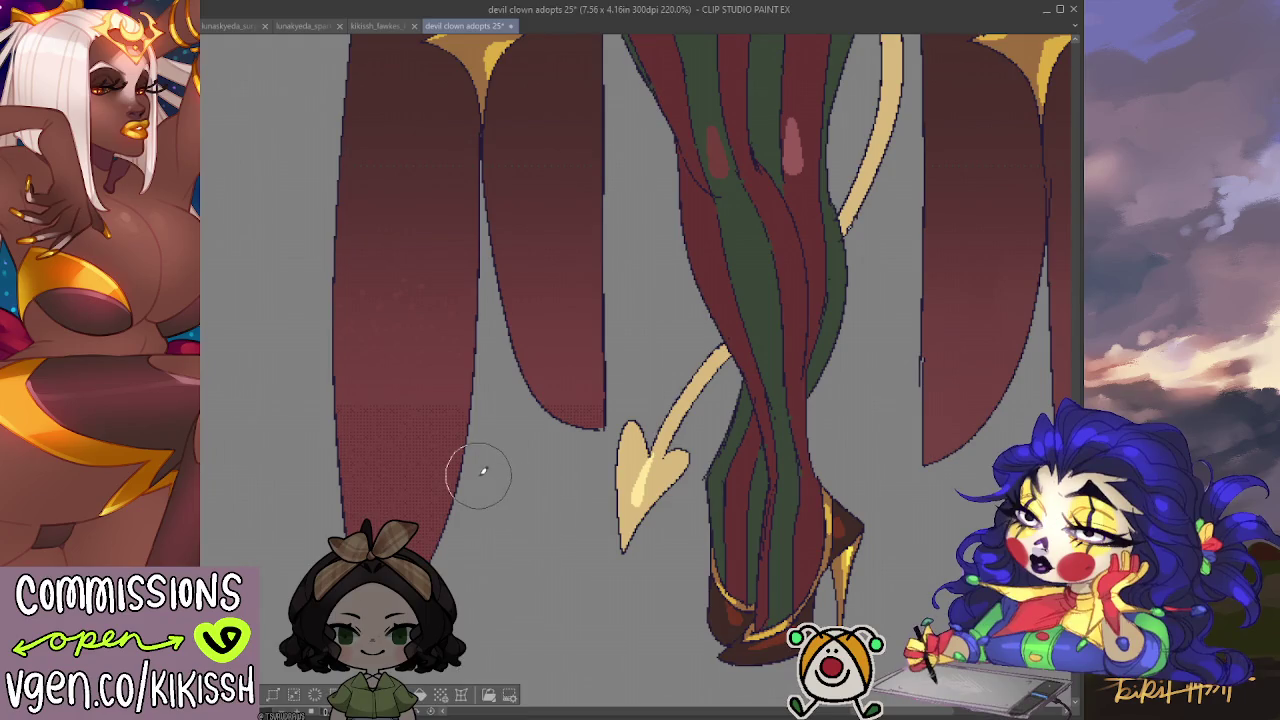
Smooth the dithered red shading down the sleeves and tips with a larger blending brush.
key("bracketright")
key("bracketright")
mouse_move(359, 295)
left_mouse_down()
mouse_move(391, 291)
mouse_move(411, 366)
mouse_move(366, 414)
mouse_move(410, 407)
left_mouse_up()
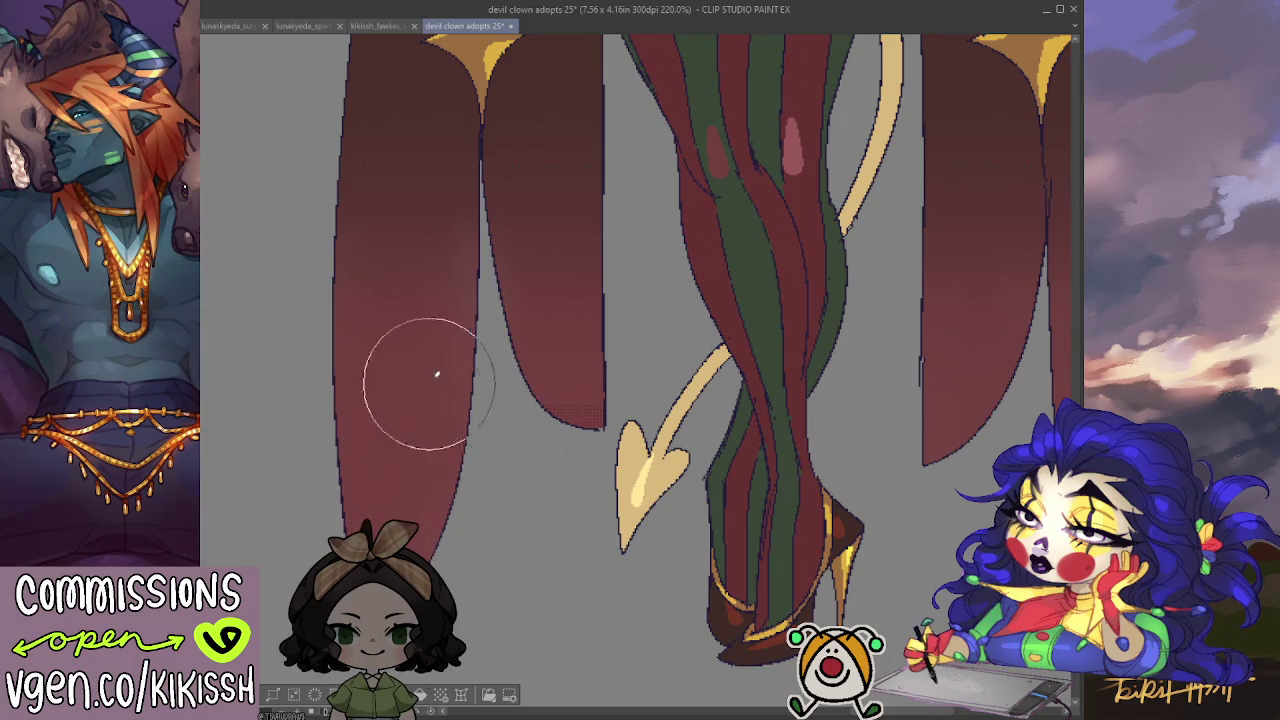
mouse_move(517, 403)
left_mouse_down()
mouse_move(574, 349)
mouse_move(546, 414)
mouse_move(586, 423)
mouse_move(571, 400)
left_mouse_up()
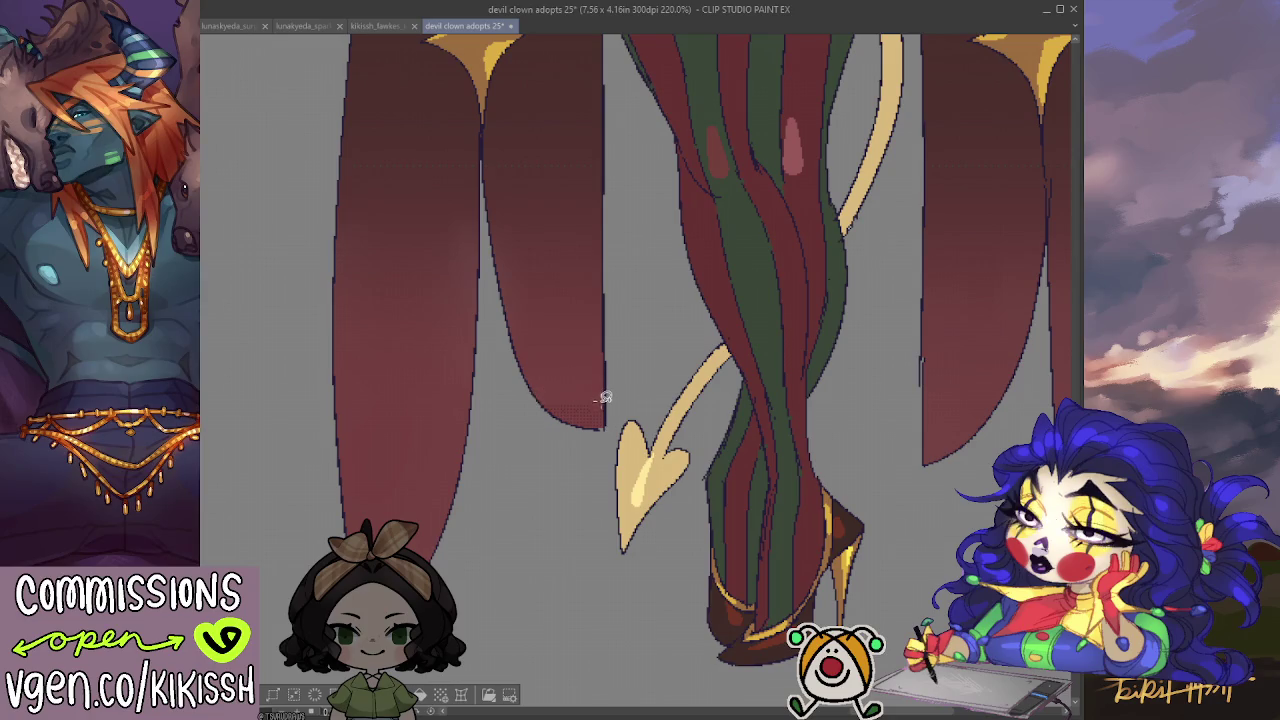
mouse_move(593, 386)
left_mouse_down()
mouse_move(600, 440)
mouse_move(604, 355)
left_mouse_up()
key("ctrl+d")
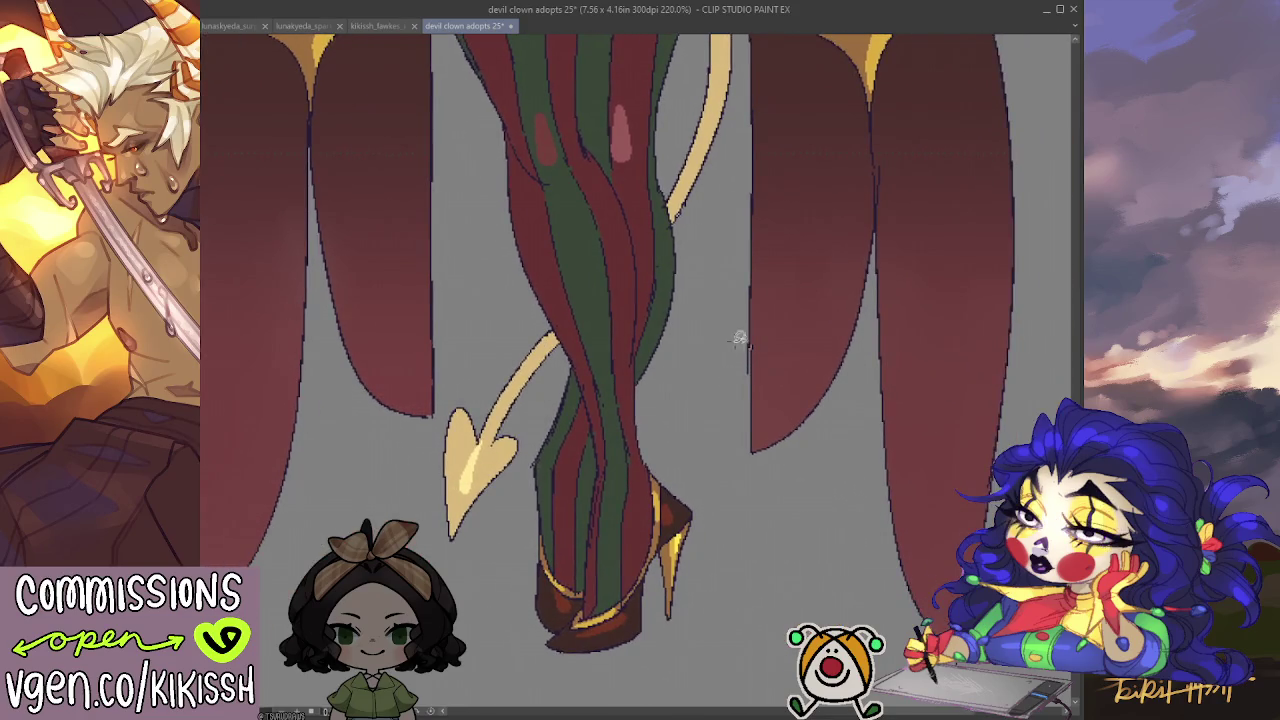
scroll(740, 328, "down", 2)
Auto-select the dark brown bodice and sleeve tops, extending the selection down the sleeves.
scroll(777, 537, "down", 2)
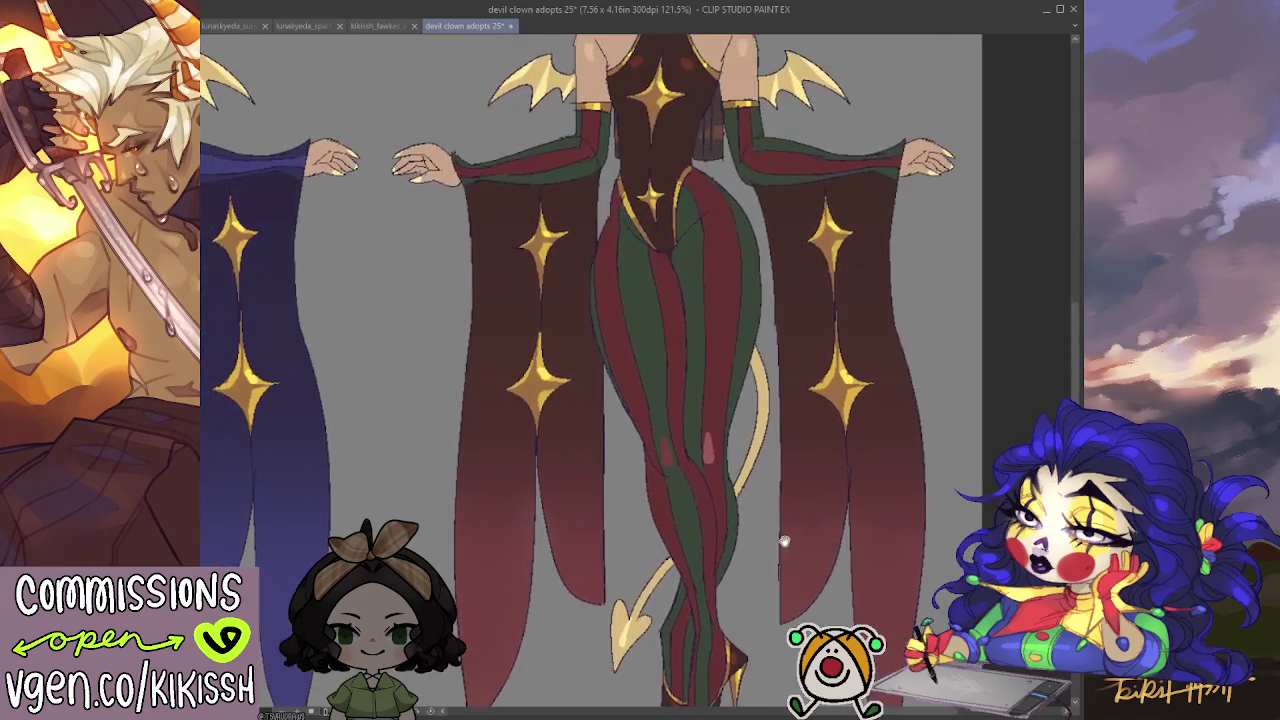
scroll(763, 477, "up", 2)
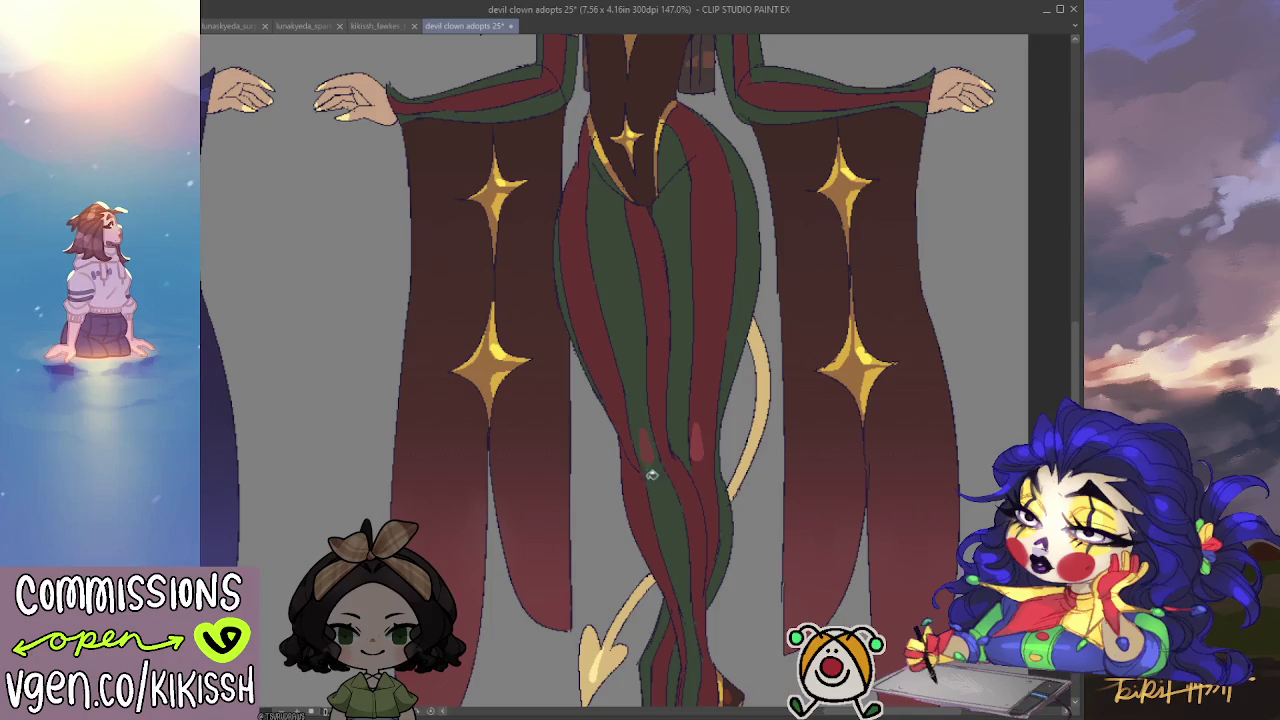
mouse_move(772, 380)
left_mouse_down()
mouse_move(798, 350)
mouse_move(884, 514)
mouse_move(821, 427)
left_mouse_up()
scroll(792, 330, "down", 2)
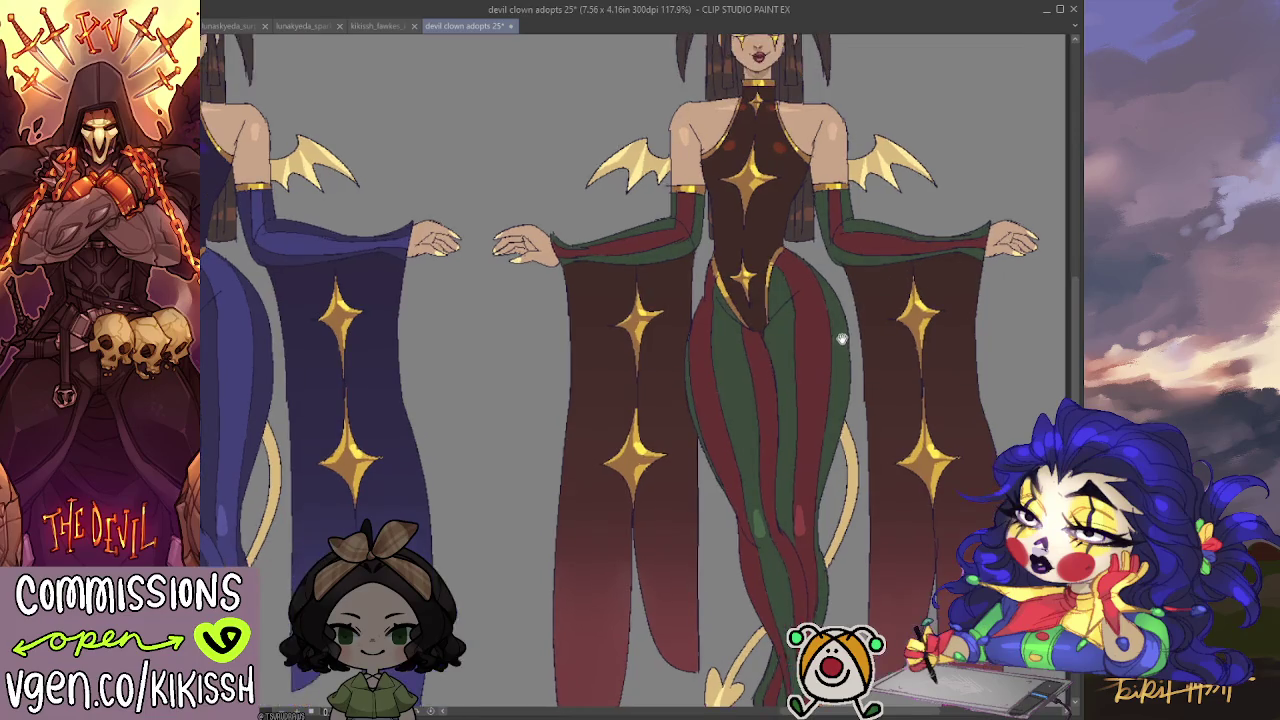
scroll(850, 340, "up", 1)
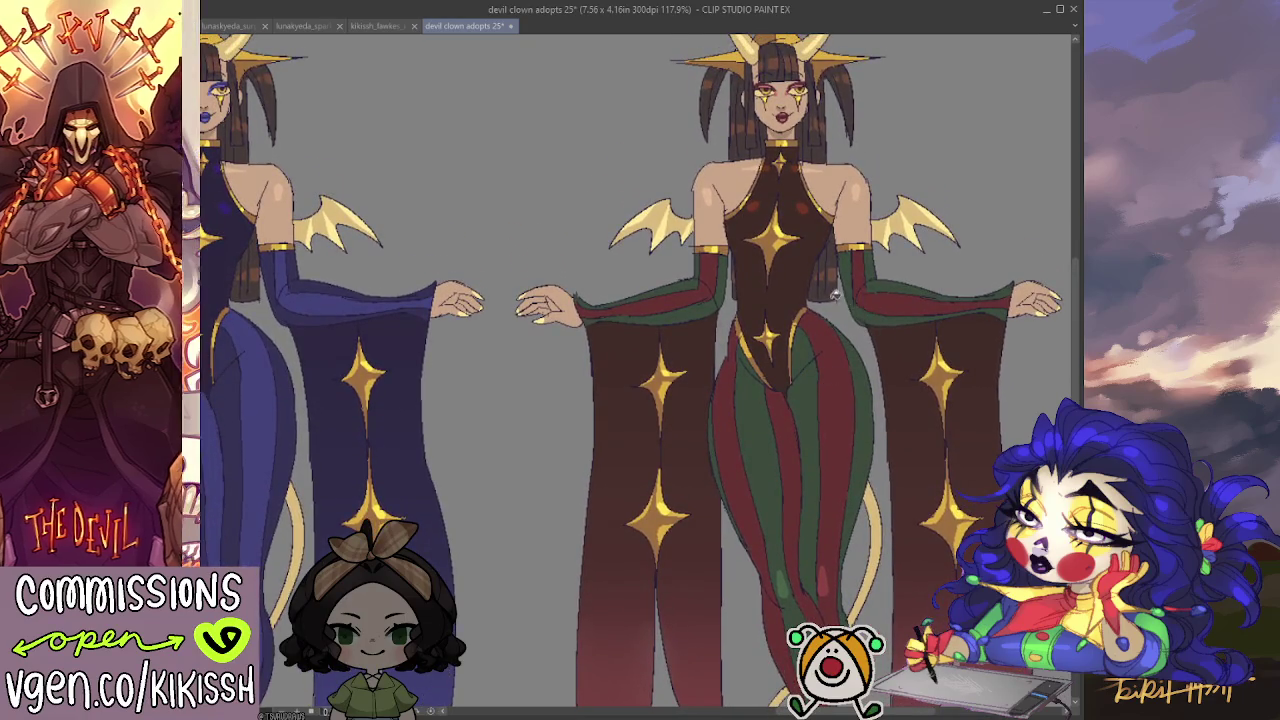
mouse_move(863, 338)
left_mouse_down()
mouse_move(915, 225)
mouse_move(854, 260)
left_mouse_up()
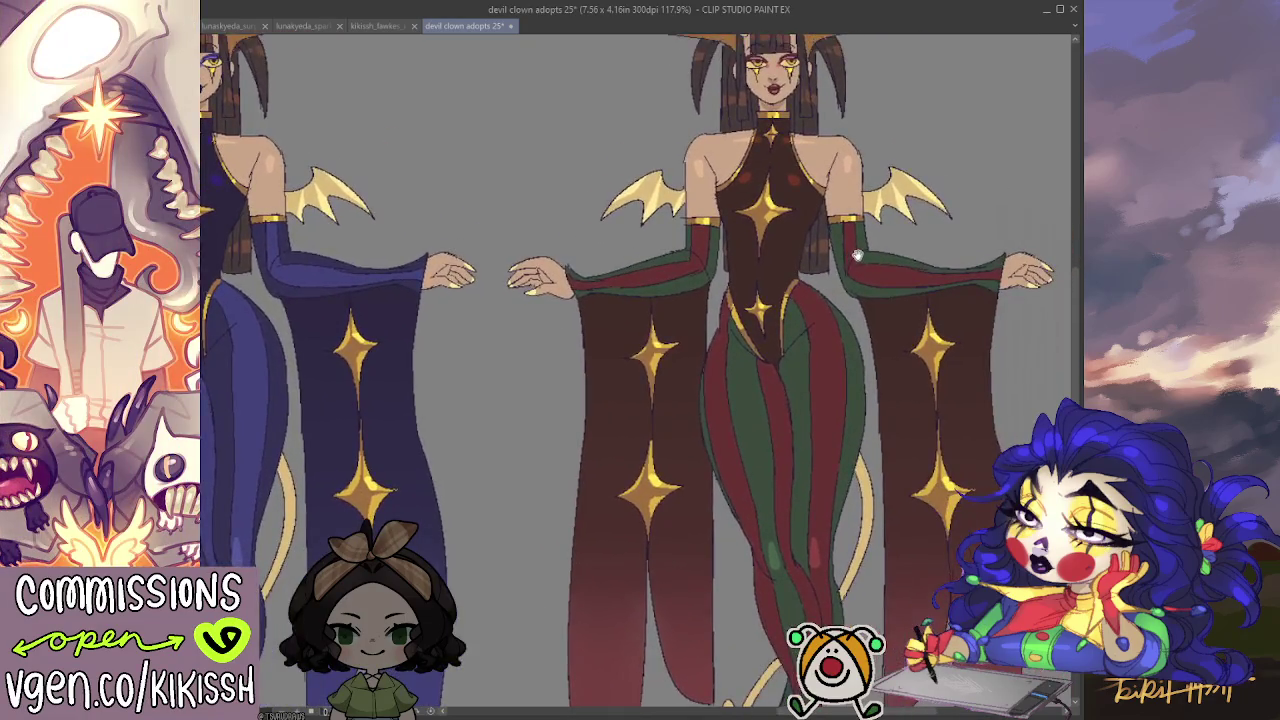
left_click_drag(995, 227, 985, 203)
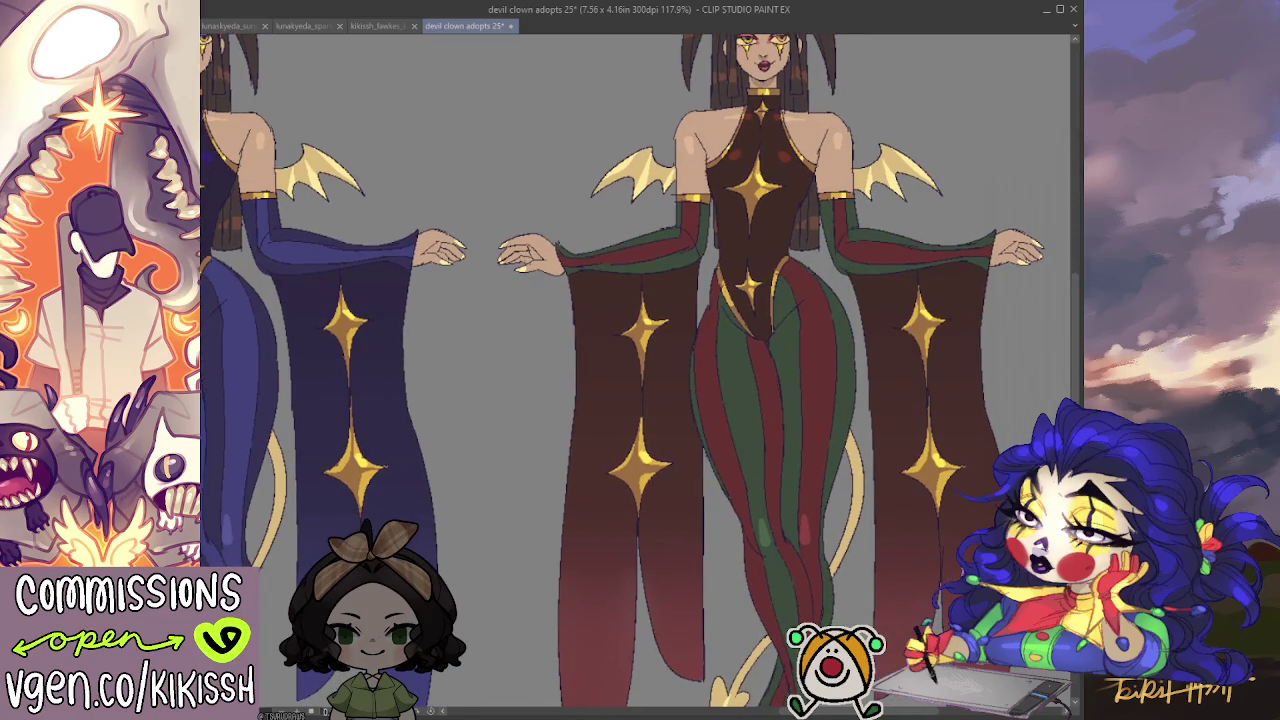
left_click(877, 328)
left_click_drag(877, 328, 897, 443)
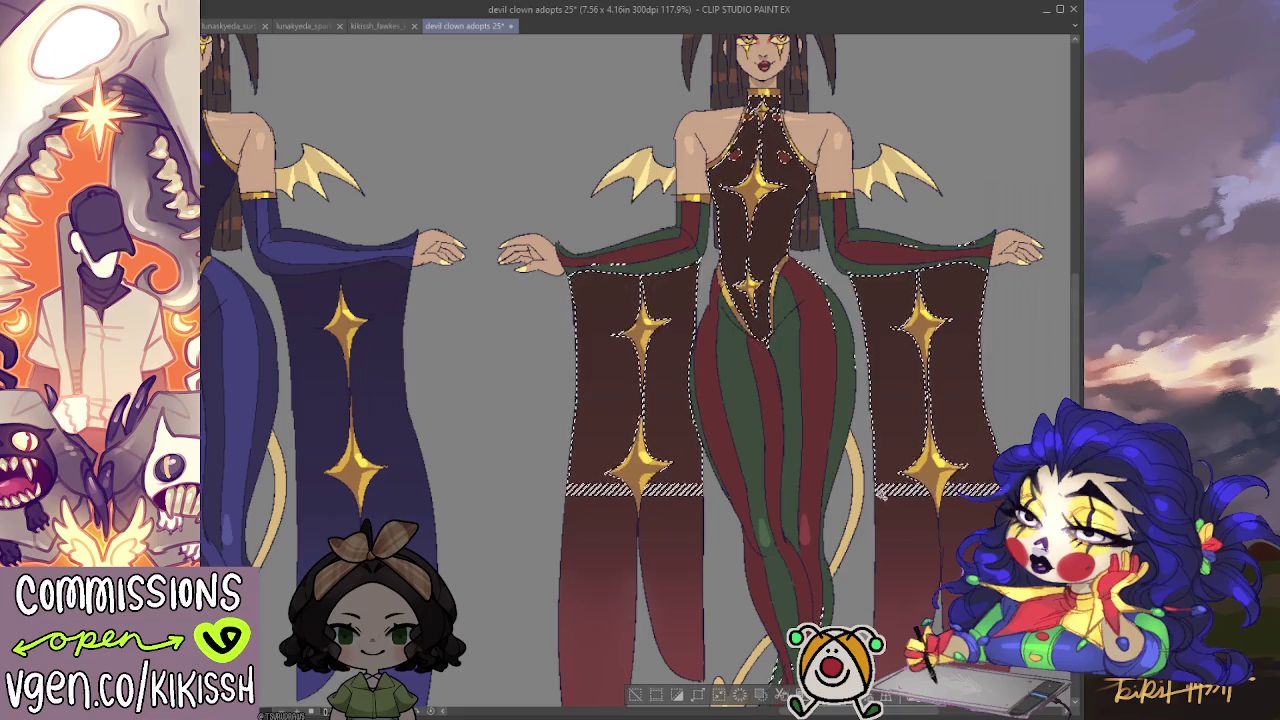
Add the lower sleeves, their gaps and the leg stripe highlight to the selection.
left_click_drag(880, 490, 900, 540)
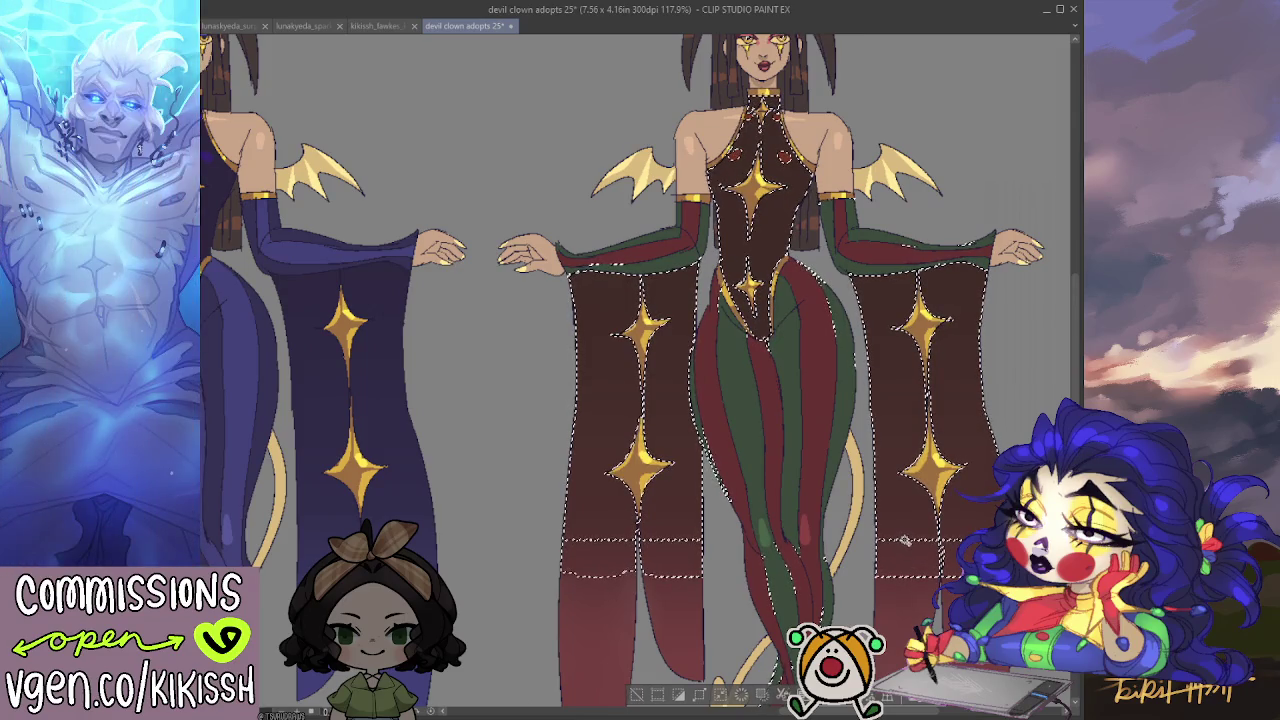
scroll(905, 540, "up", 2)
left_click_drag(729, 371, 755, 318)
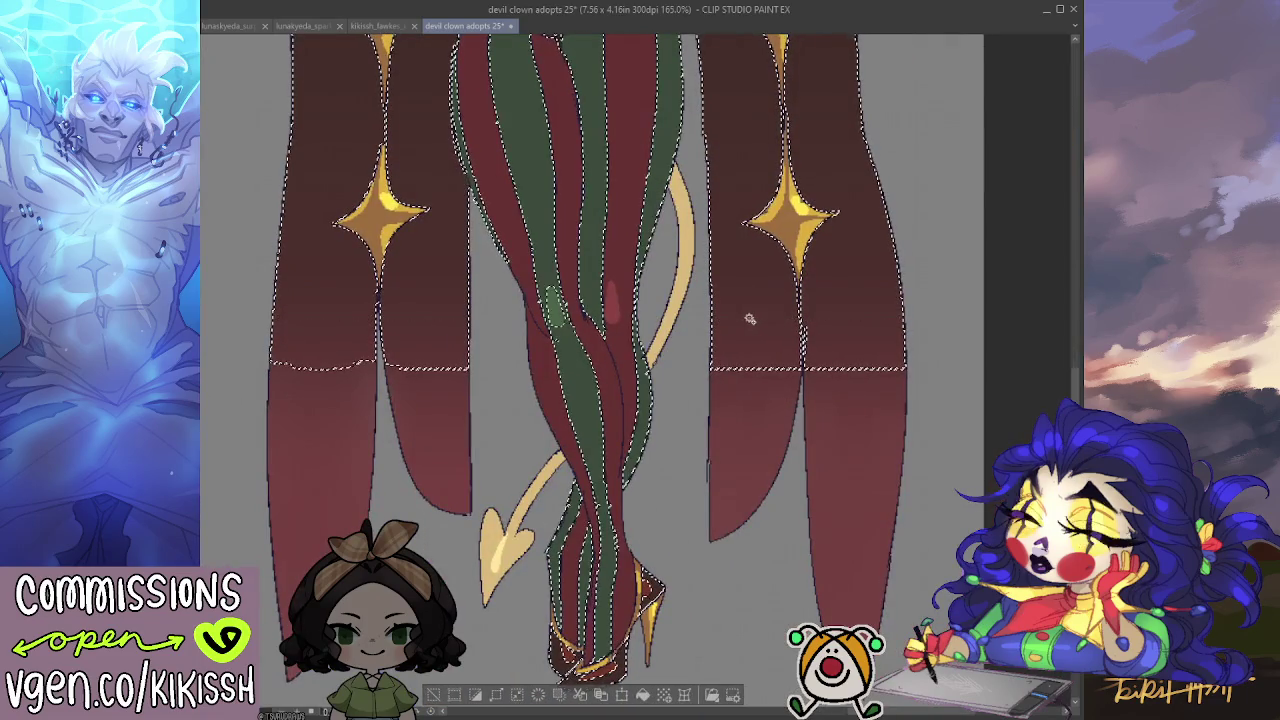
left_click(749, 390)
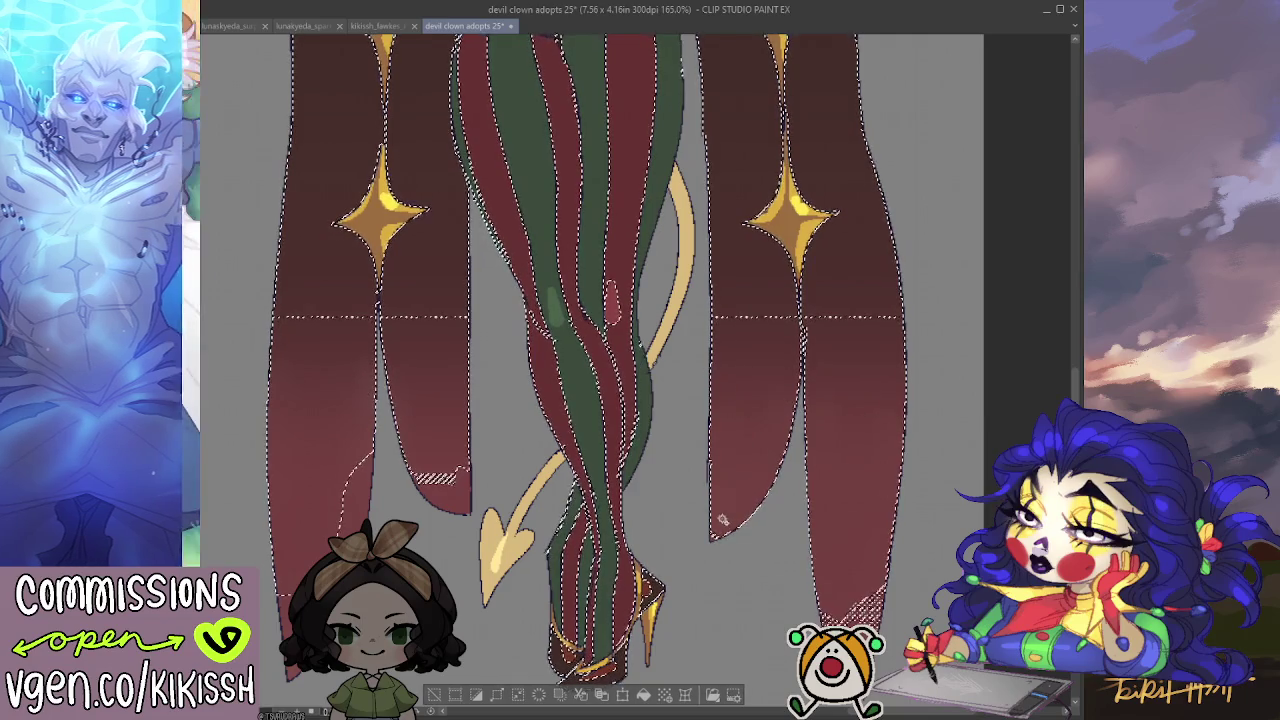
left_click(722, 519)
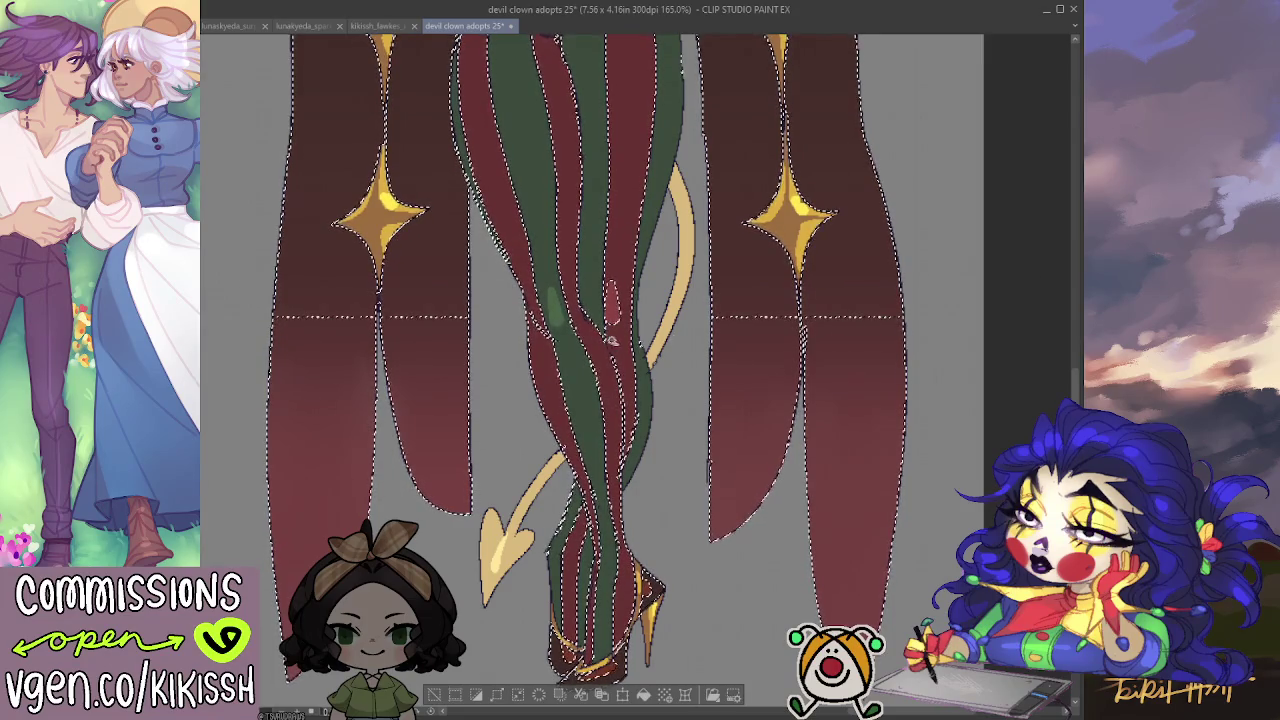
left_click(630, 346)
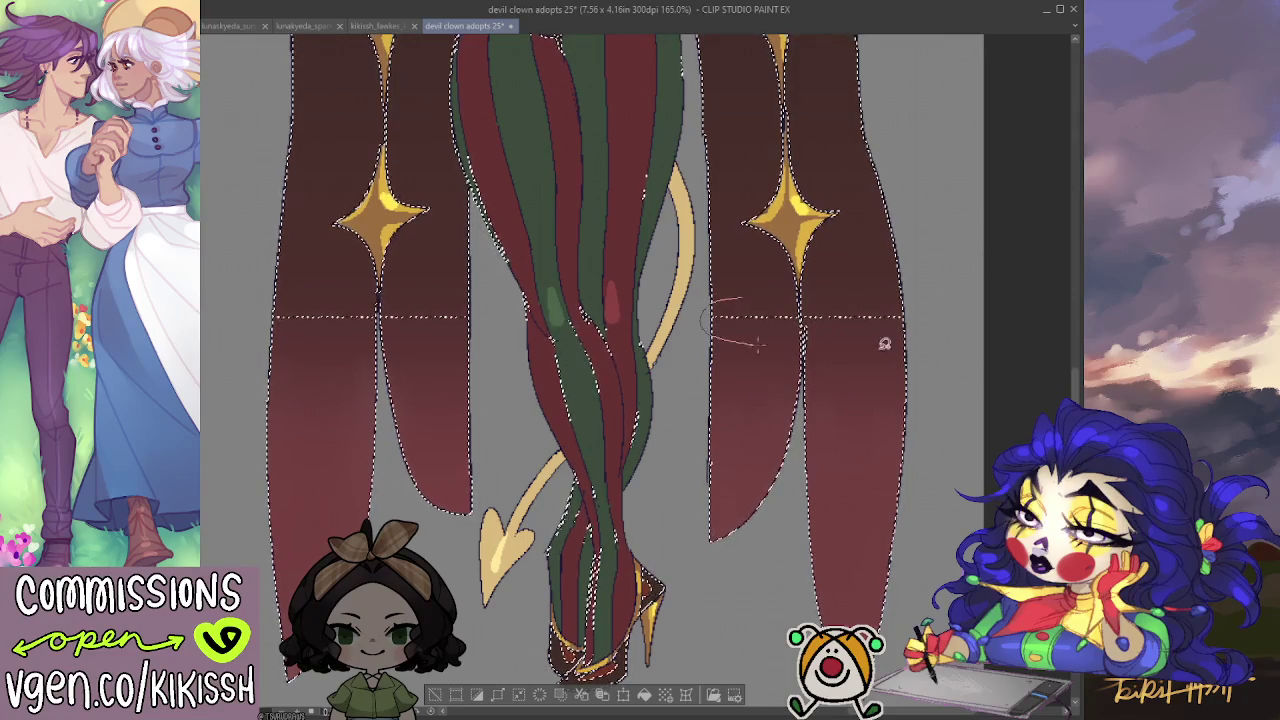
Lasso-add both sleeve seams to the selection, then shrink the brush and deselect.
left_click_drag(865, 343, 832, 299)
left_click_drag(369, 304, 251, 297)
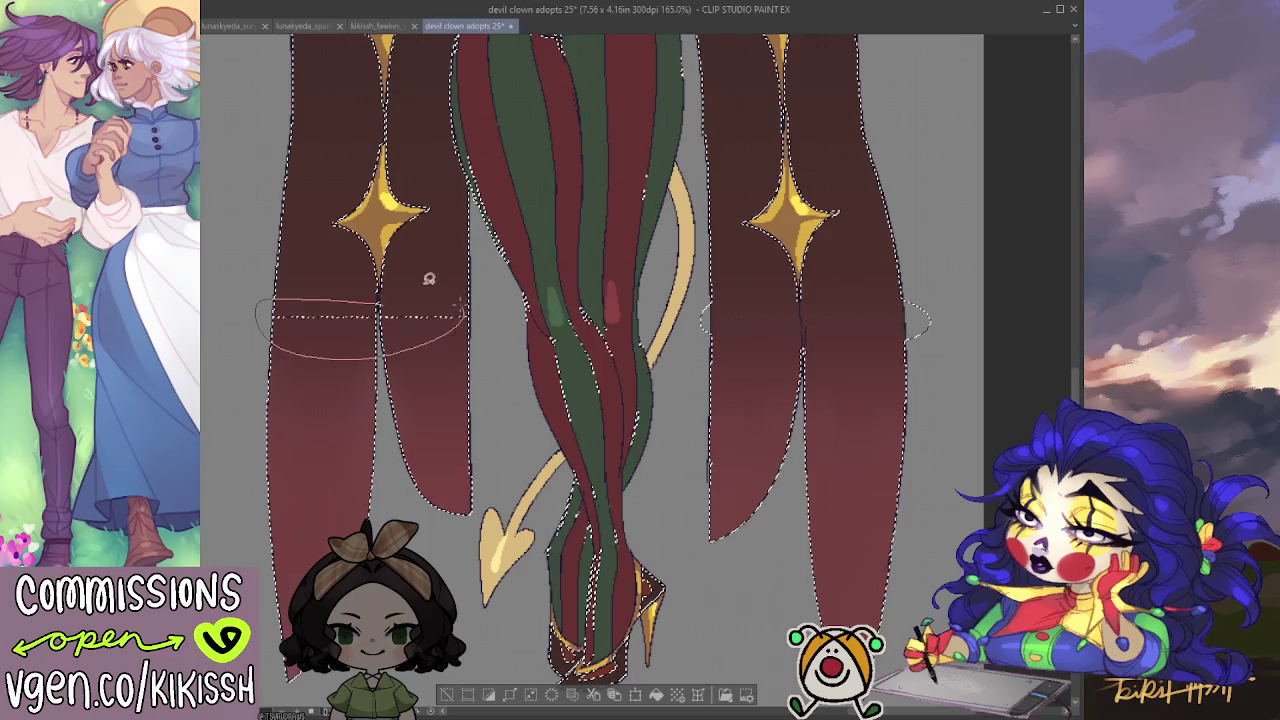
left_click_drag(430, 278, 457, 300)
key("b")
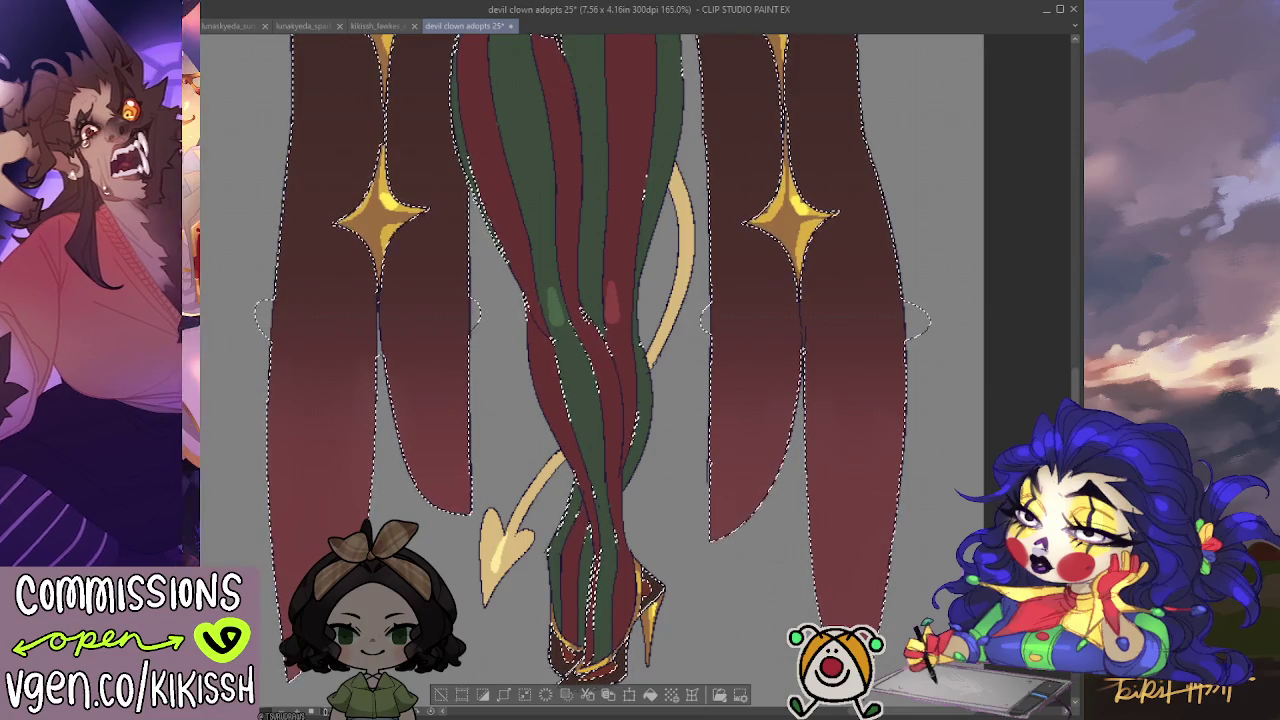
left_click_drag(321, 348, 280, 320)
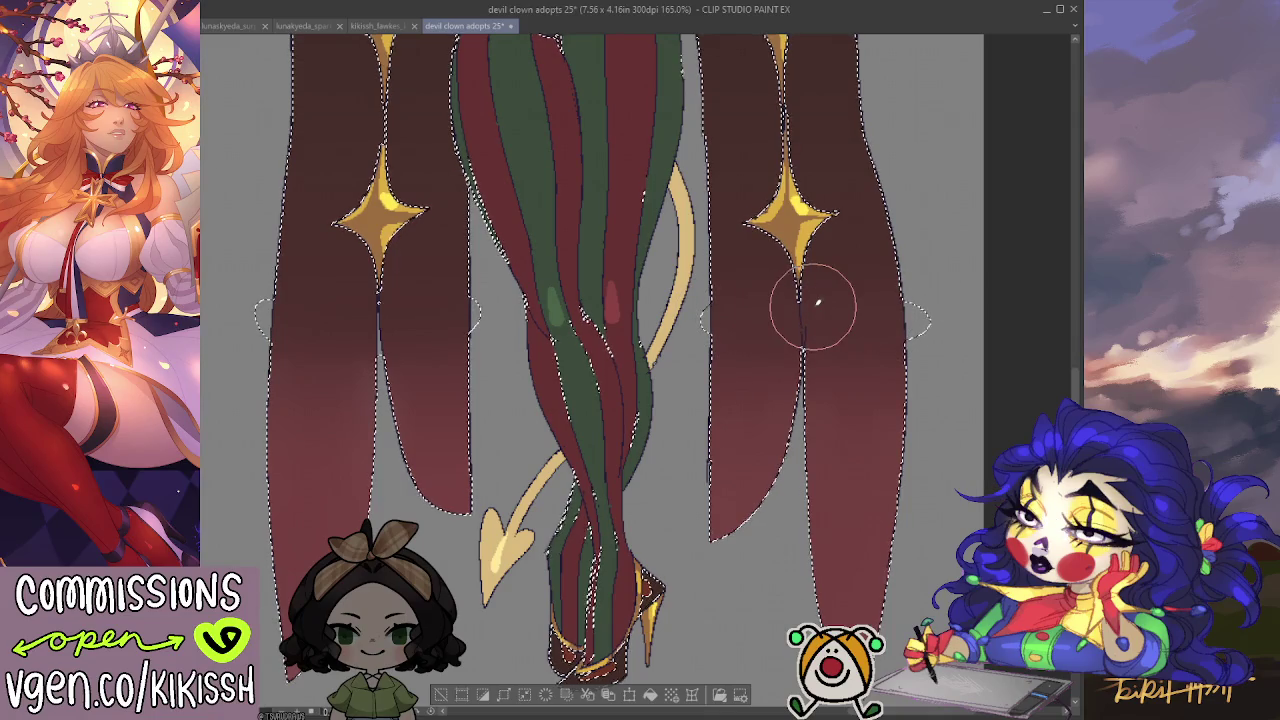
scroll(795, 285, "down", 2)
scroll(795, 275, "down", 2)
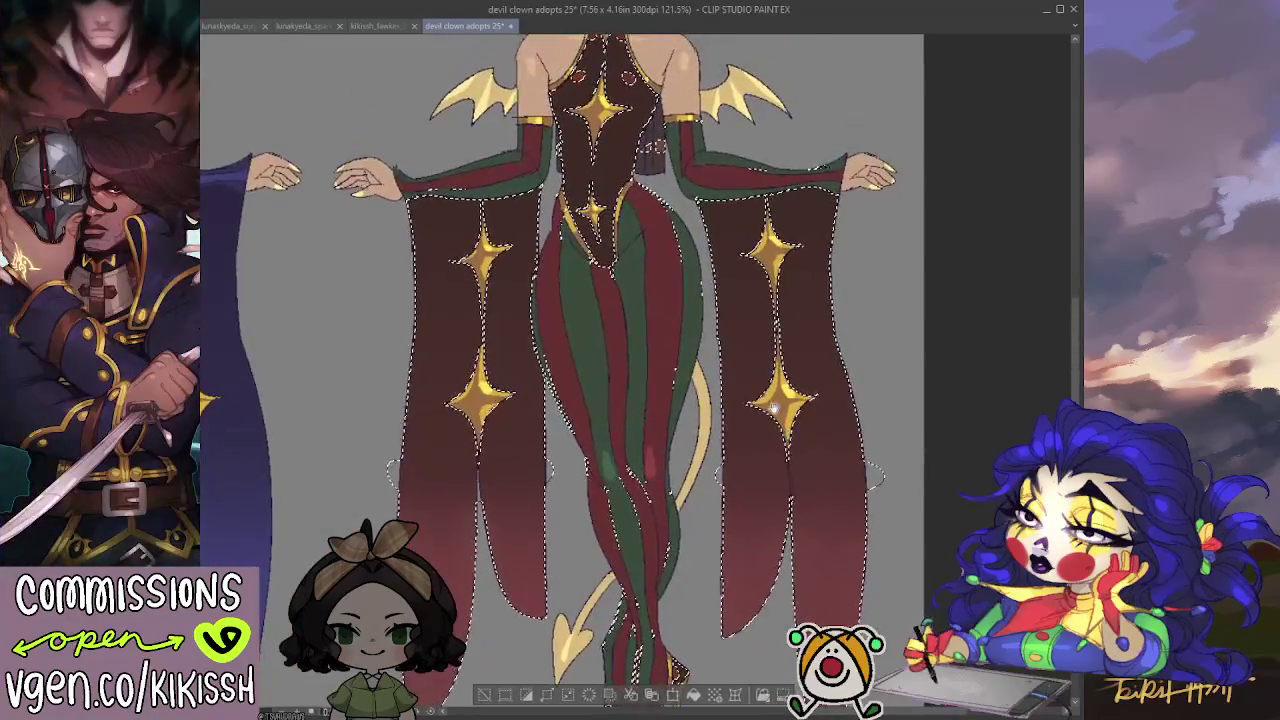
key("ctrl+d")
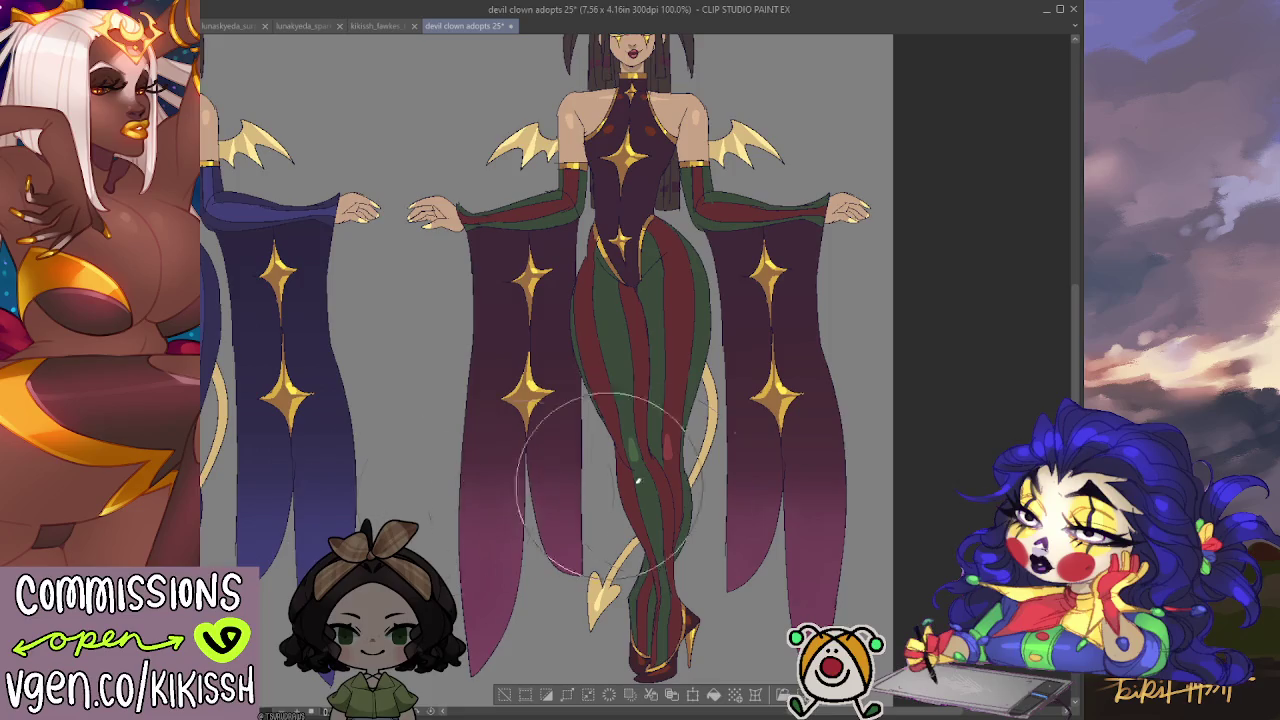
Pan and zoom to inspect the plum-recoloured bodice, sleeves and legs.
left_click_drag(737, 403, 760, 458)
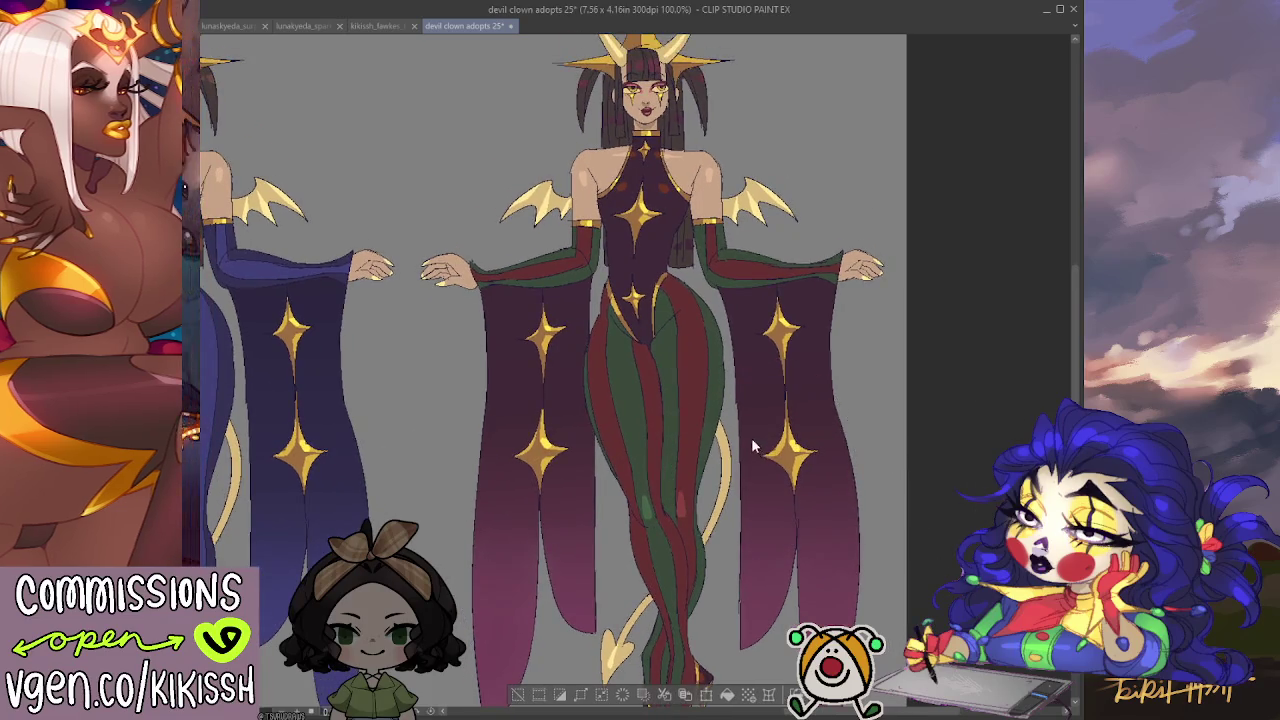
scroll(700, 330, "up", 1)
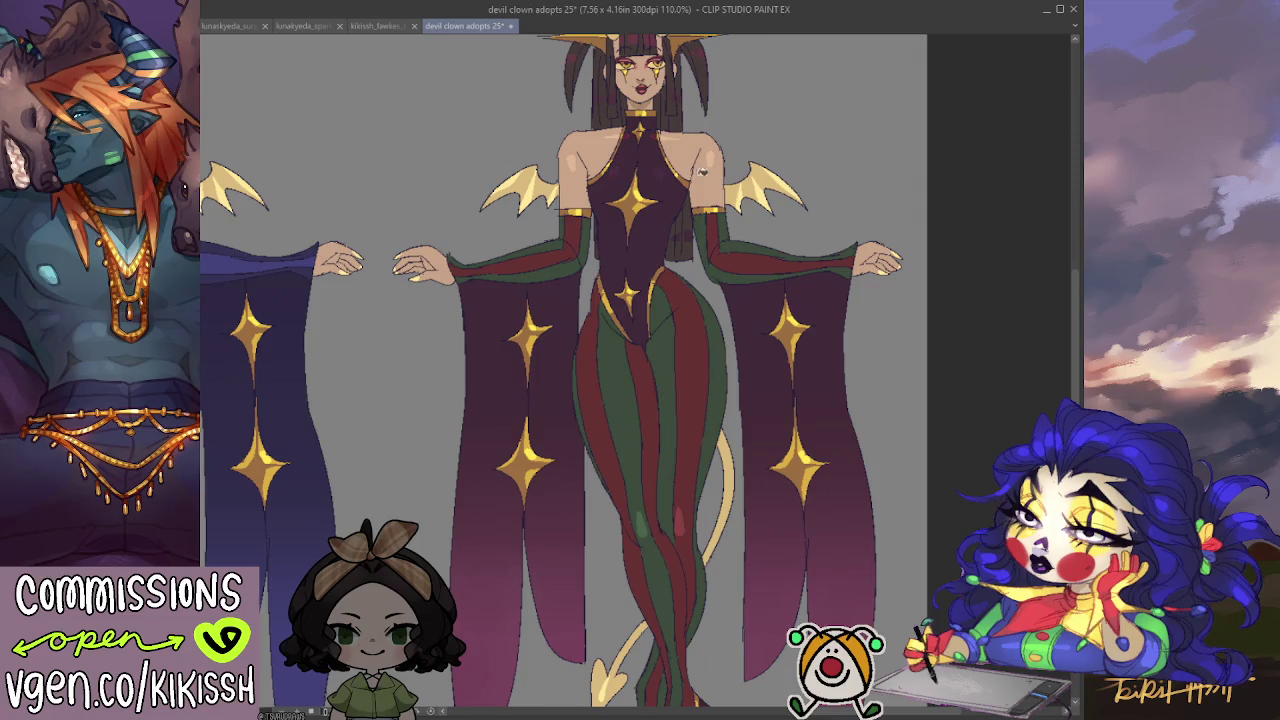
left_click_drag(766, 428, 782, 376)
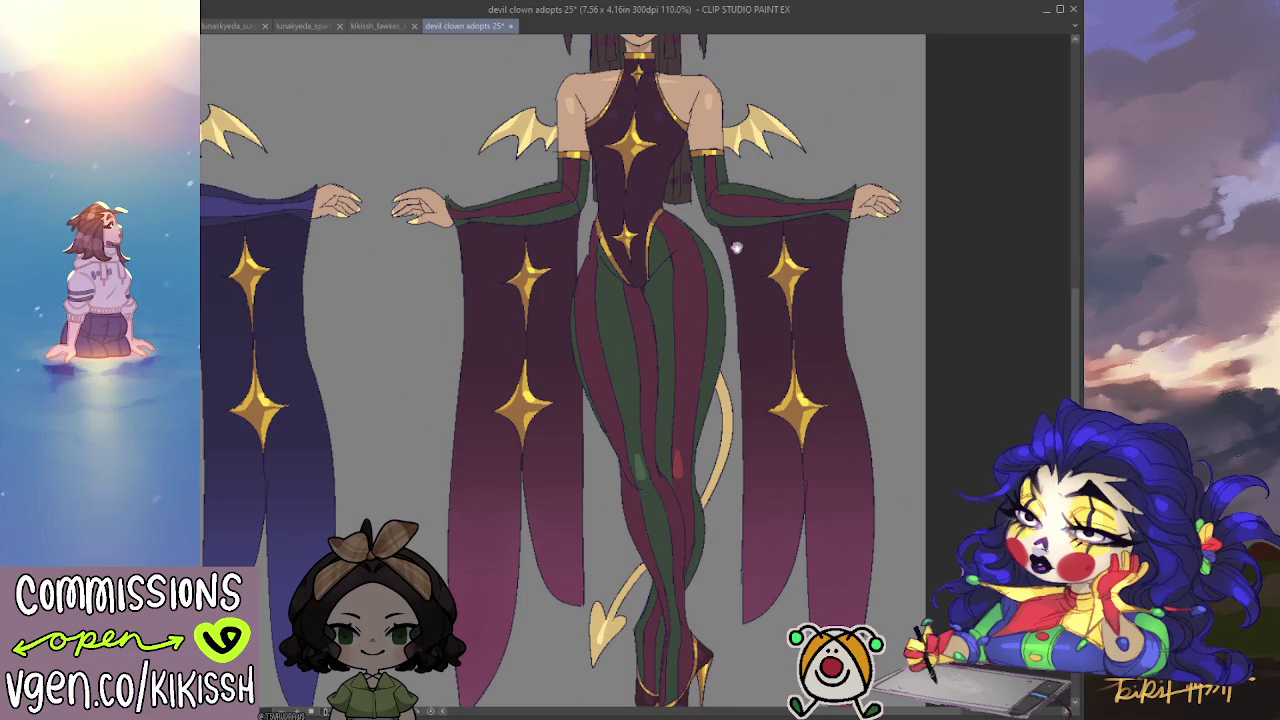
scroll(893, 272, "down", 2)
scroll(897, 268, "down", 2)
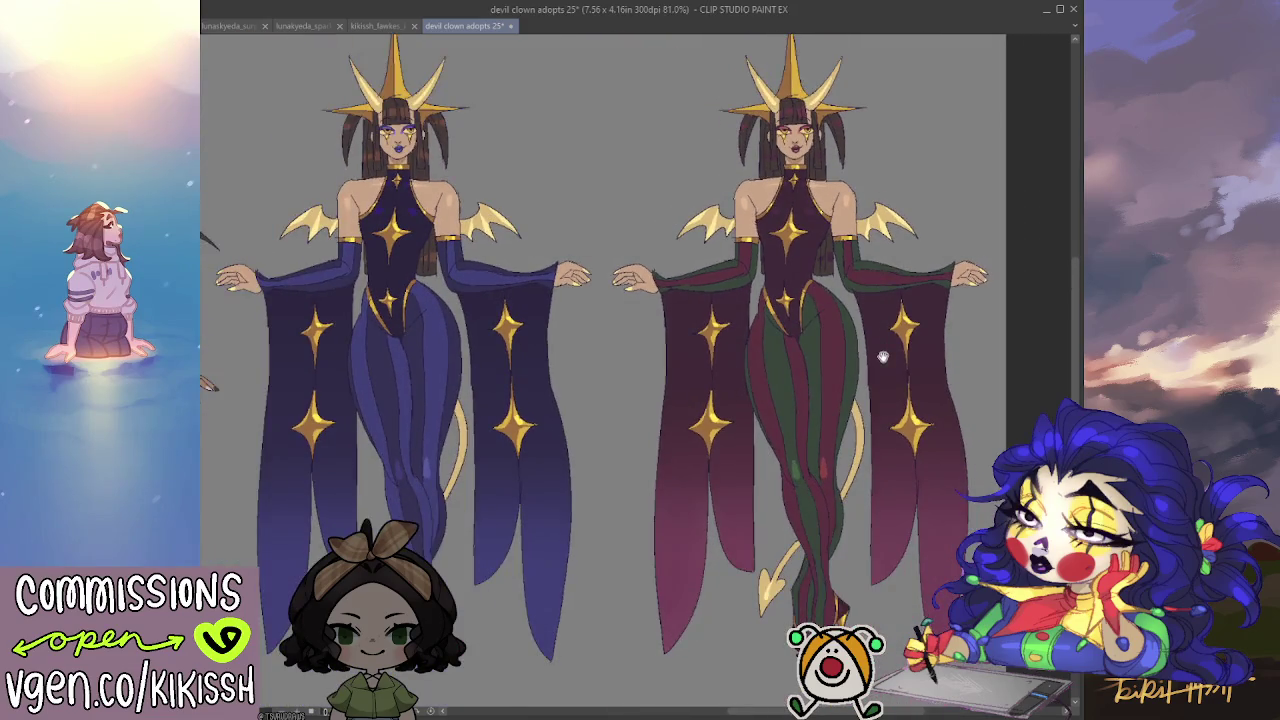
Auto-select the striped figure's gold stars, crown and trim, then view both full figures.
scroll(880, 355, "up", 3)
scroll(796, 267, "down", 1)
scroll(796, 267, "down", 1)
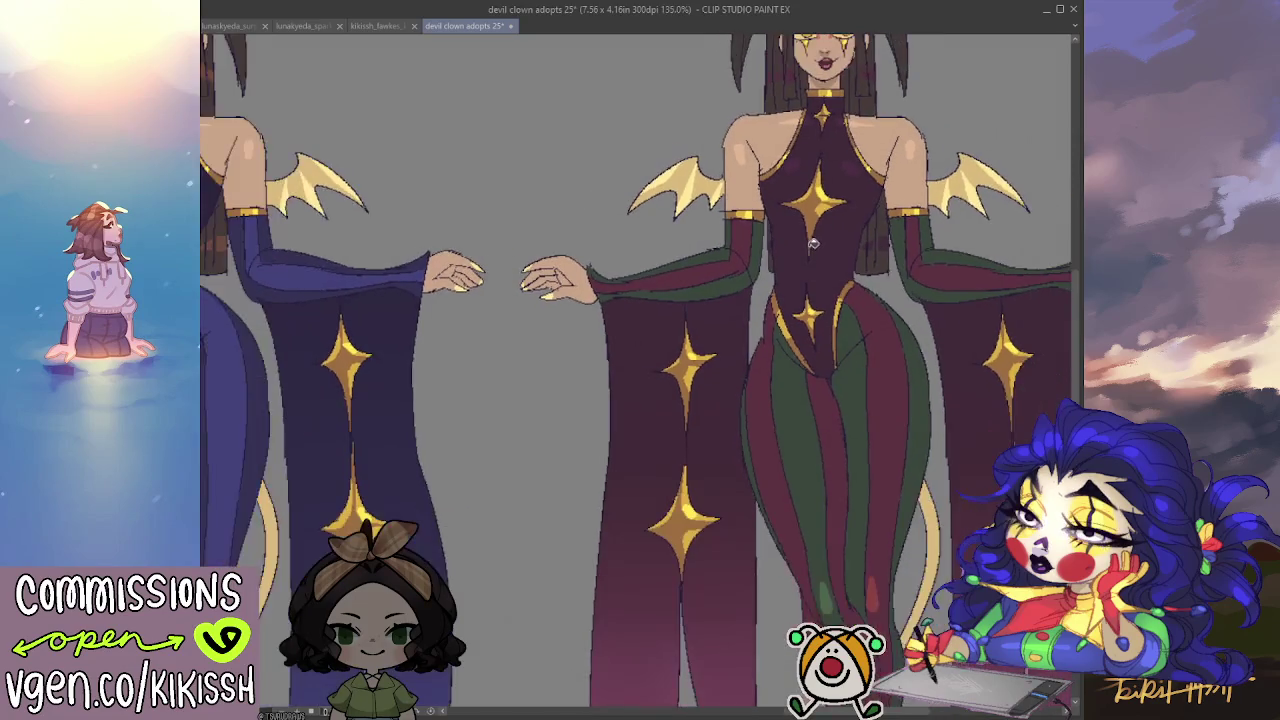
scroll(763, 255, "up", 2)
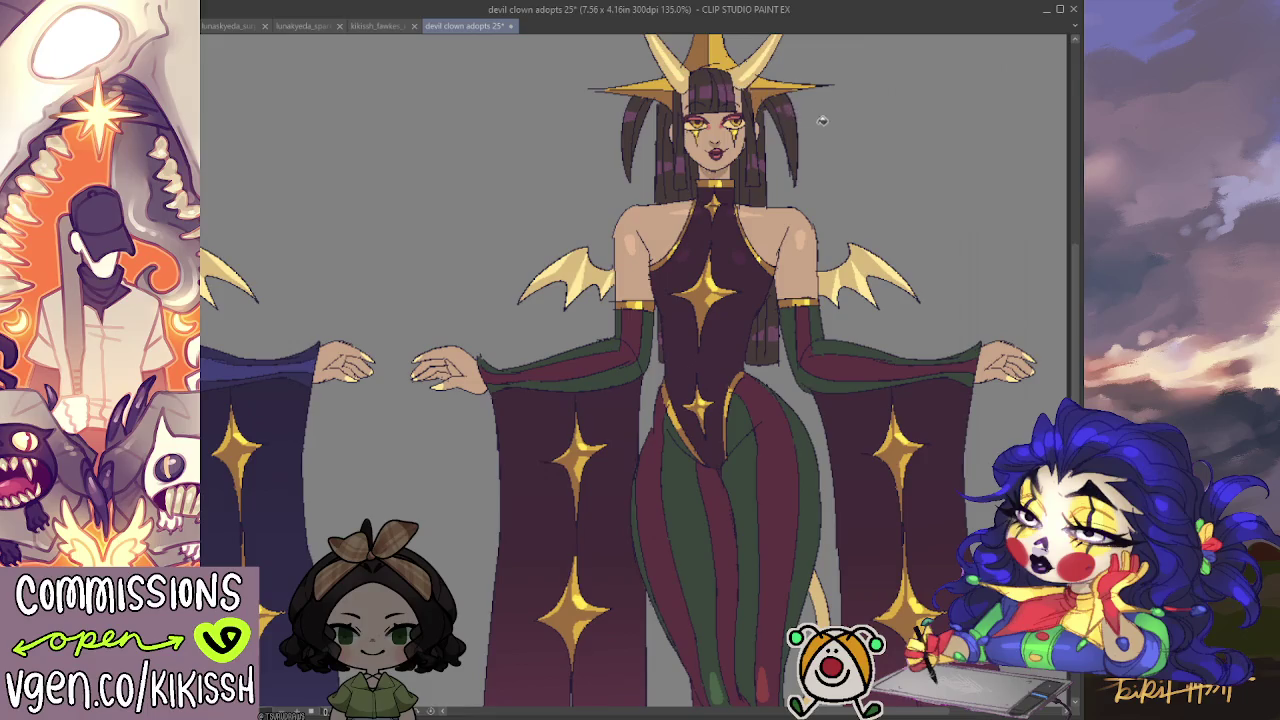
left_click_drag(814, 140, 897, 245)
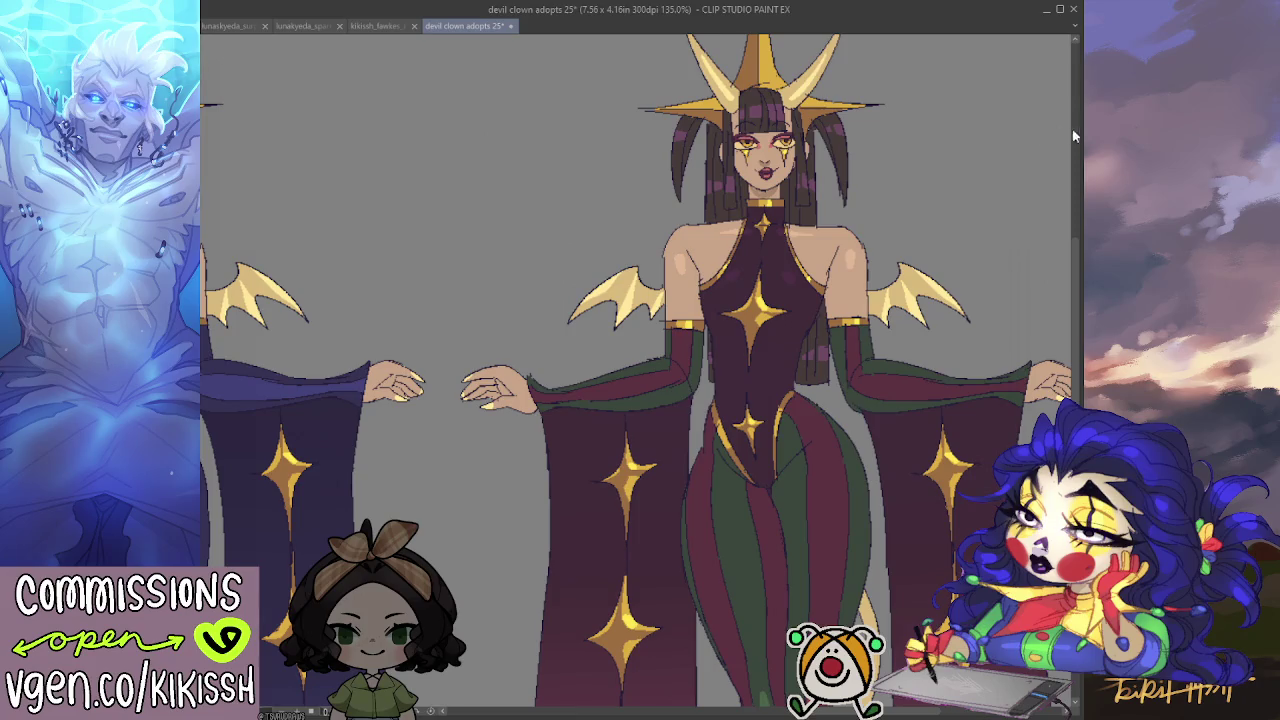
left_click(763, 308)
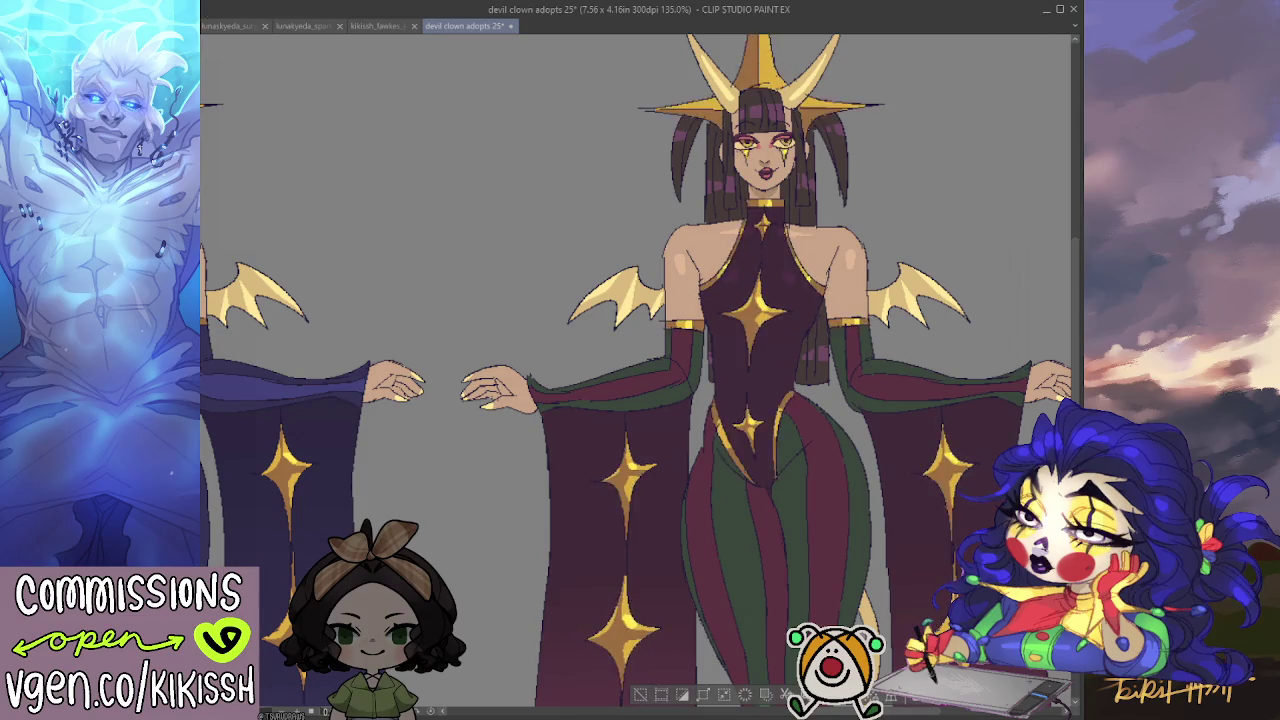
scroll(375, 248, "down", 2)
mouse_move(397, 277)
left_mouse_down()
mouse_move(437, 257)
mouse_move(447, 267)
left_mouse_up()
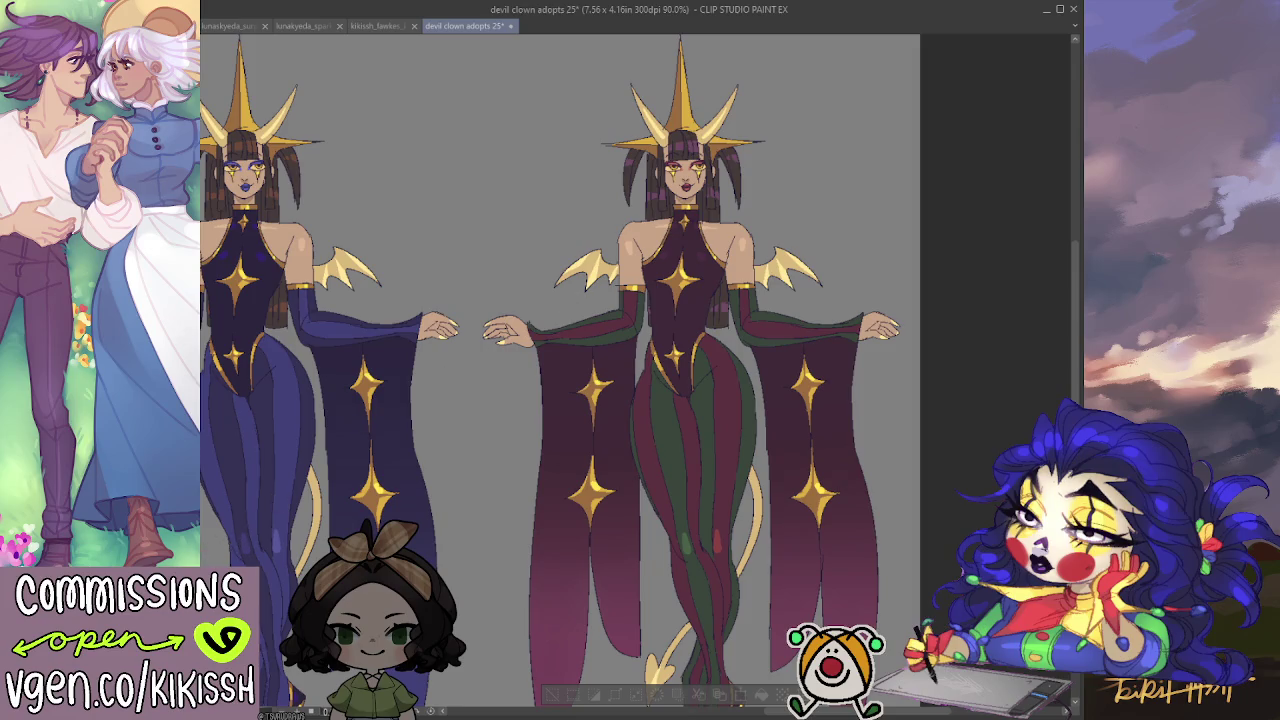
Shift the selected crown and stars' hue to a pinkish rose-gold peach.
key("ctrl+z")
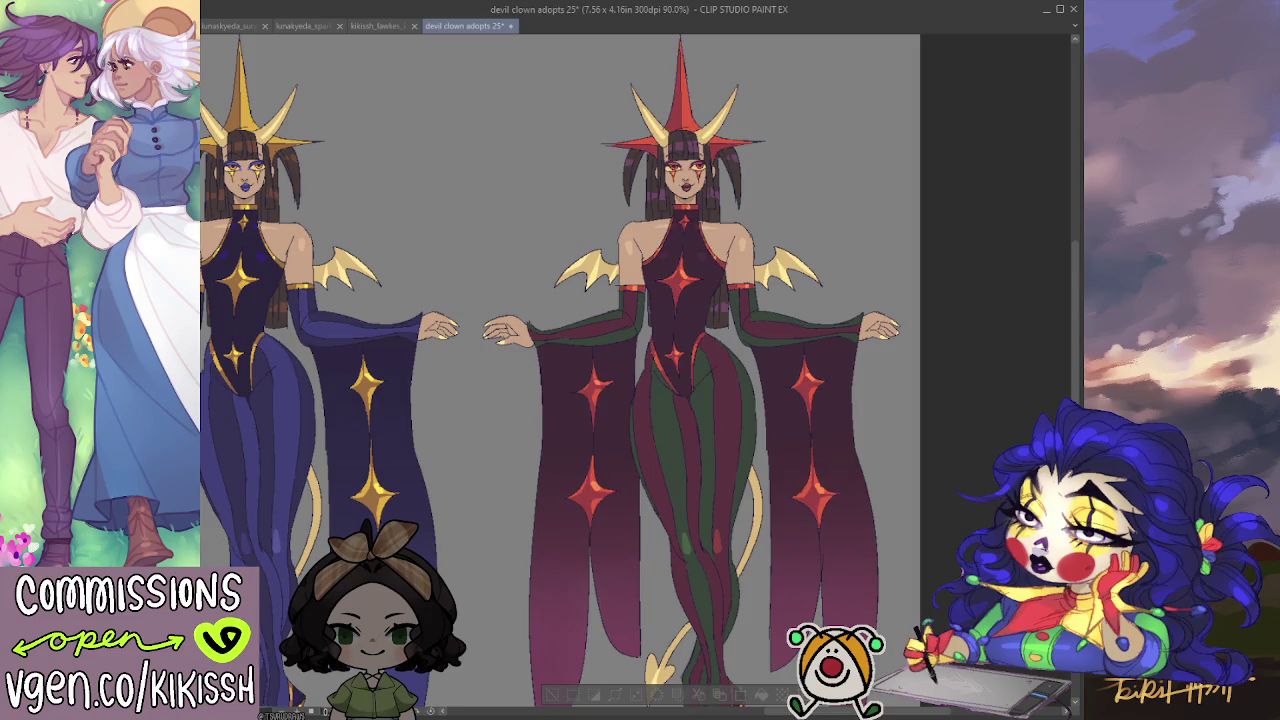
key("ctrl+z")
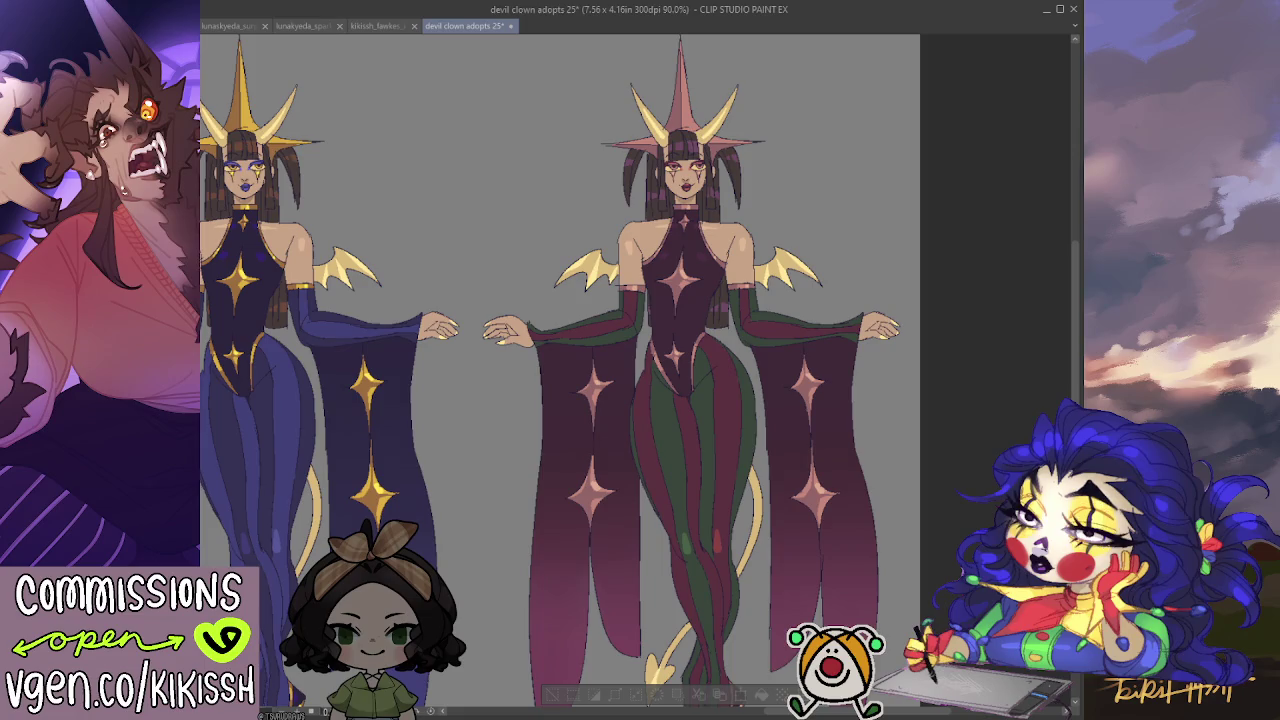
left_click_drag(203, 563, 360, 567)
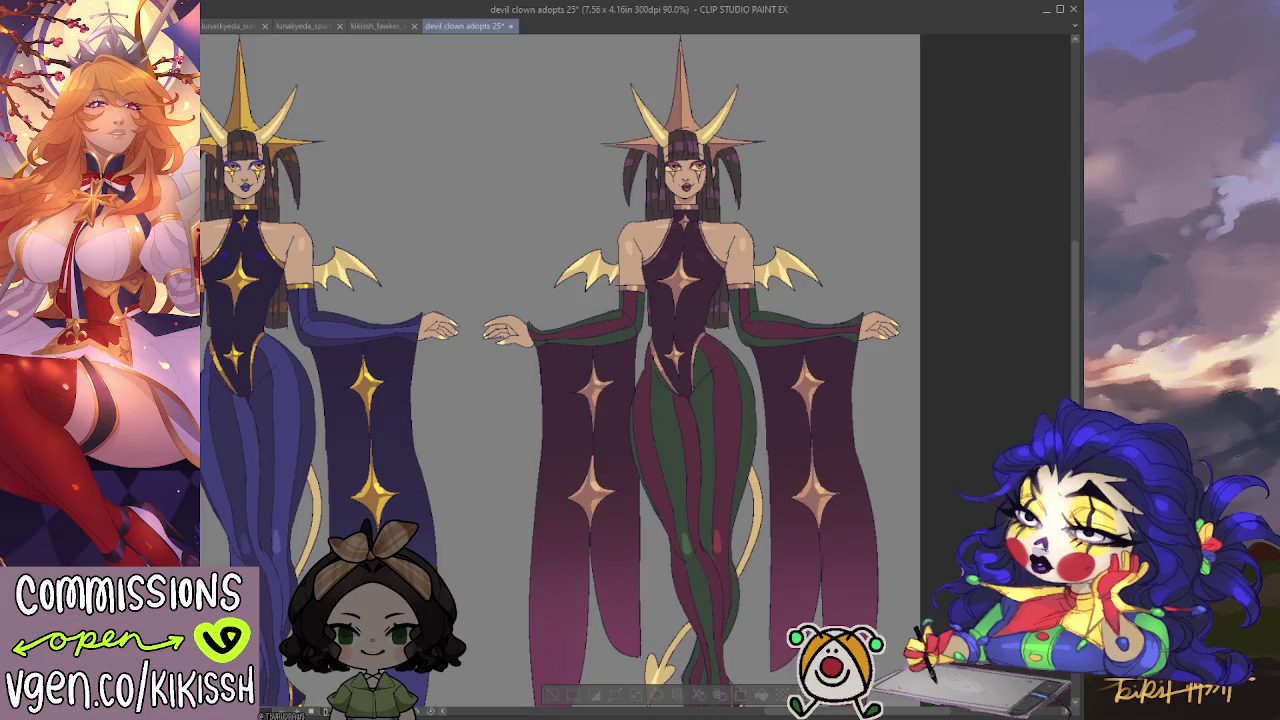
left_click_drag(360, 567, 370, 567)
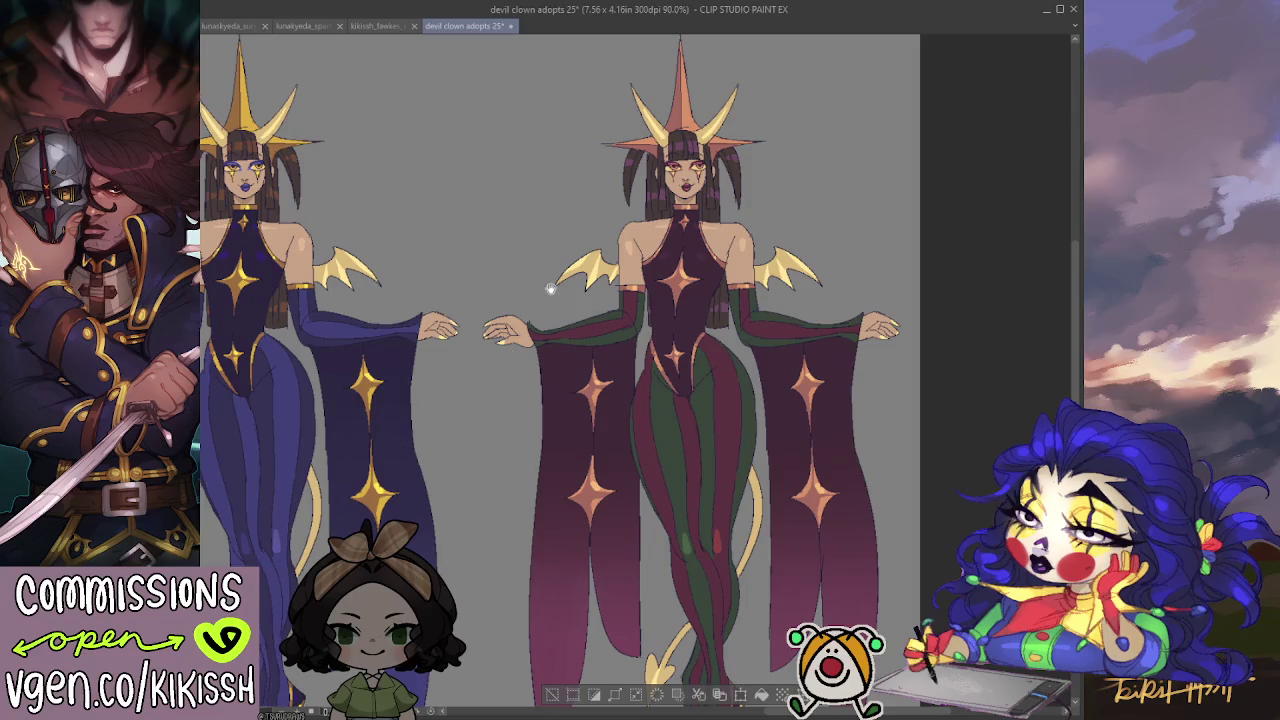
Select the striped figure's horns, wings and tail.
left_click_drag(551, 289, 576, 281)
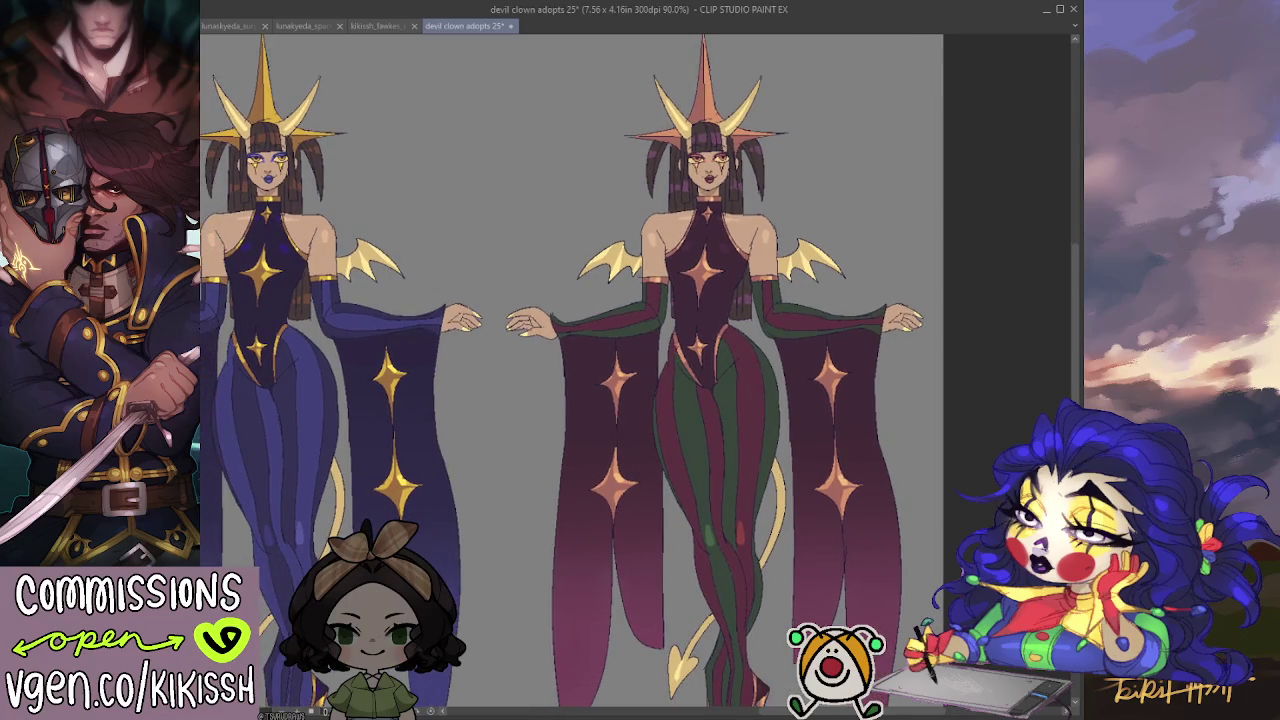
left_click(806, 265)
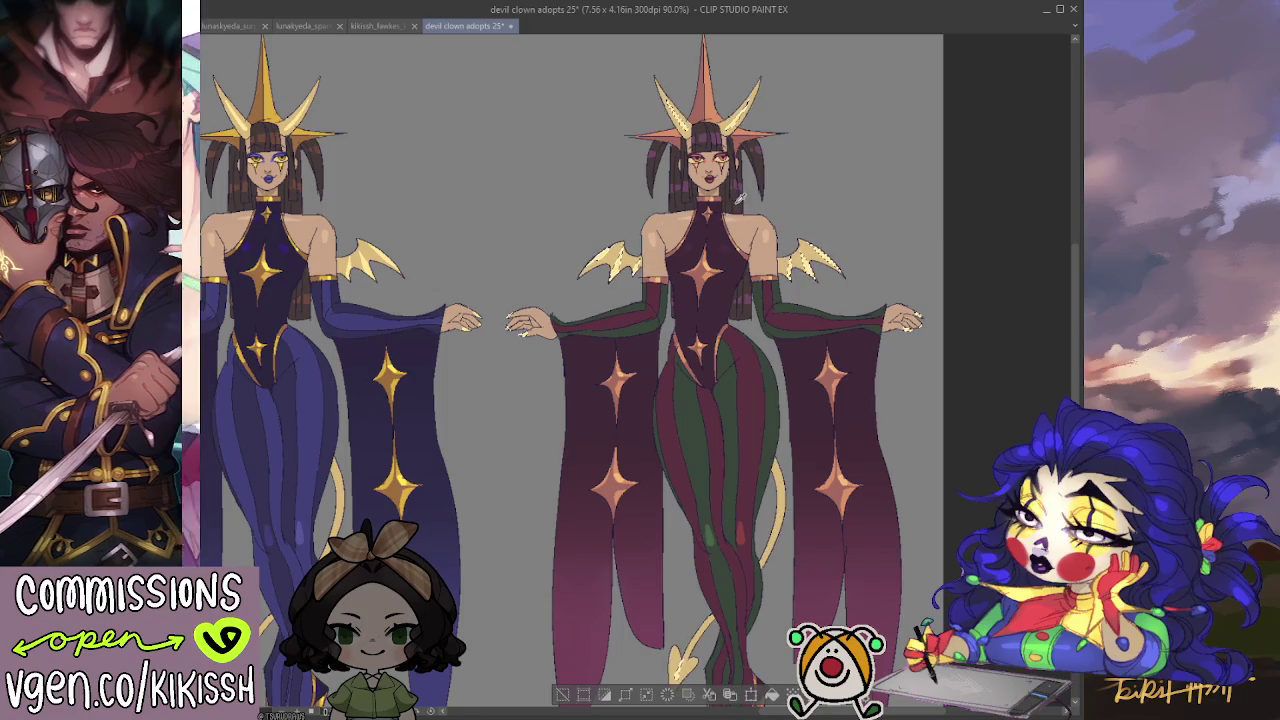
key("ctrl+d")
left_click_drag(866, 167, 931, 190)
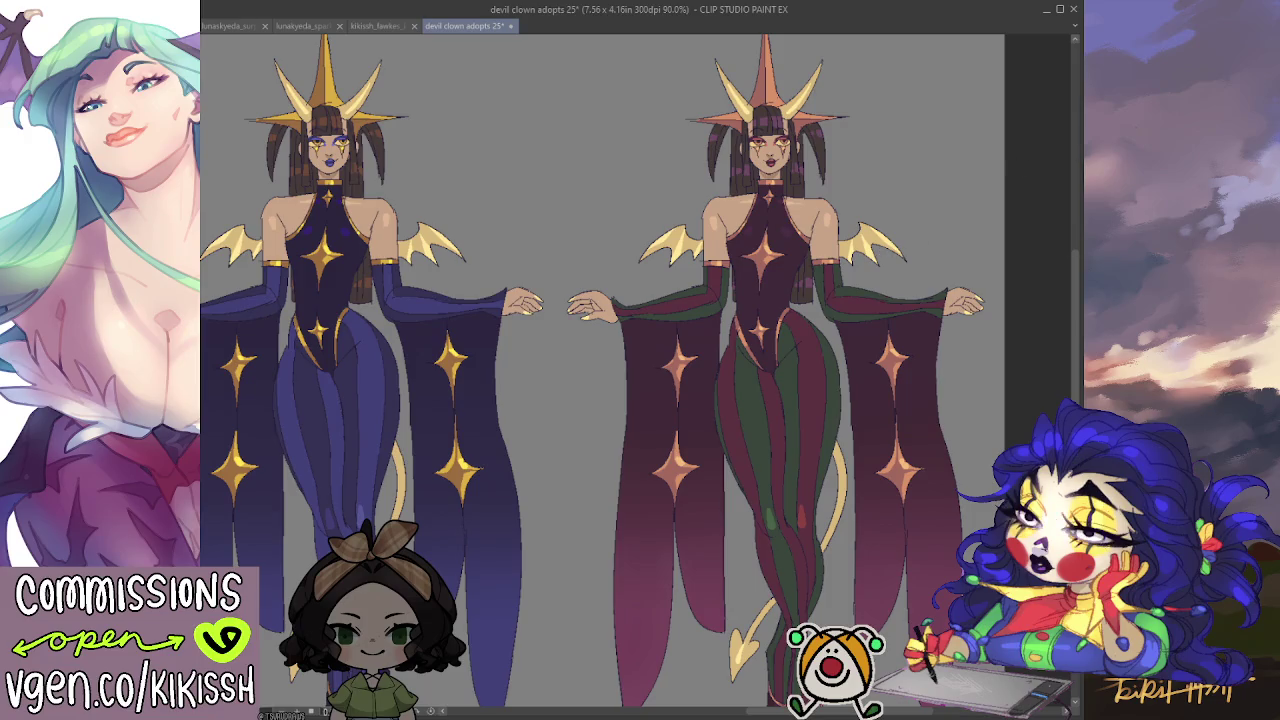
left_click(738, 553)
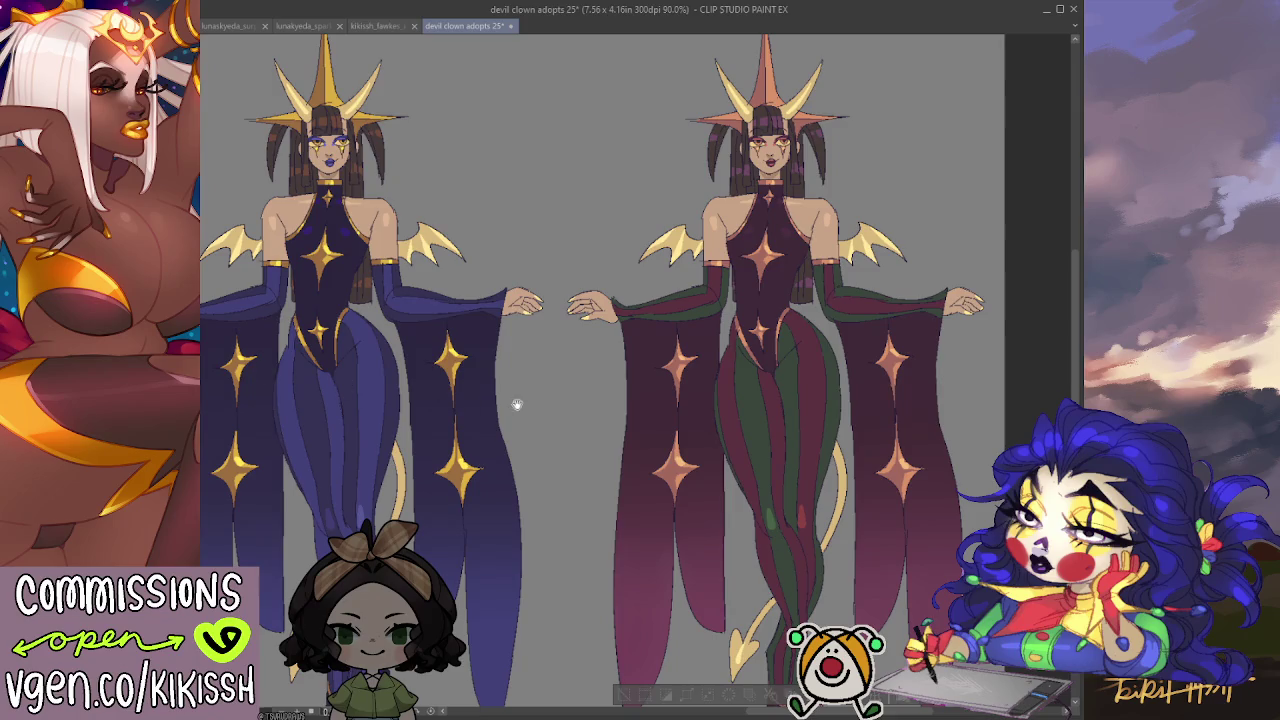
Recolour the horns, wings, nails and tail to salmon pink, viewing at 100% zoom.
key("ctrl+z")
key("ctrl+z")
key("ctrl+z")
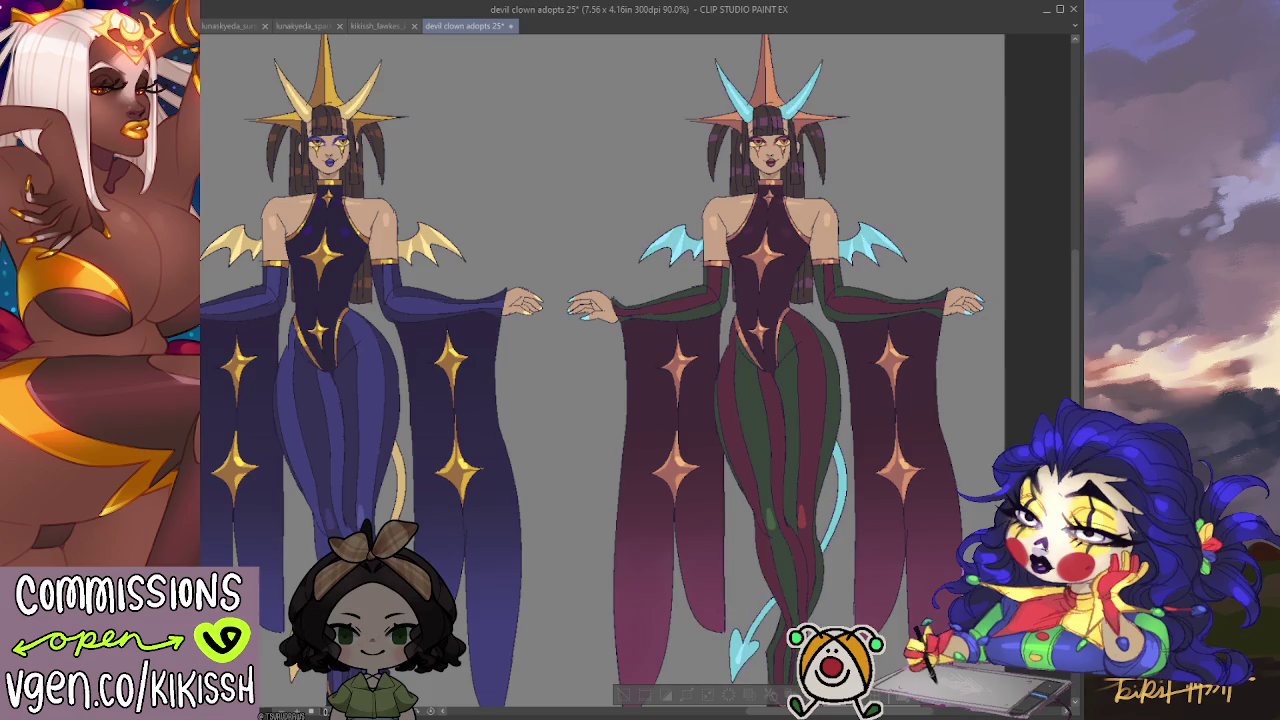
key("ctrl+z")
key("ctrl+z")
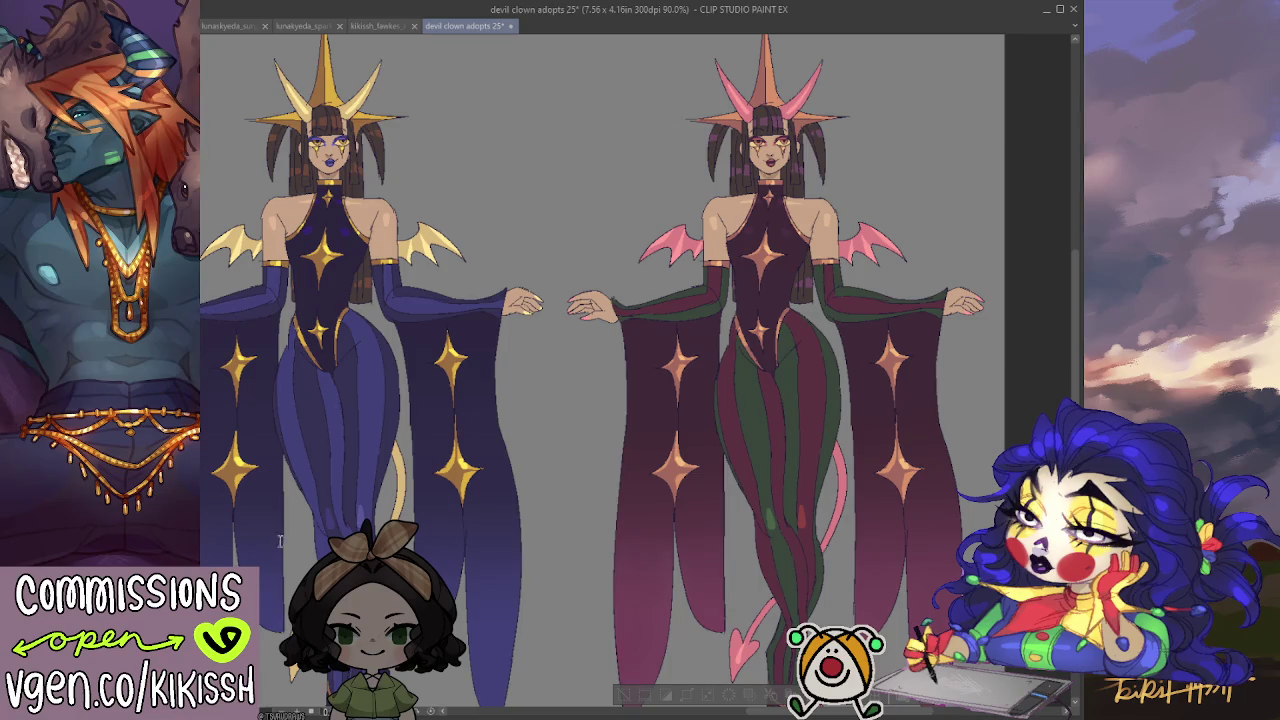
key("ctrl+plus")
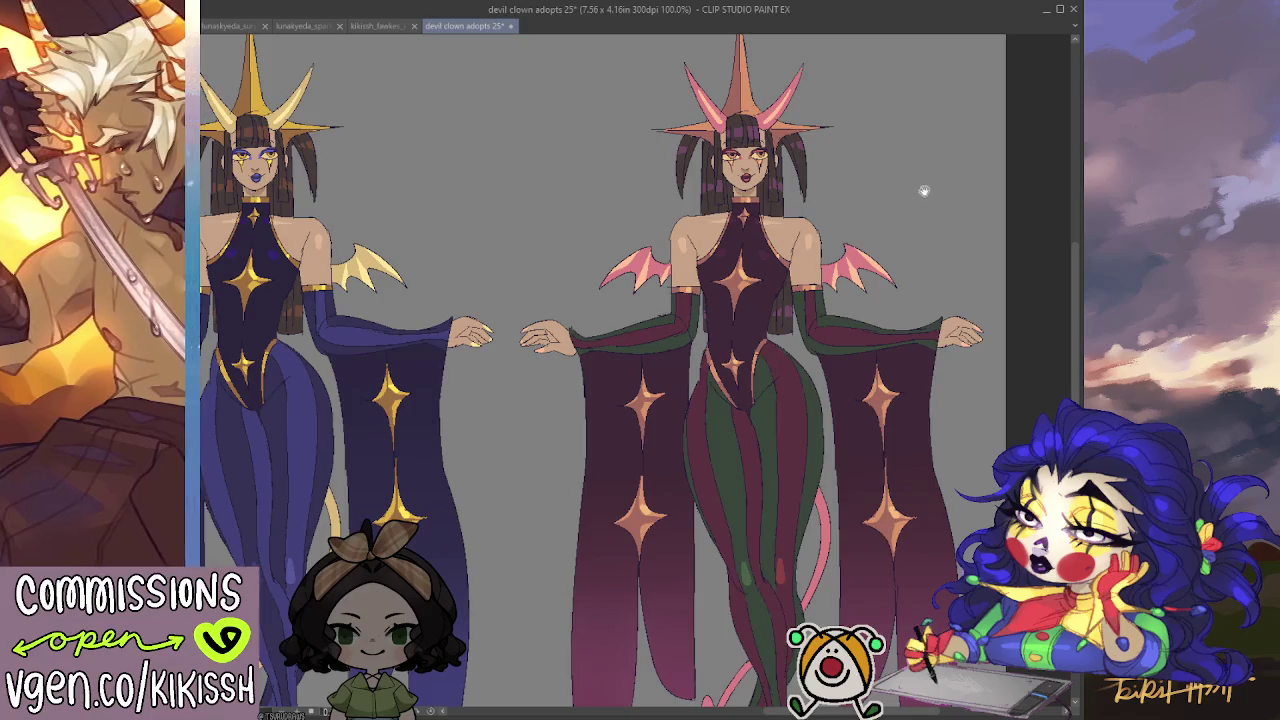
left_click_drag(923, 191, 946, 203)
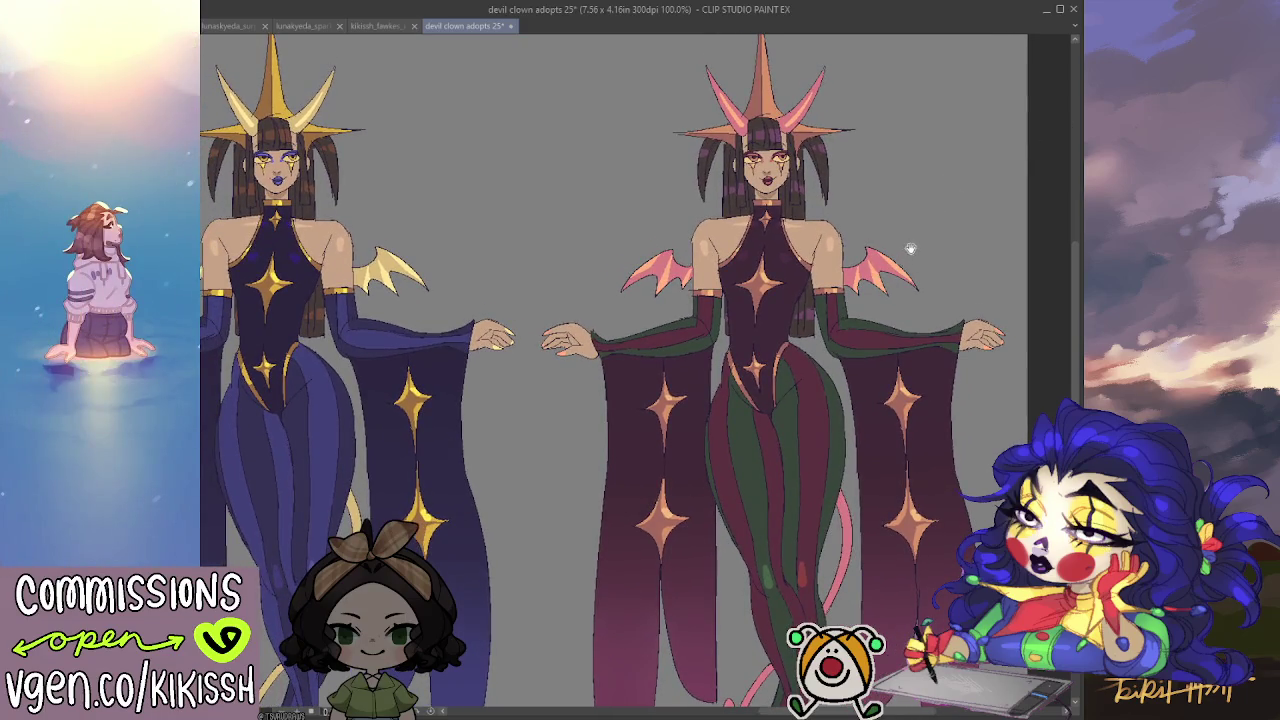
left_click_drag(910, 248, 926, 258)
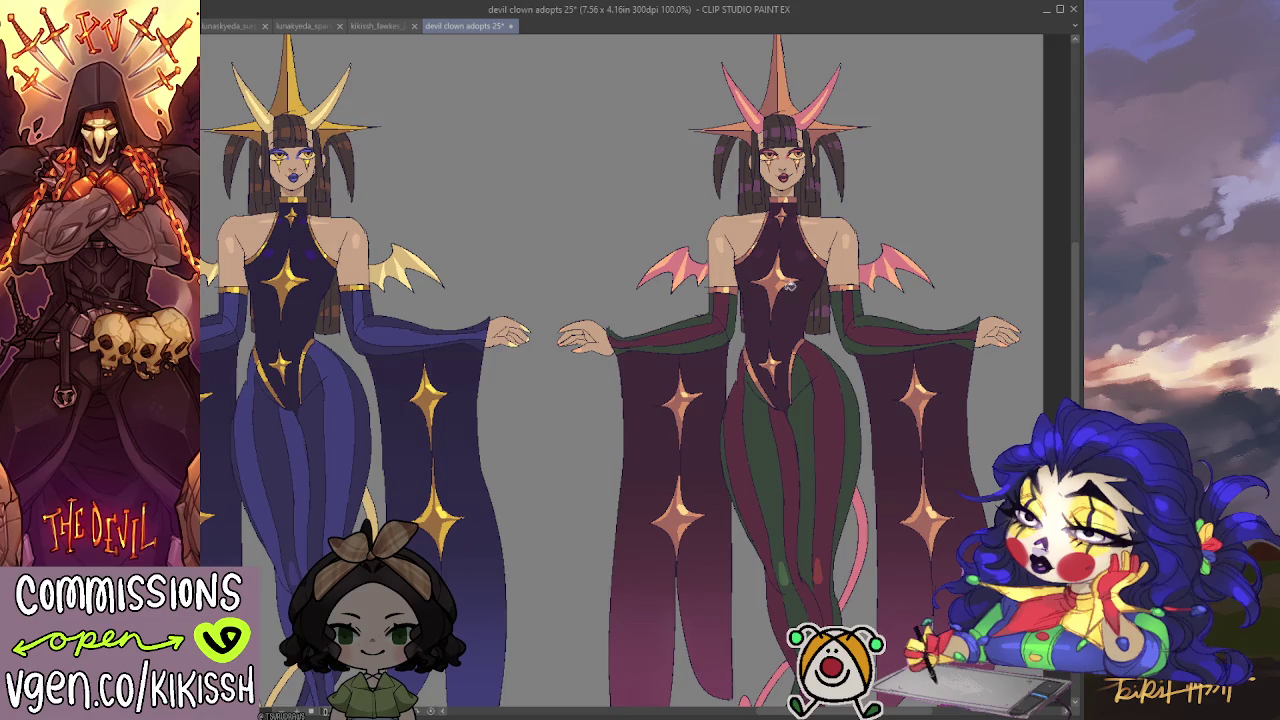
scroll(894, 271, "up", 2)
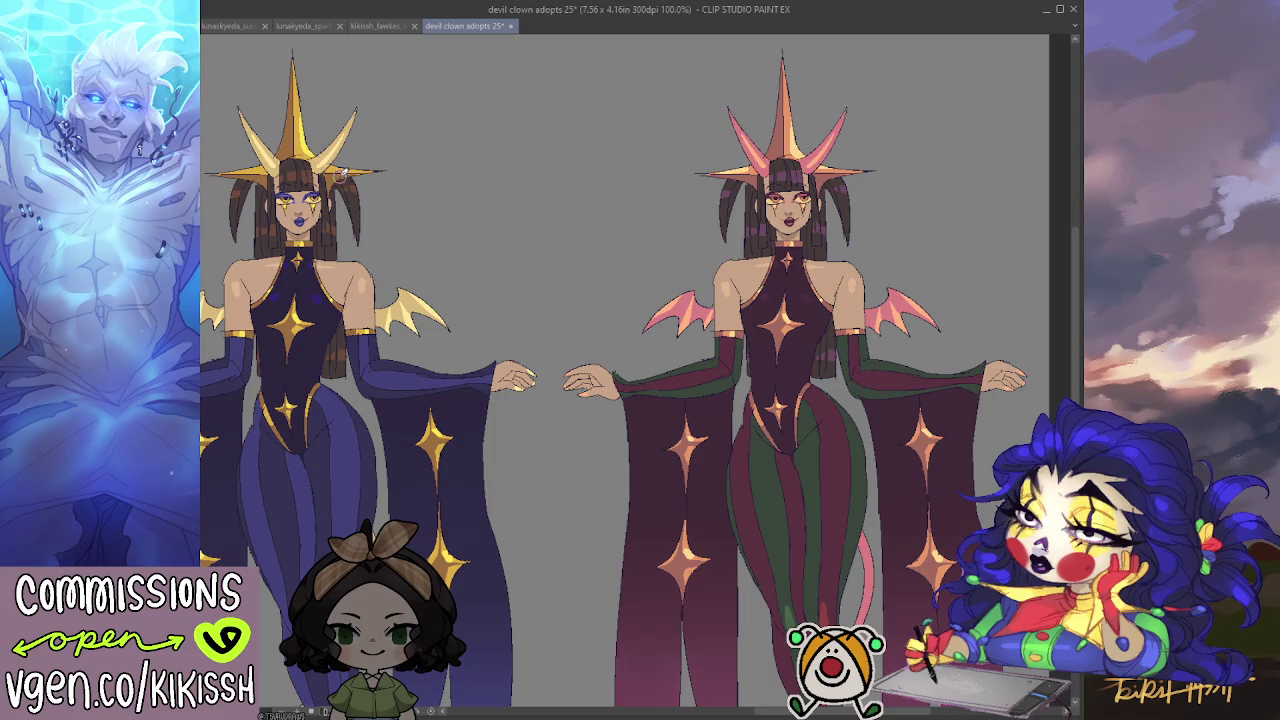
left_click_drag(349, 150, 446, 143)
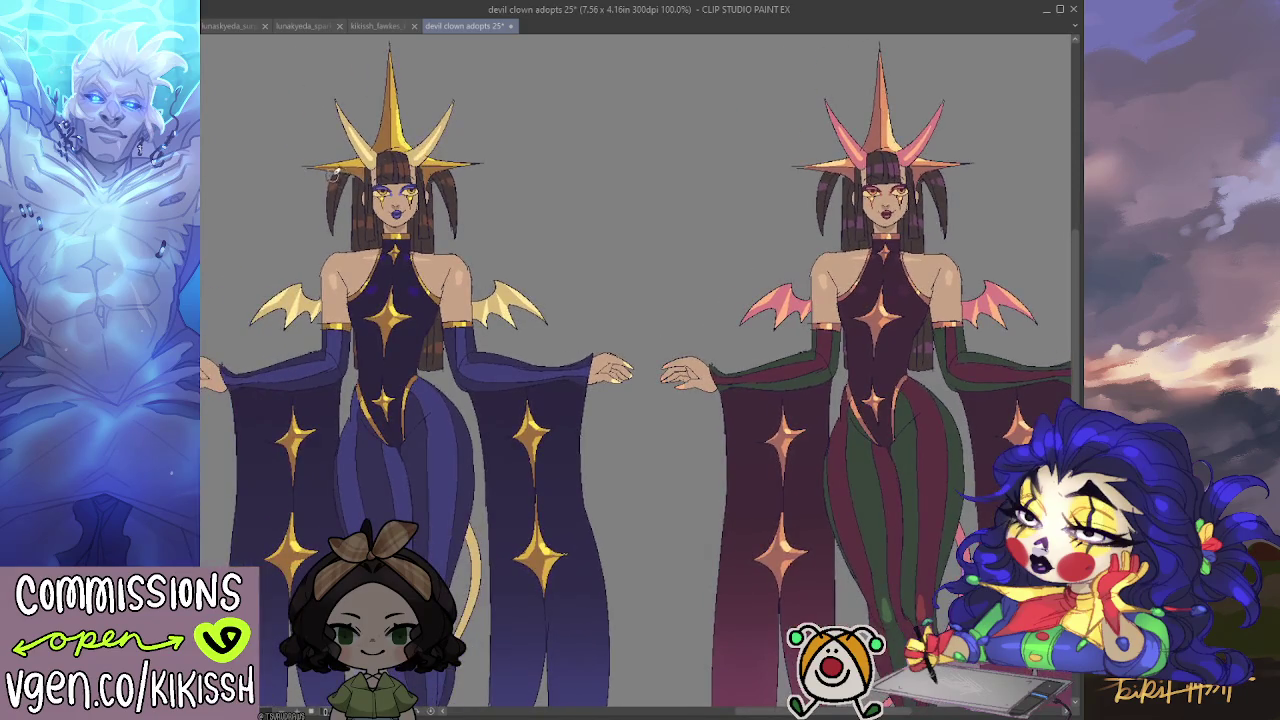
left_click_drag(352, 245, 277, 222)
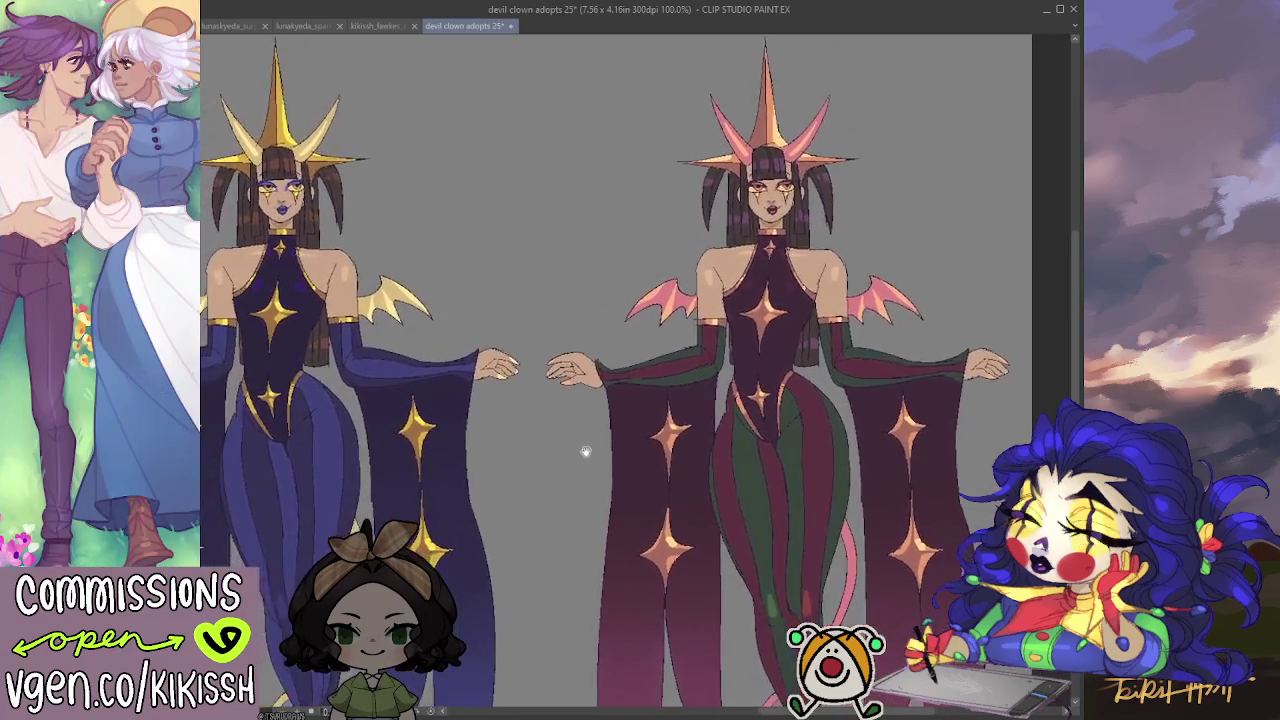
Try blonde hair on the striped figure with the purple stripes hidden.
left_click_drag(622, 443, 580, 448)
scroll(736, 245, "up", 2)
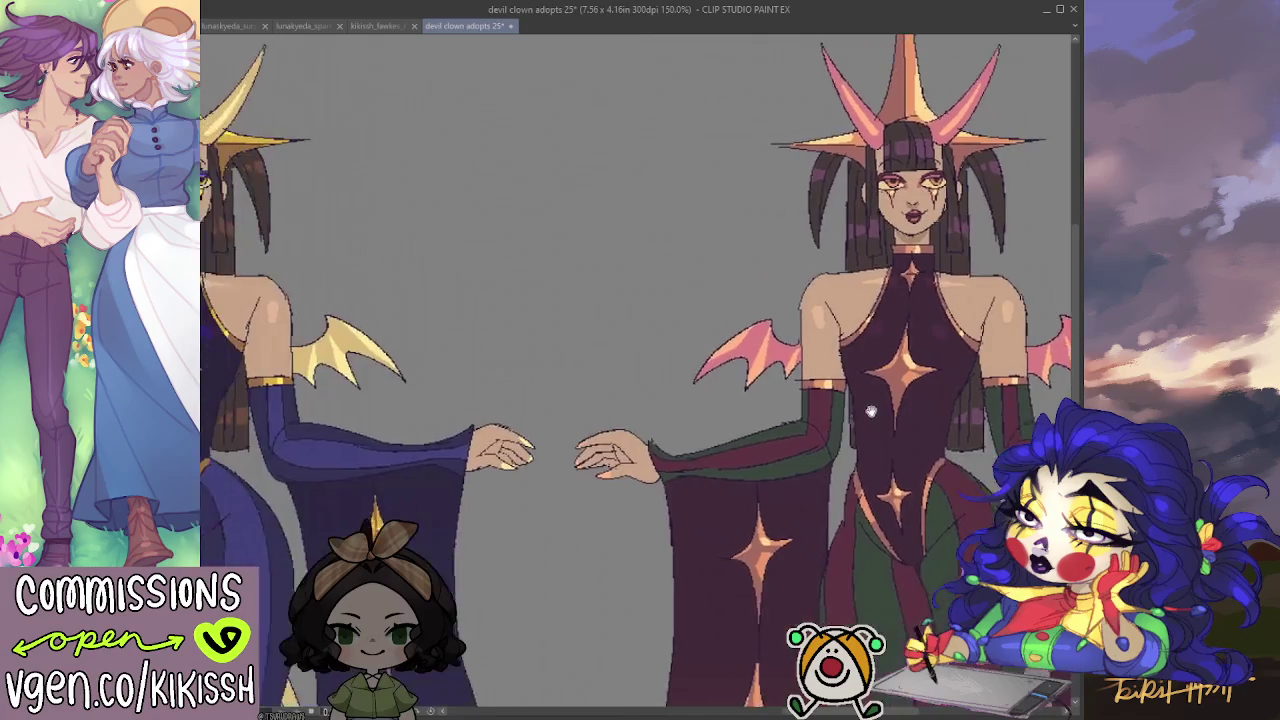
left_click_drag(382, 363, 537, 398)
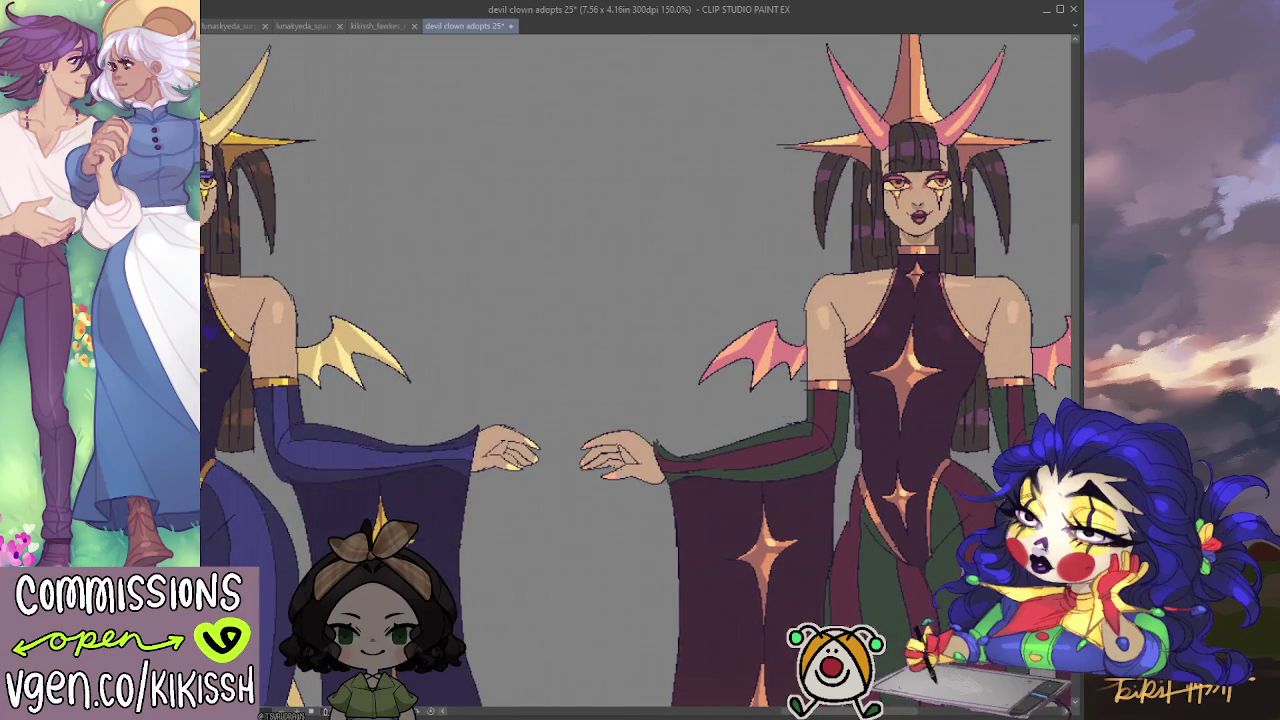
key("ctrl+z")
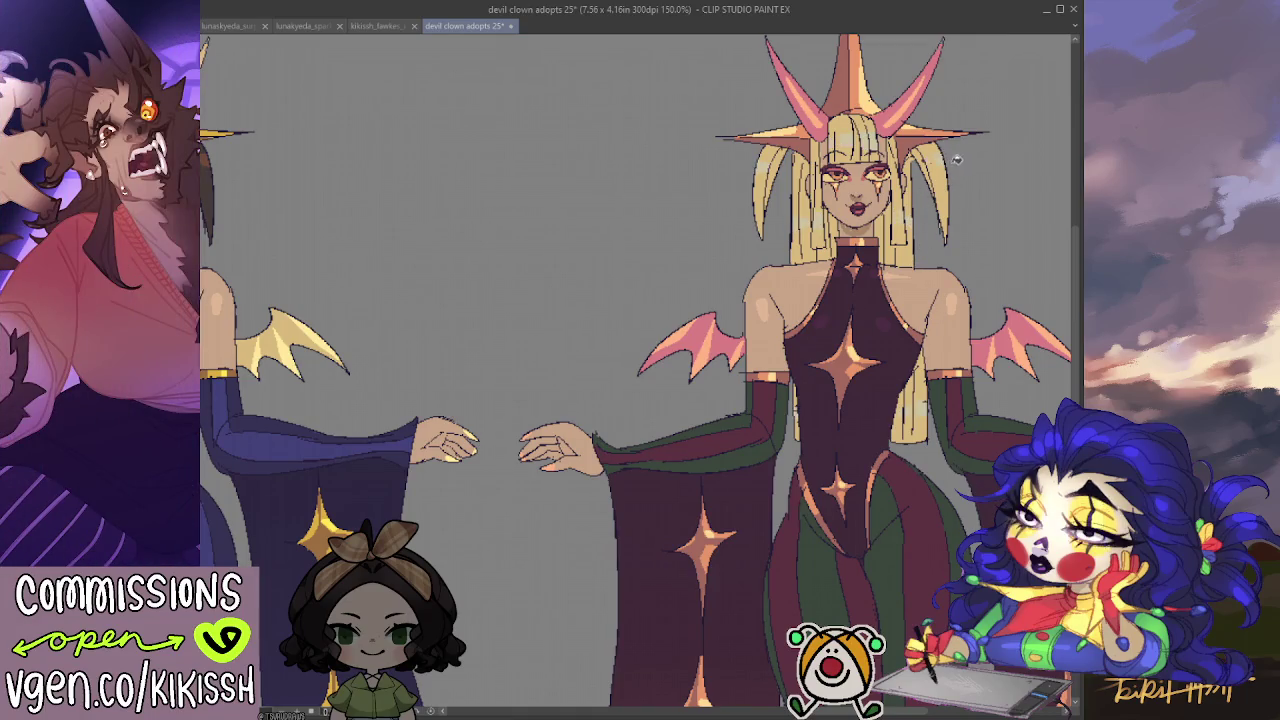
key("ctrl+z")
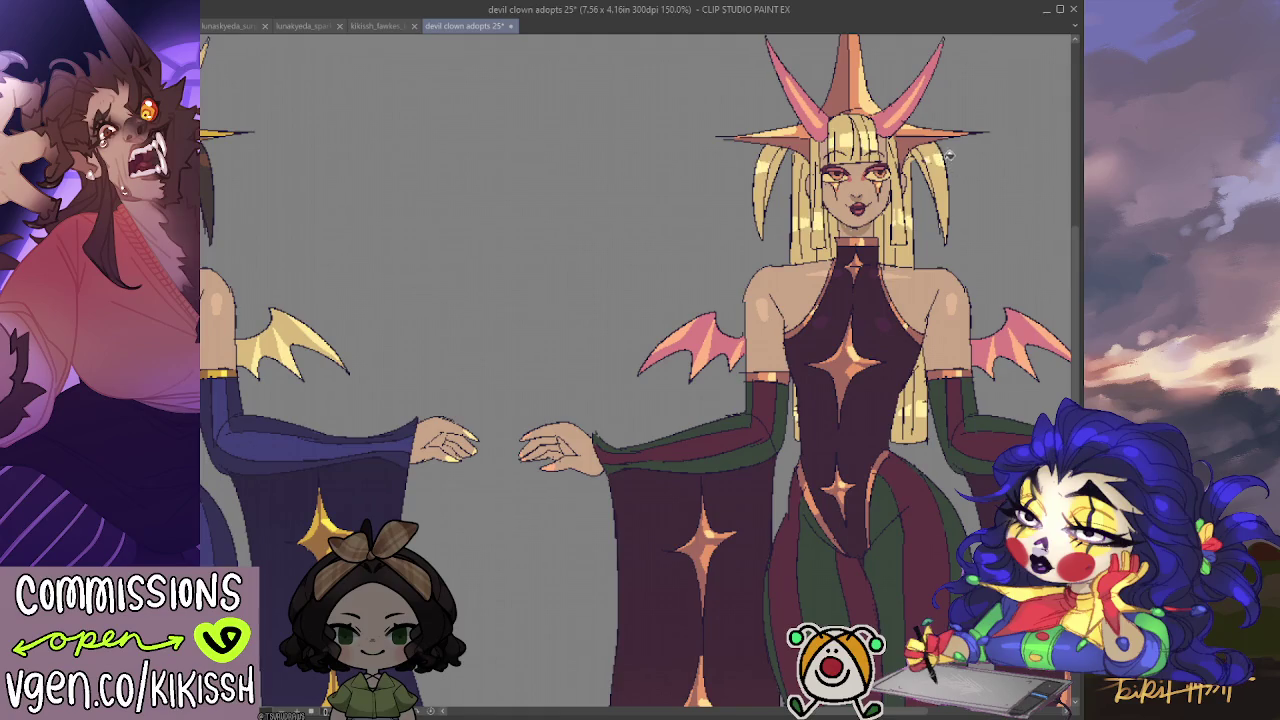
Revert to dark hair with purple stripes and brighten the hair beside the face.
scroll(841, 337, "down", 2)
scroll(841, 337, "down", 1)
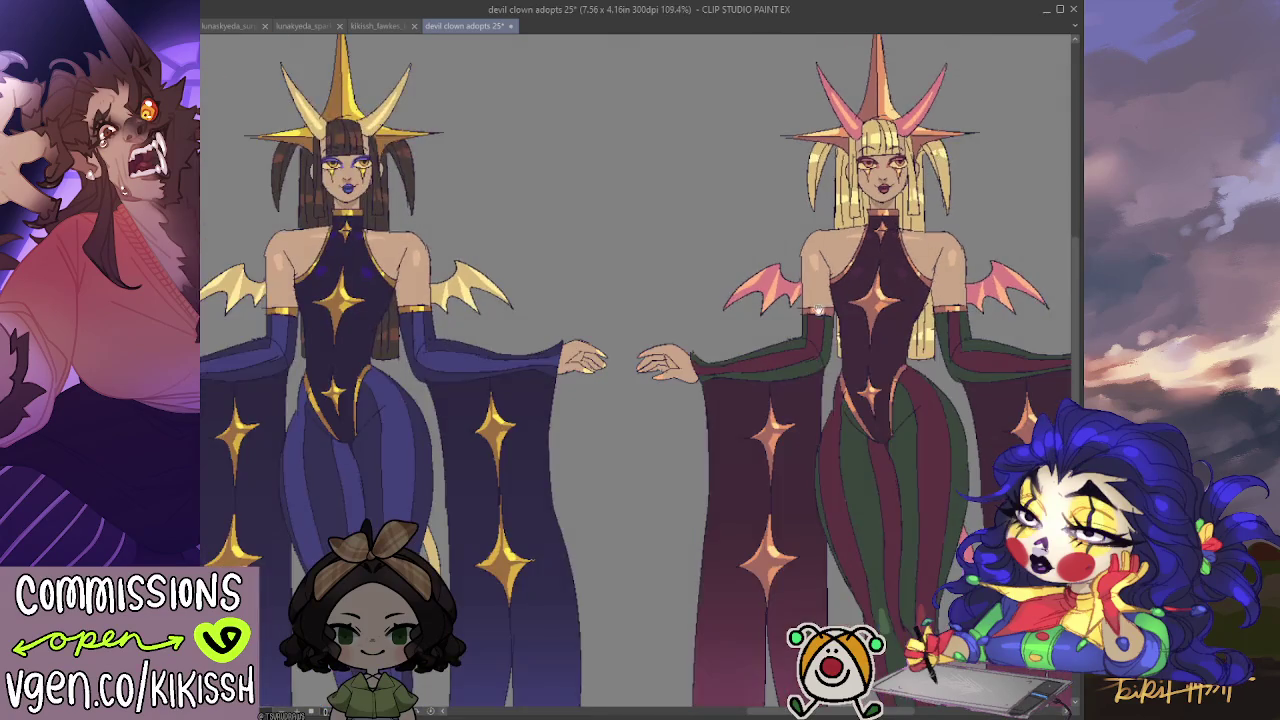
scroll(841, 337, "up", 3)
key("ctrl+z")
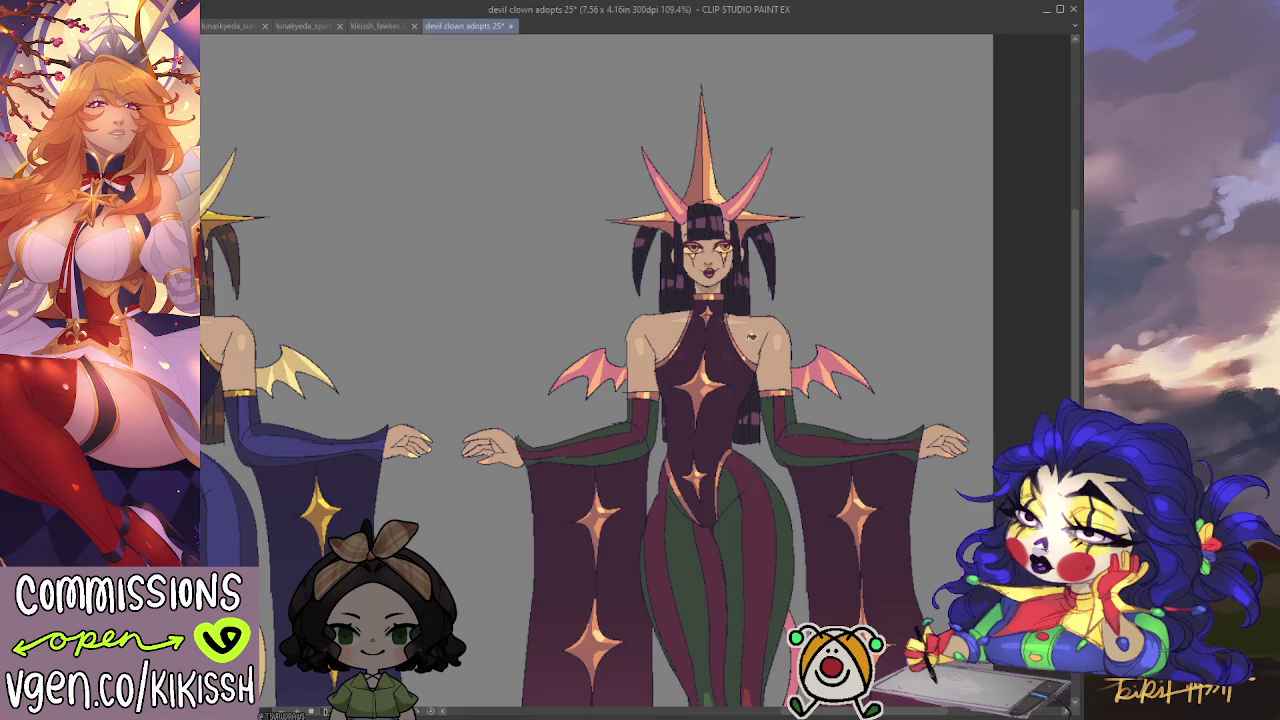
key("ctrl+z")
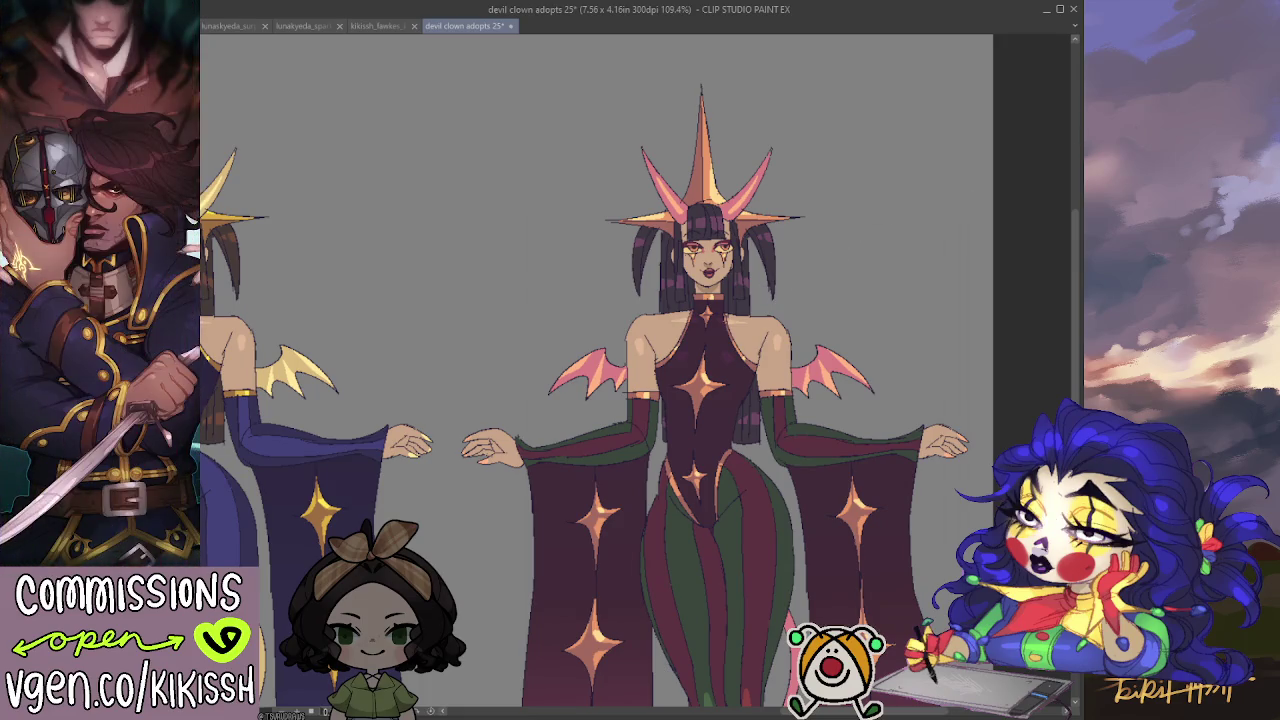
left_click_drag(852, 264, 979, 205)
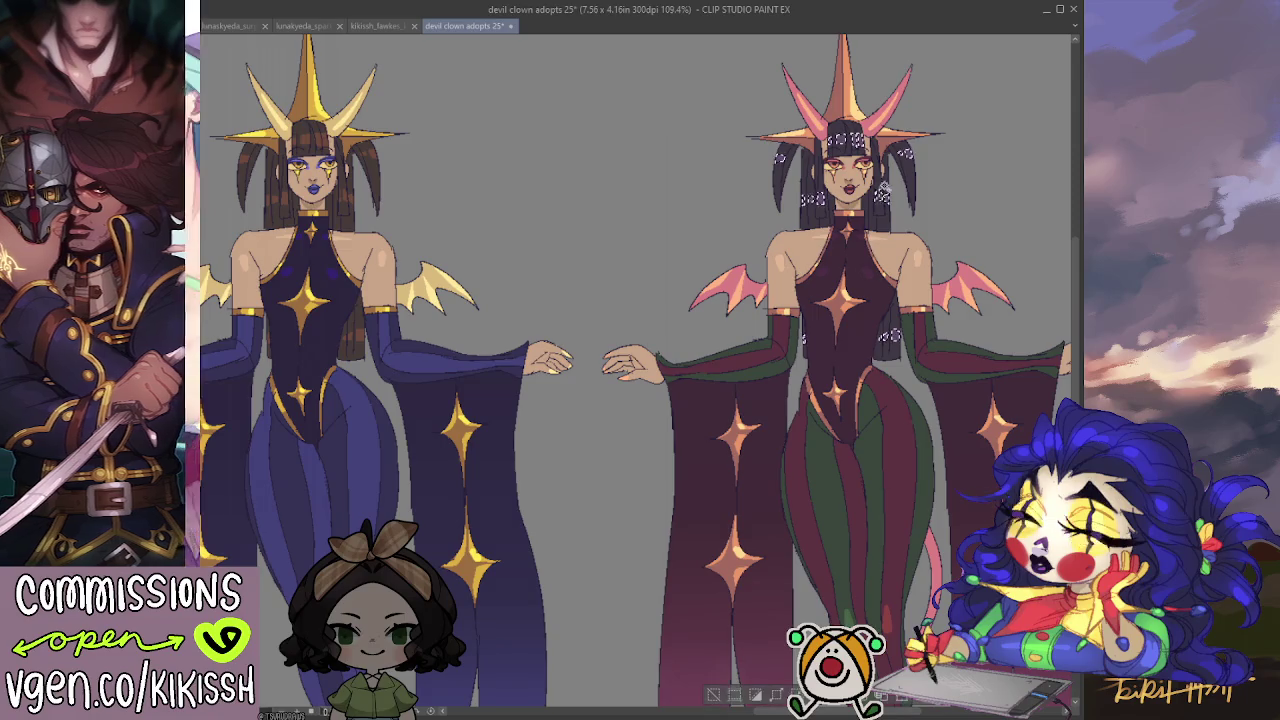
Select the striped figure's green hair for recolouring to dark brown, then clear the selection.
left_click(880, 195)
key("ctrl+d")
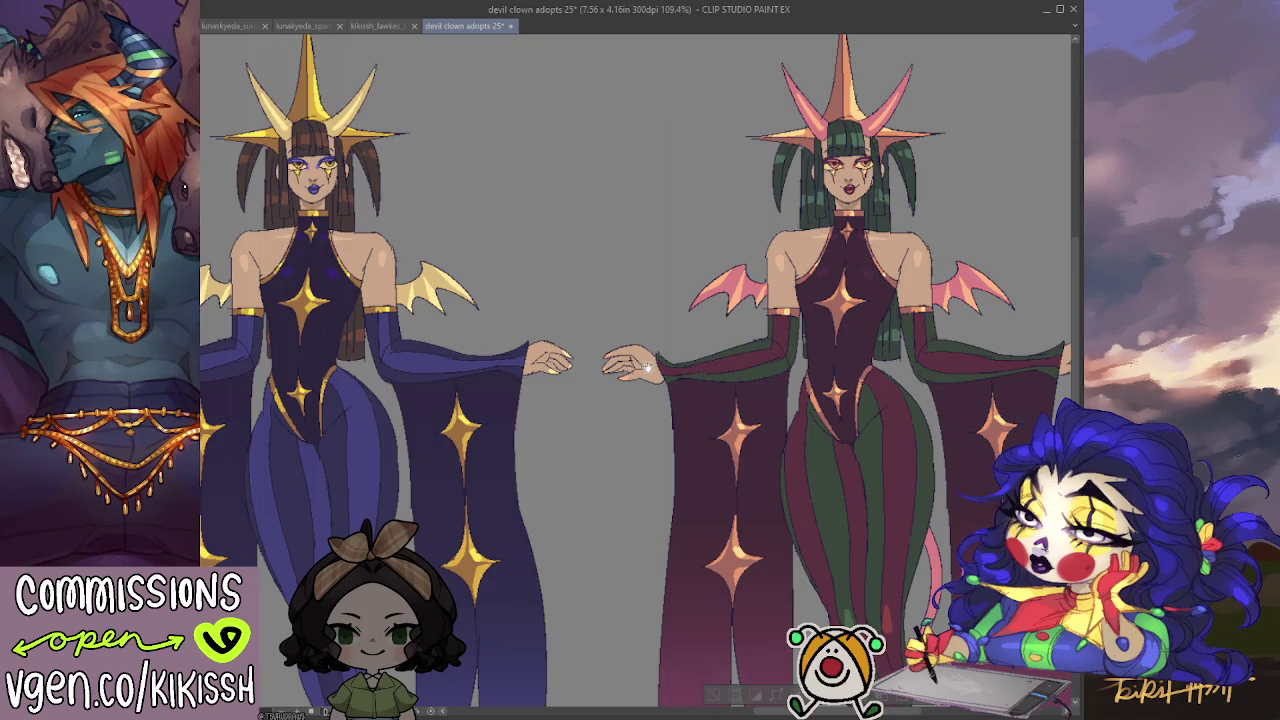
scroll(648, 368, "down", 2)
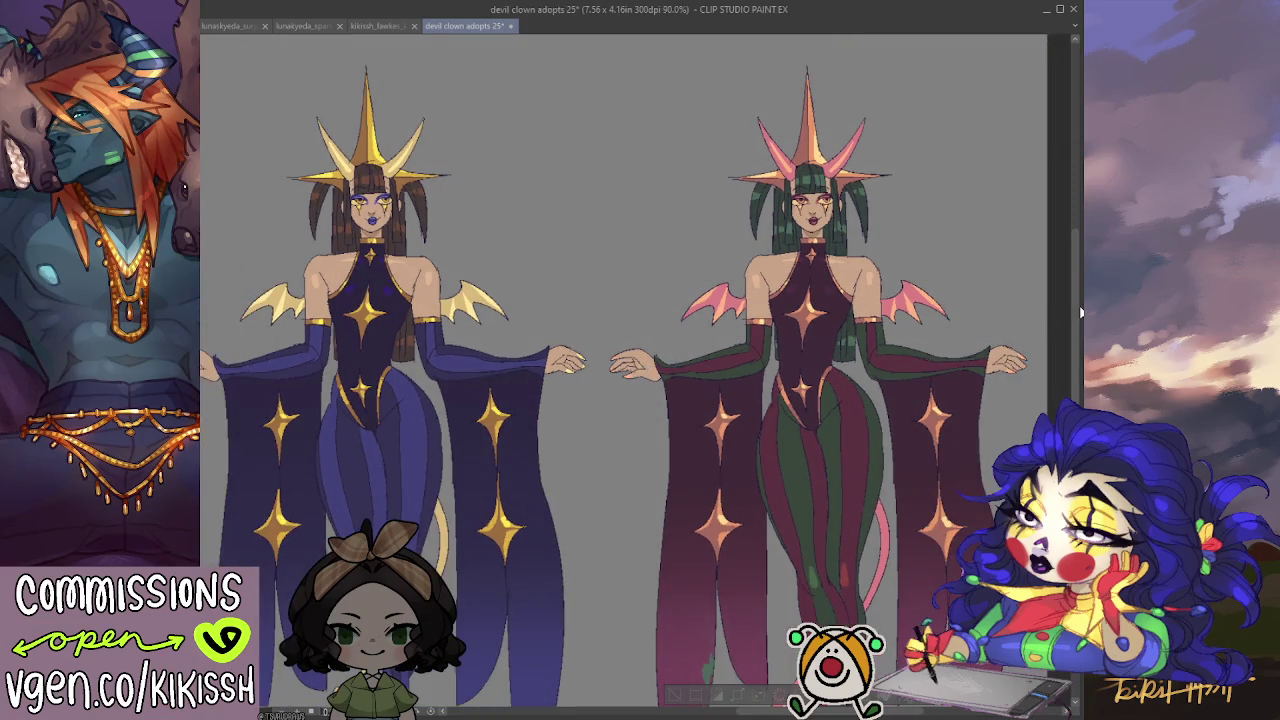
left_click_drag(1074, 305, 1076, 338)
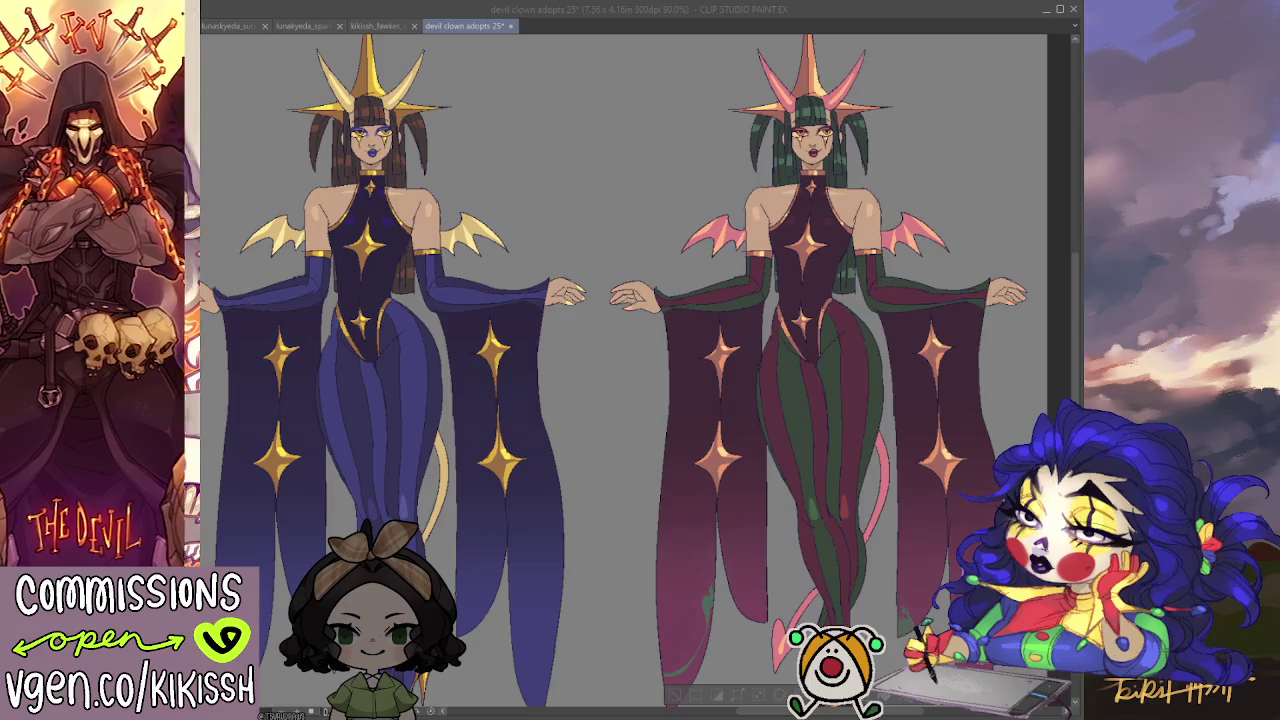
key("alt+Tab")
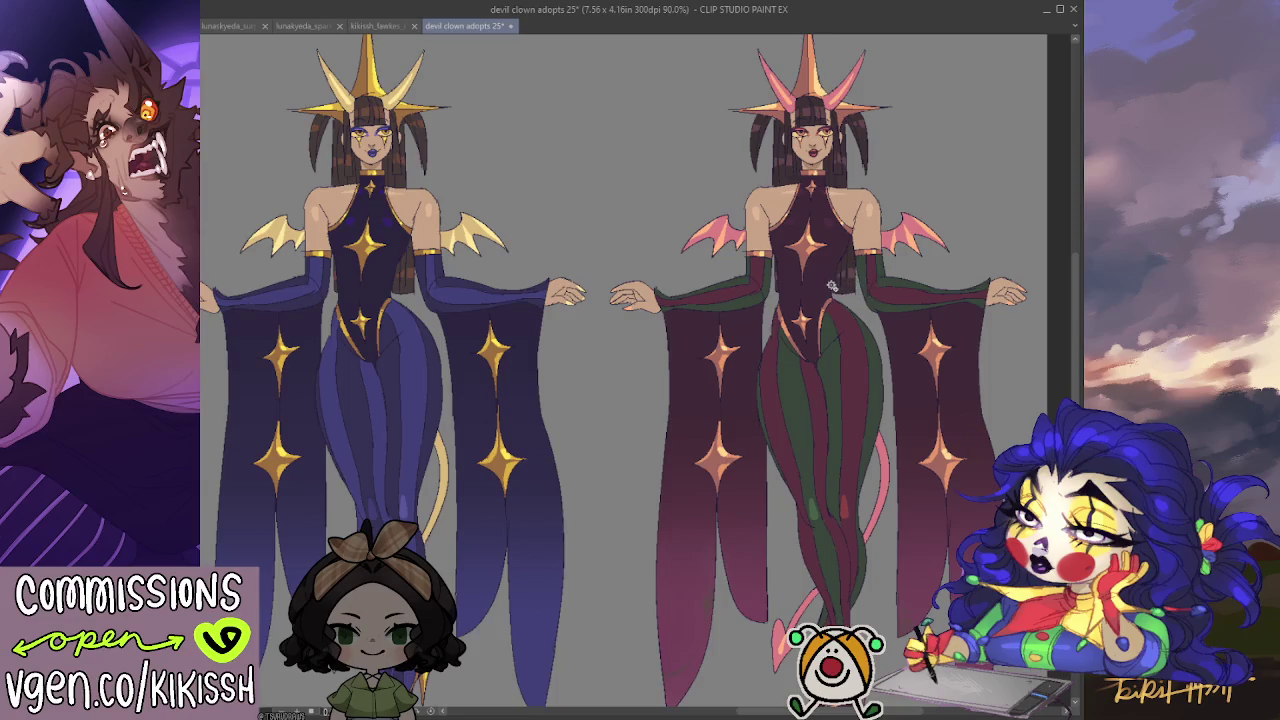
scroll(828, 314, "up", 1)
mouse_move(829, 214)
left_mouse_down()
mouse_move(887, 412)
mouse_move(901, 409)
left_mouse_up()
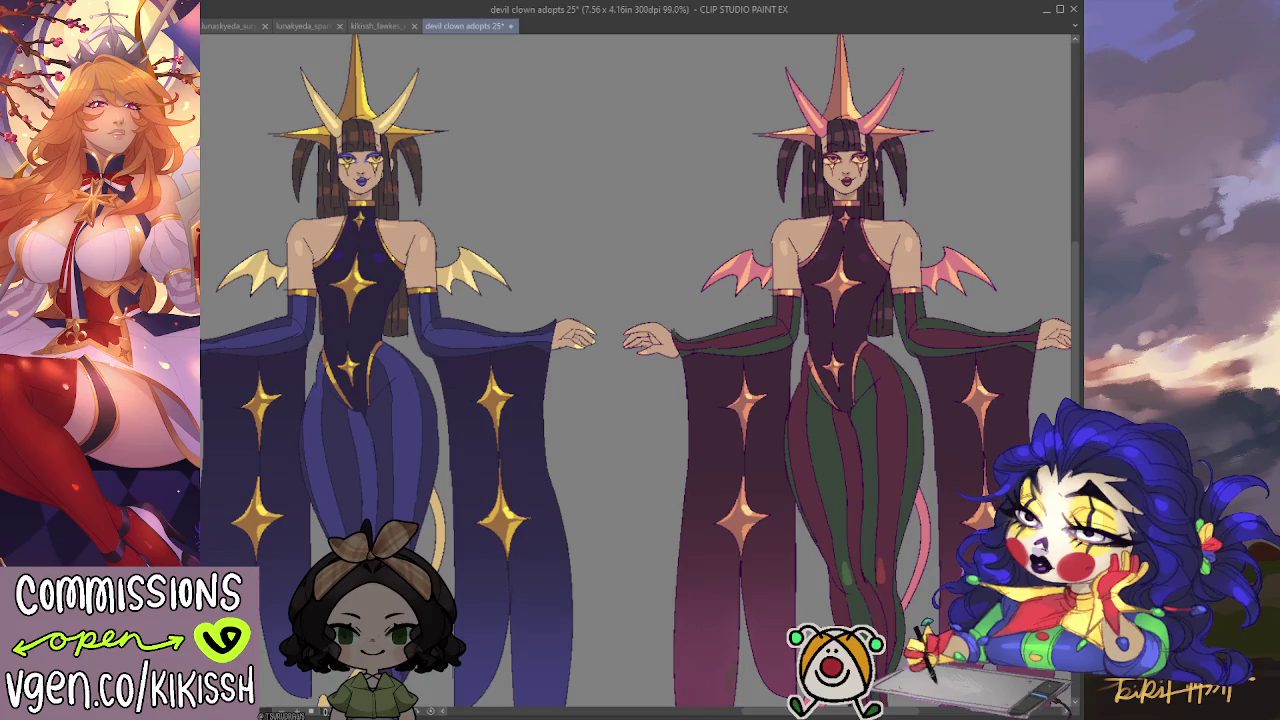
mouse_move(850, 352)
left_mouse_down()
mouse_move(895, 337)
mouse_move(978, 352)
left_mouse_up()
scroll(893, 335, "down", 2)
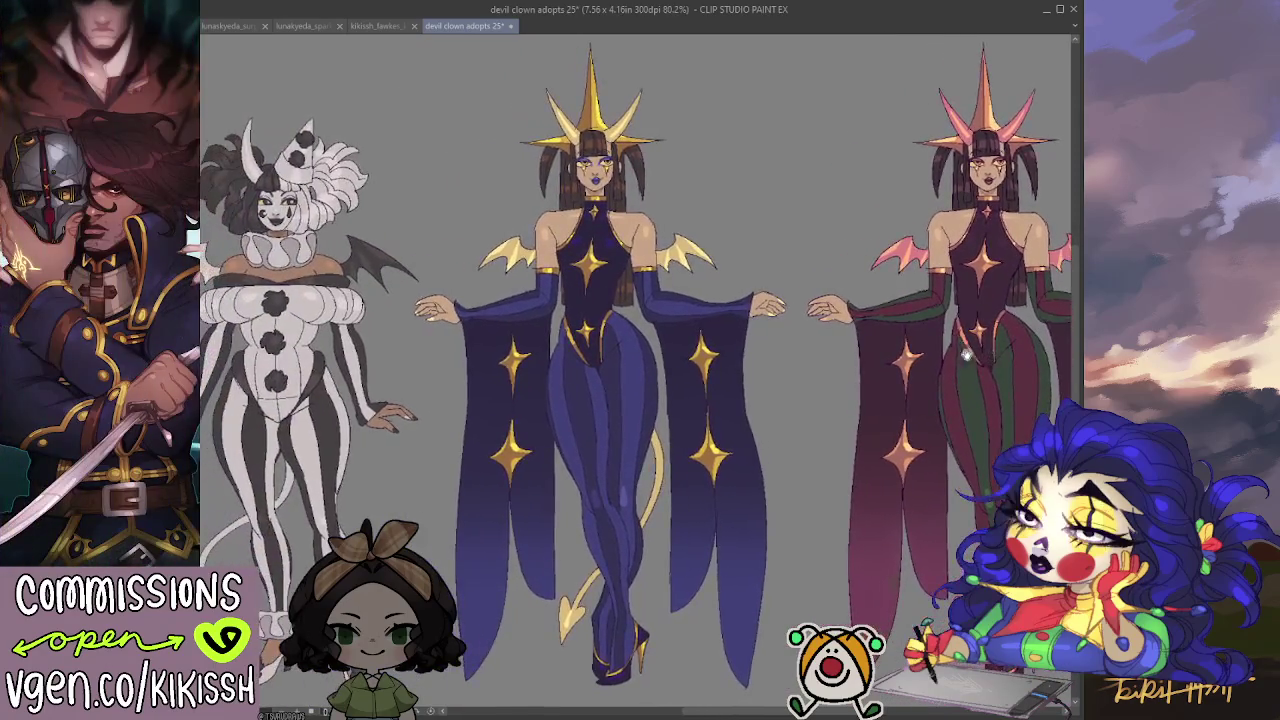
scroll(887, 389, "down", 1)
left_click_drag(871, 389, 1007, 400)
left_click_drag(819, 414, 873, 414)
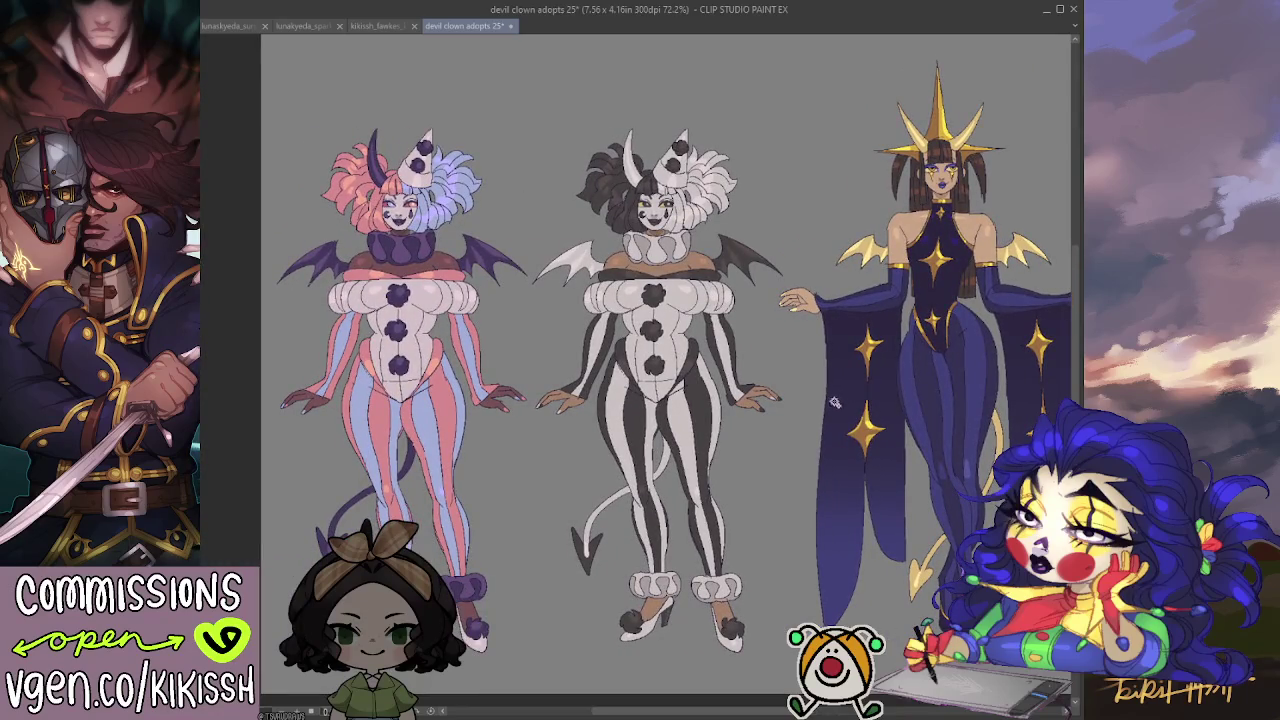
left_click_drag(810, 414, 377, 409)
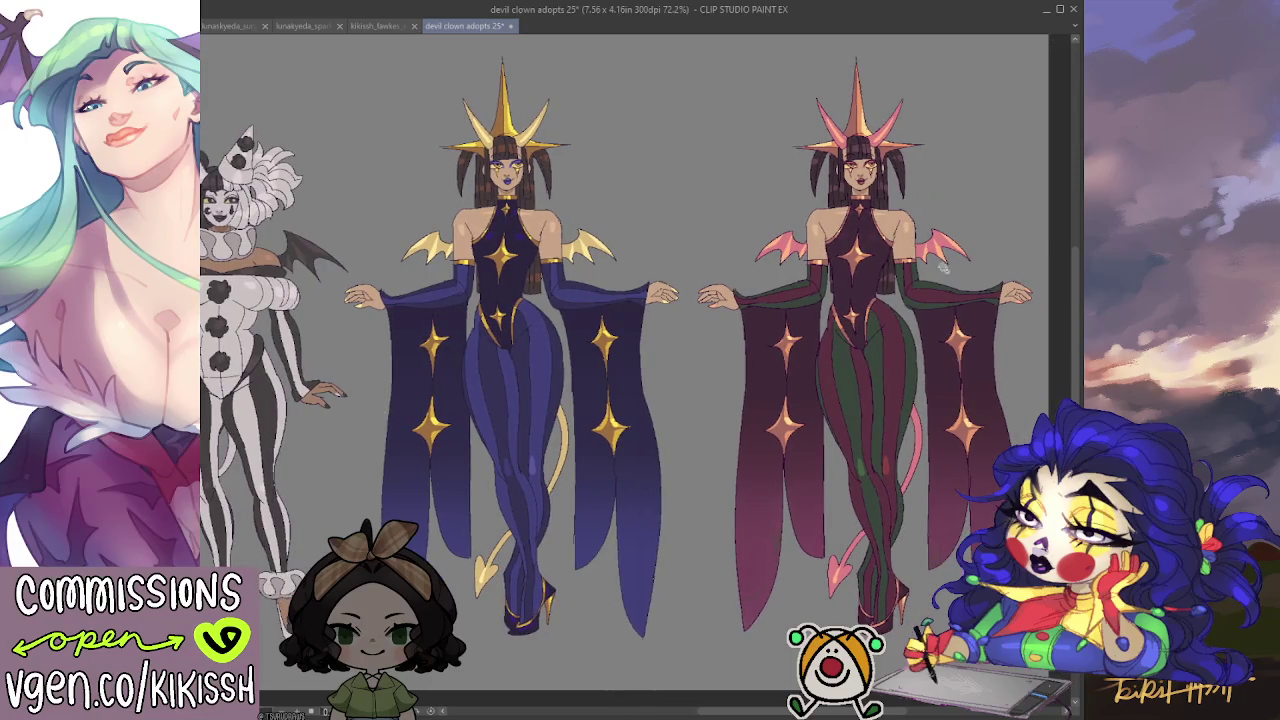
scroll(943, 192, "up", 5)
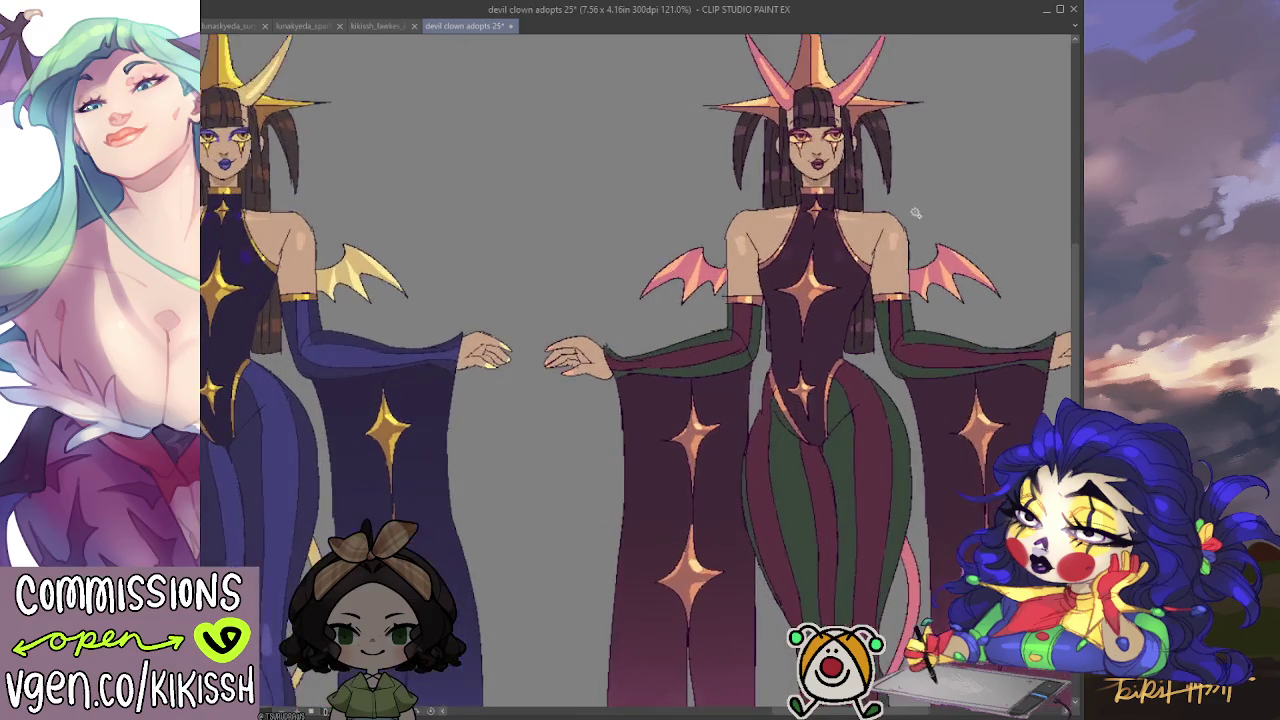
Auto-select the striped devil's dark hair and invert the selection, framing both figures.
left_click(860, 205)
key("ctrl+d")
left_click(855, 195)
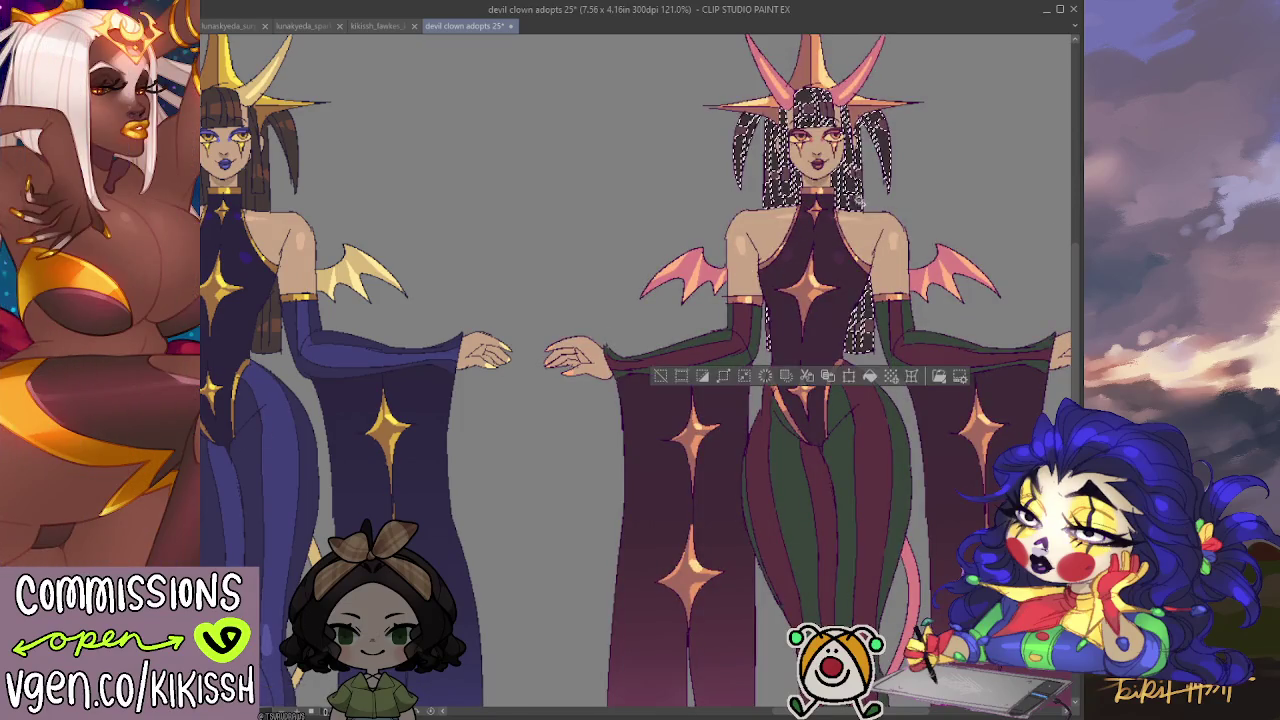
key("ctrl+shift+i")
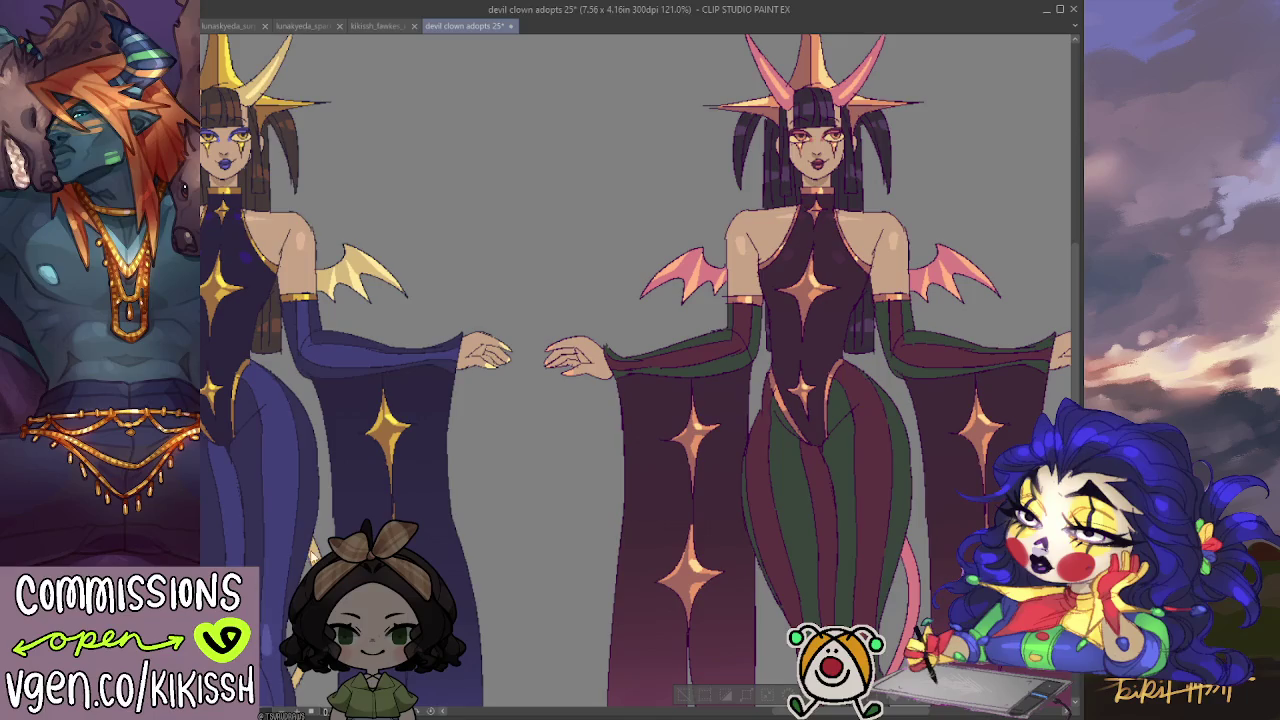
scroll(683, 352, "down", 1)
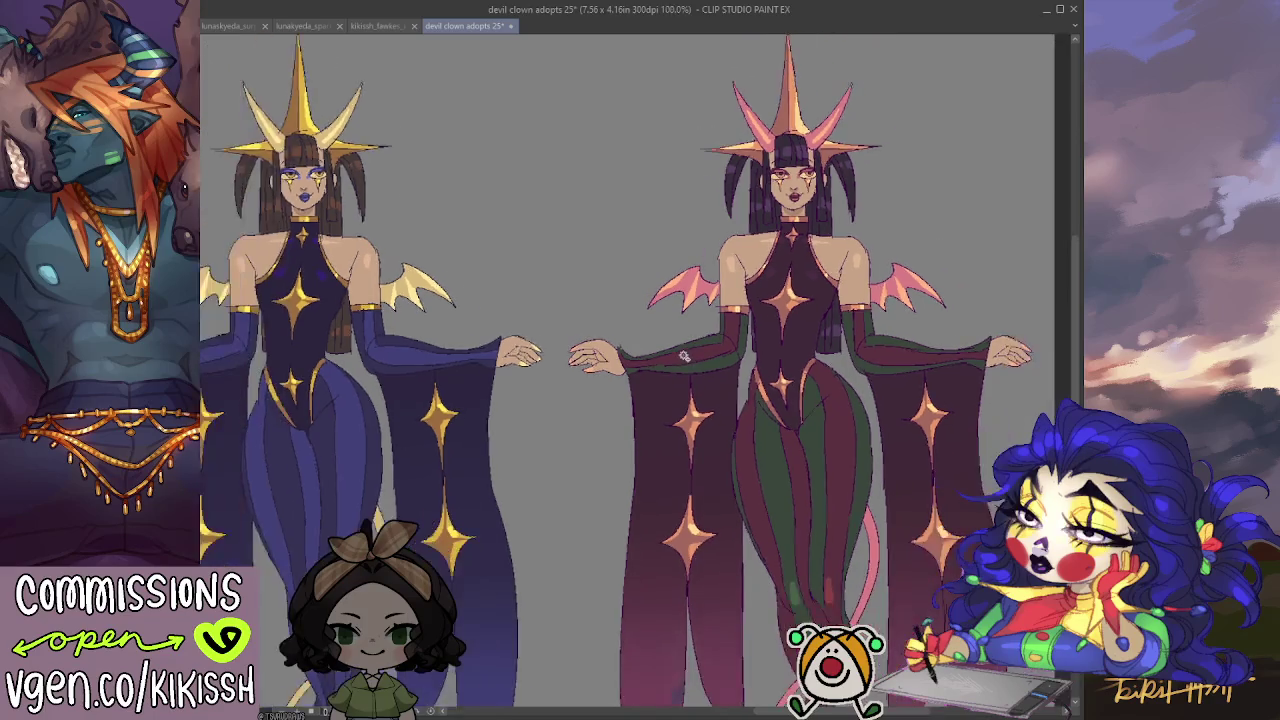
scroll(683, 352, "down", 1)
left_click_drag(683, 352, 780, 309)
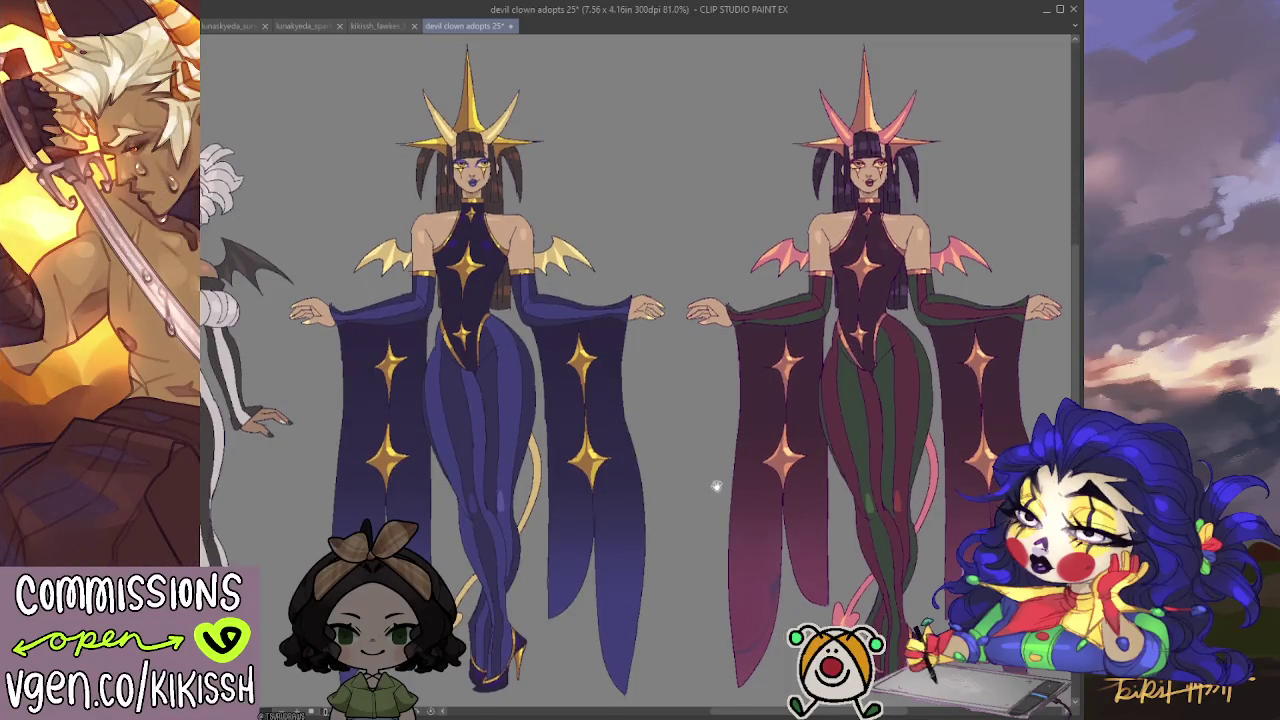
Frame both upper bodies and shift the striped devil's horns, wings and tail from pink to gold.
left_click_drag(713, 495, 665, 407)
scroll(665, 407, "up", 1)
left_click_drag(756, 462, 741, 400)
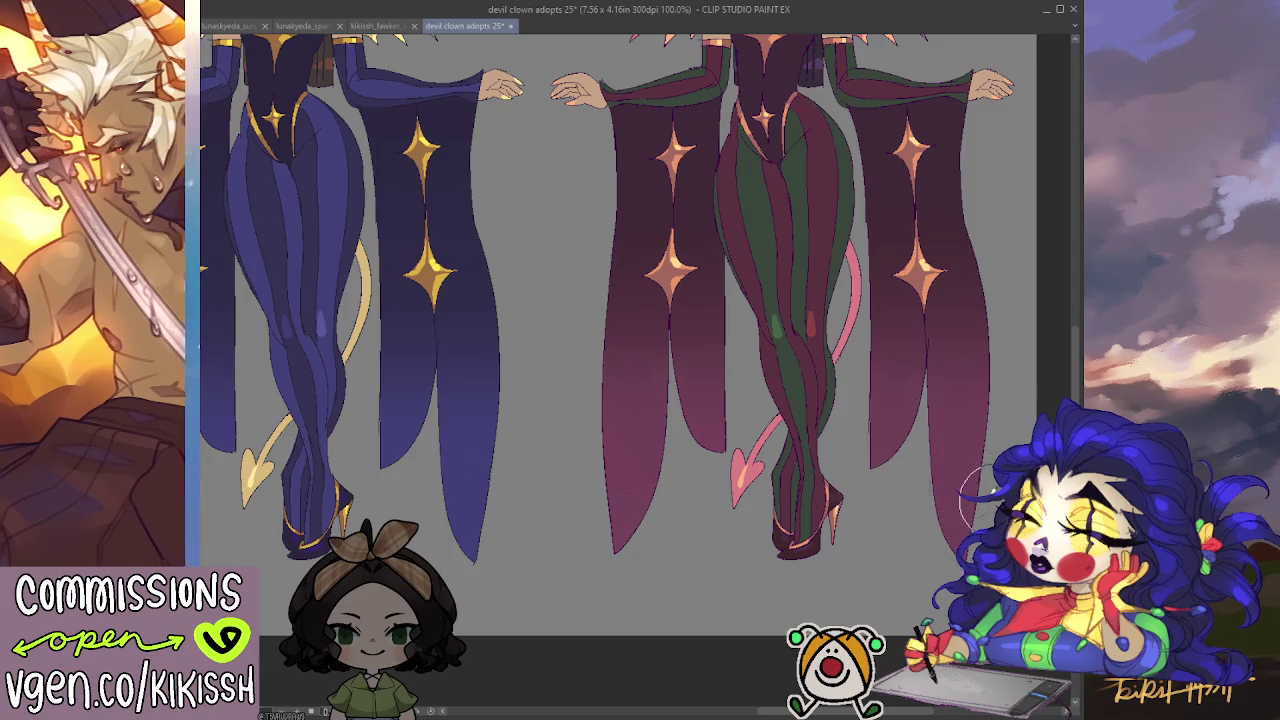
scroll(771, 371, "up", 1)
mouse_move(786, 346)
left_mouse_down()
mouse_move(758, 481)
mouse_move(766, 639)
left_mouse_up()
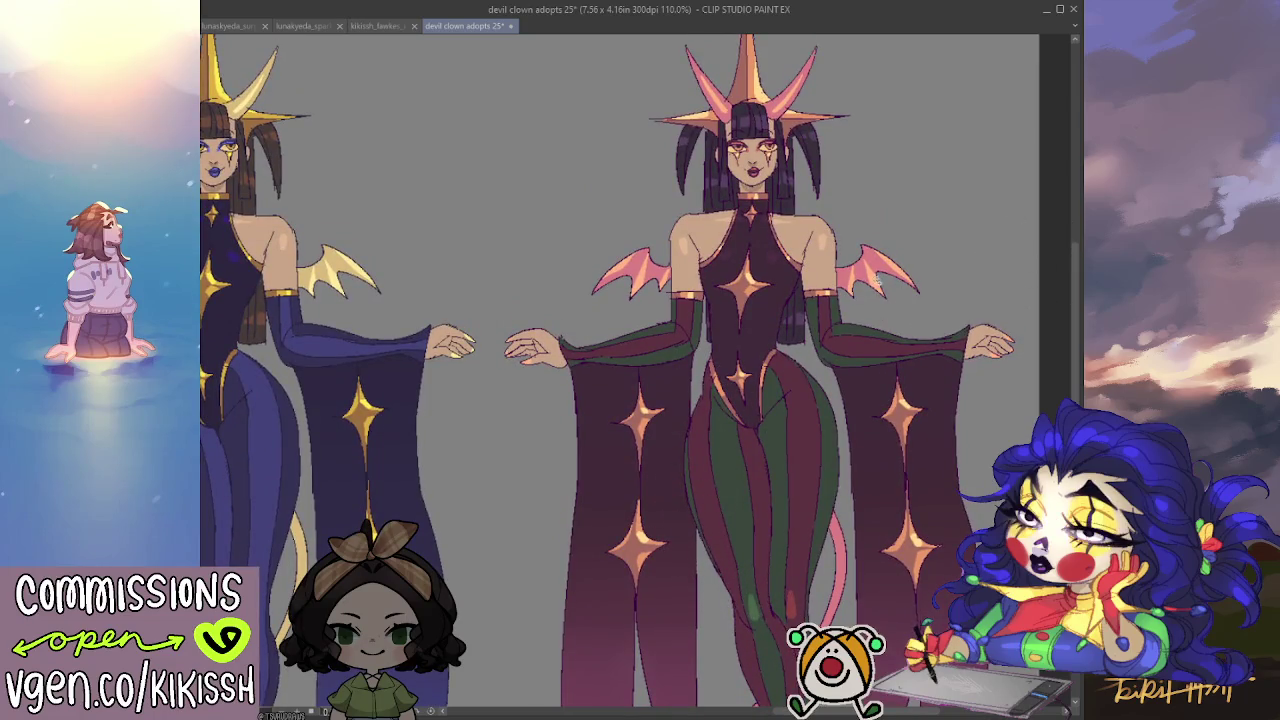
key("ctrl+h")
key("ctrl+h")
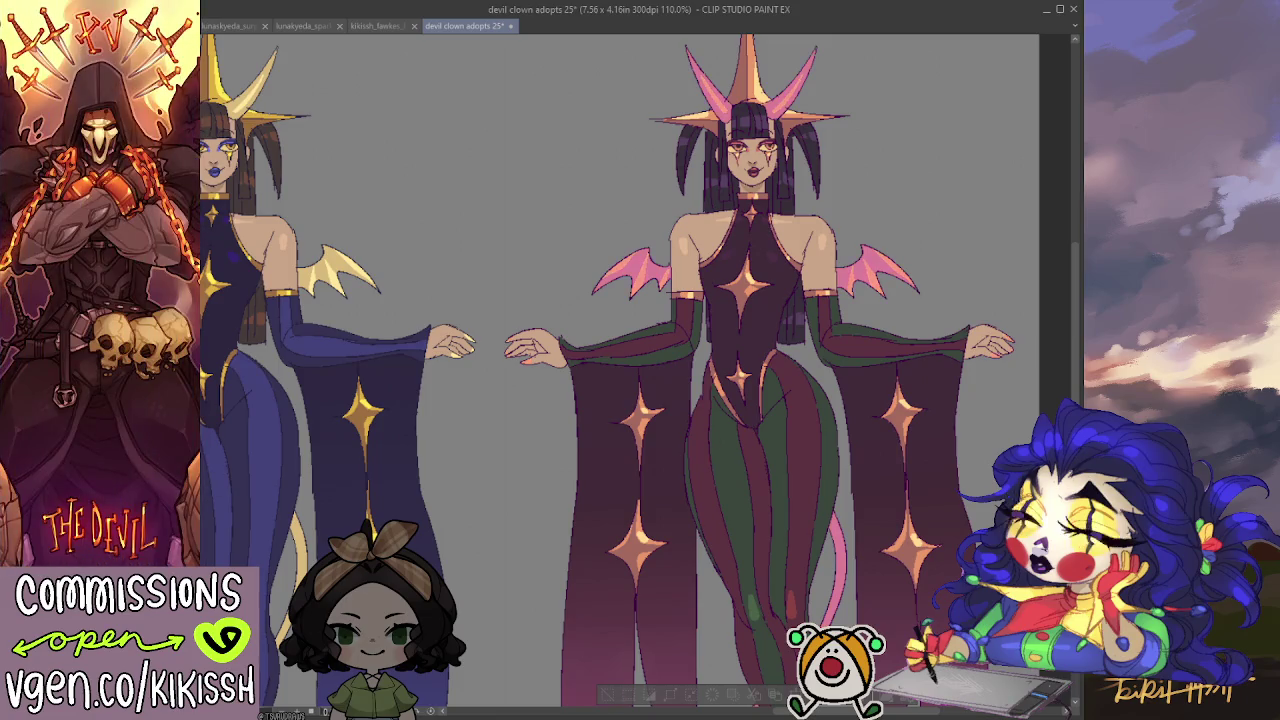
key("ctrl+z")
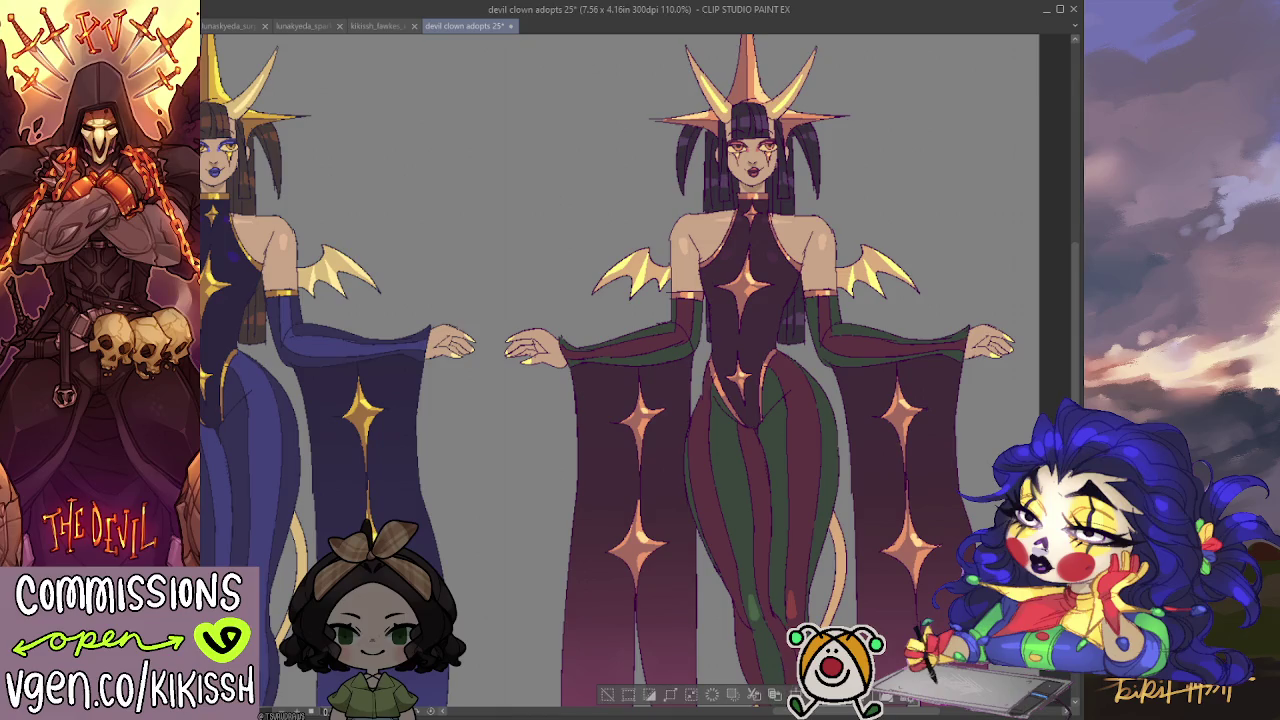
scroll(599, 433, "down", 1)
mouse_move(597, 419)
left_mouse_down()
mouse_move(608, 466)
mouse_move(729, 408)
left_mouse_up()
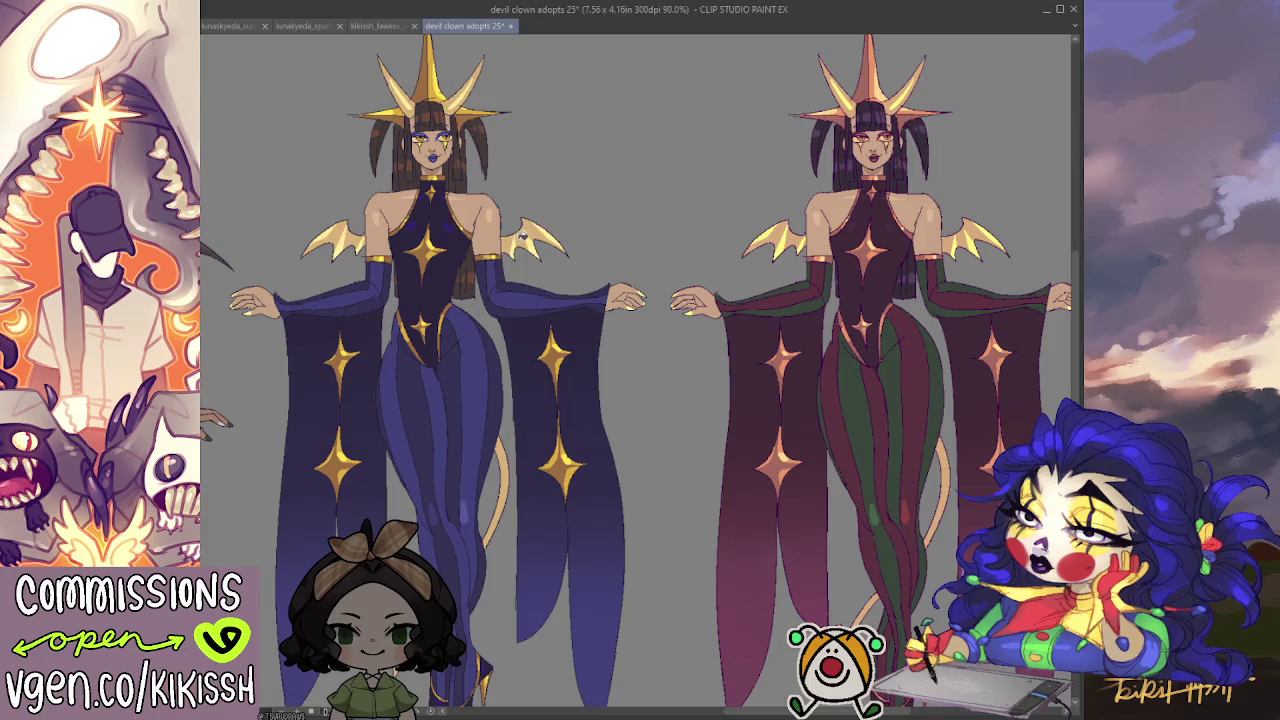
mouse_move(717, 385)
left_mouse_down()
mouse_move(806, 391)
mouse_move(706, 380)
mouse_move(834, 378)
left_mouse_up()
left_click_drag(500, 429, 836, 415)
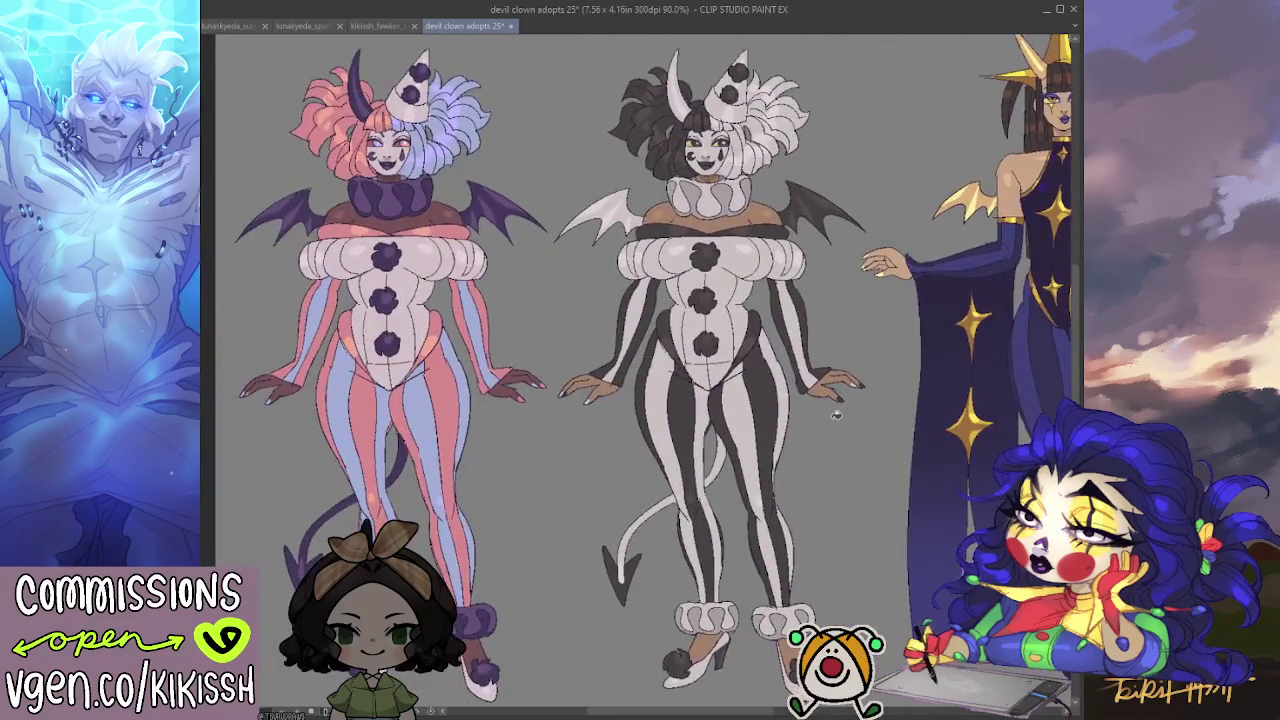
left_click_drag(833, 578, 480, 560)
left_click_drag(704, 490, 392, 497)
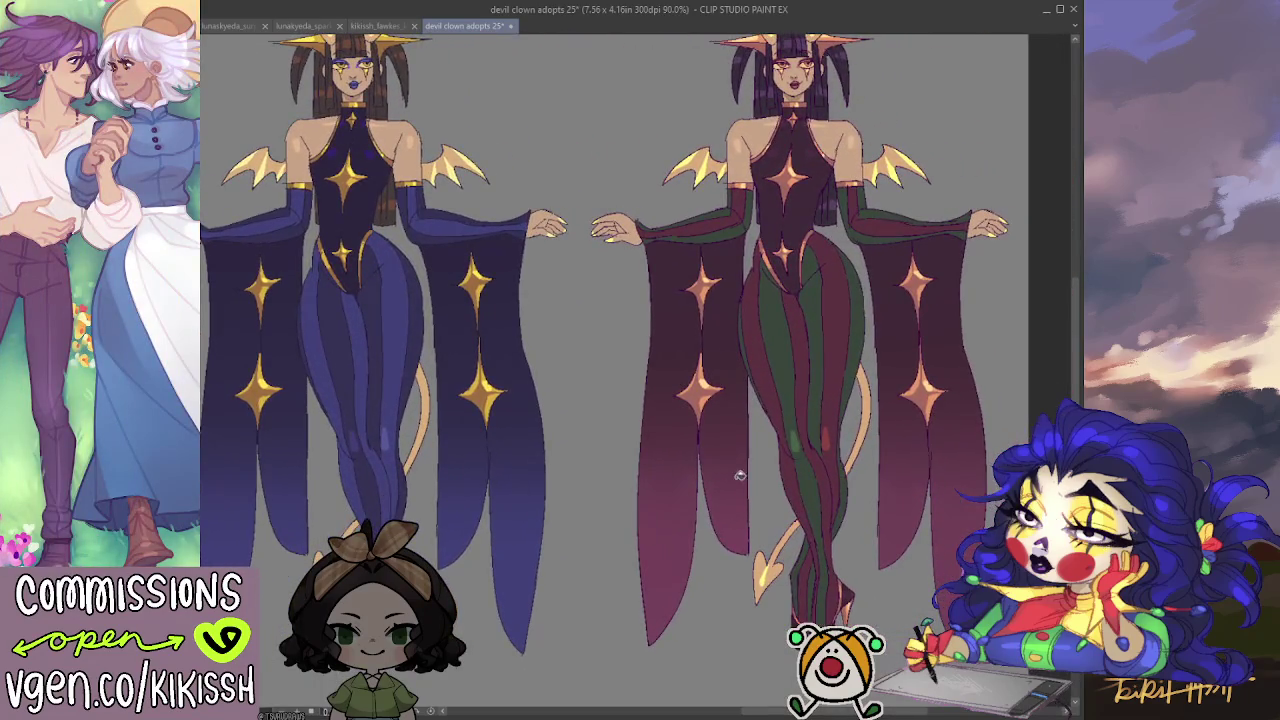
left_click_drag(740, 476, 650, 493)
scroll(660, 462, "up", 1)
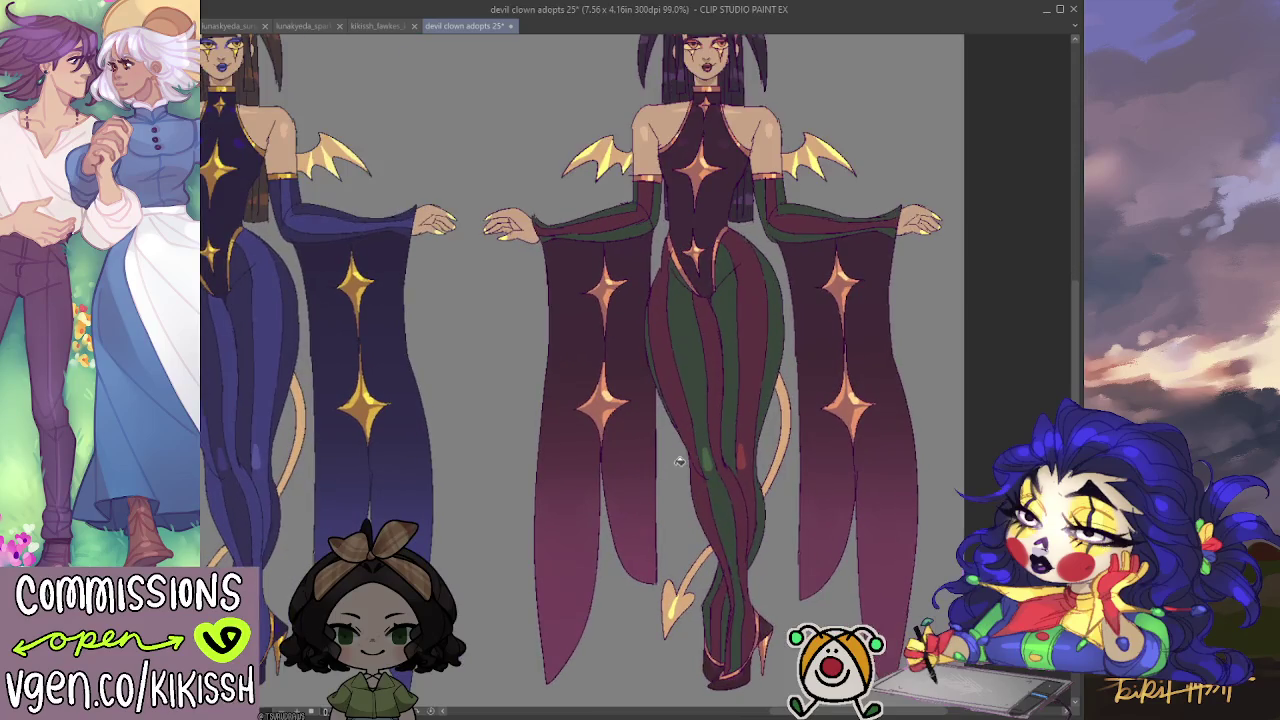
left_click_drag(663, 449, 622, 400)
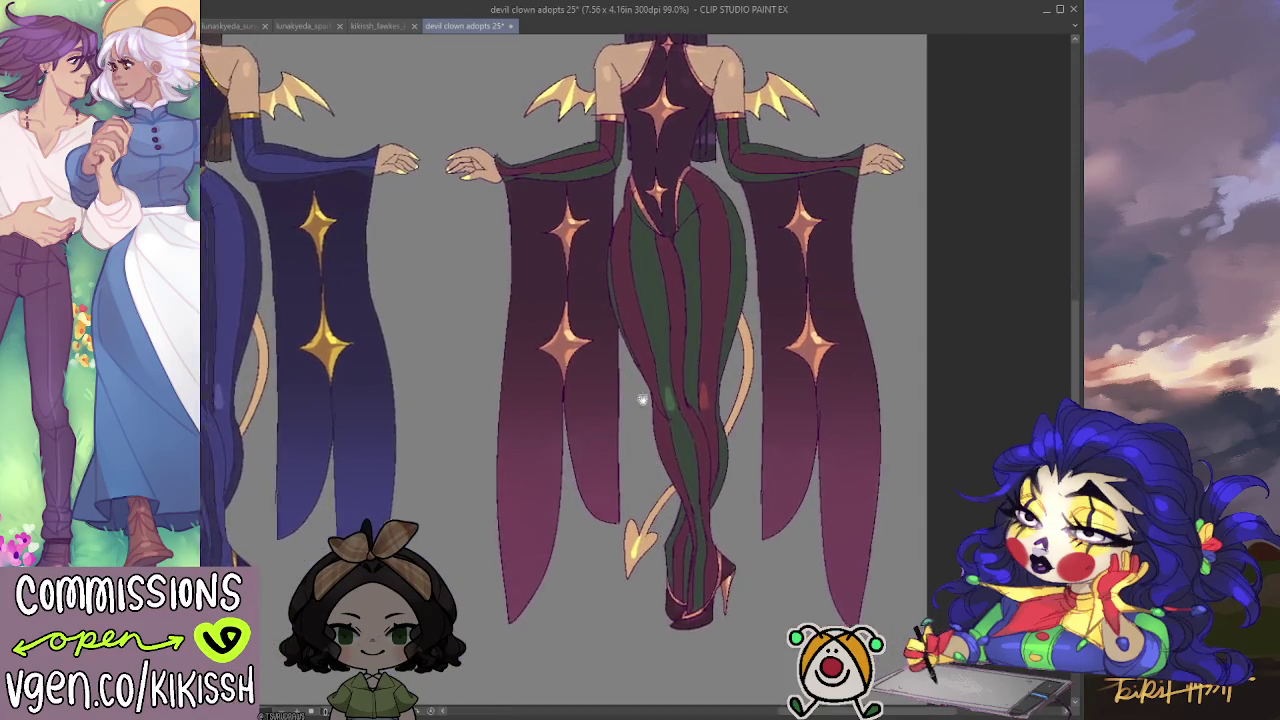
left_click_drag(330, 437, 443, 437)
mouse_move(160, 500)
left_mouse_down()
mouse_move(471, 514)
mouse_move(800, 441)
mouse_move(843, 470)
mouse_move(975, 511)
left_mouse_up()
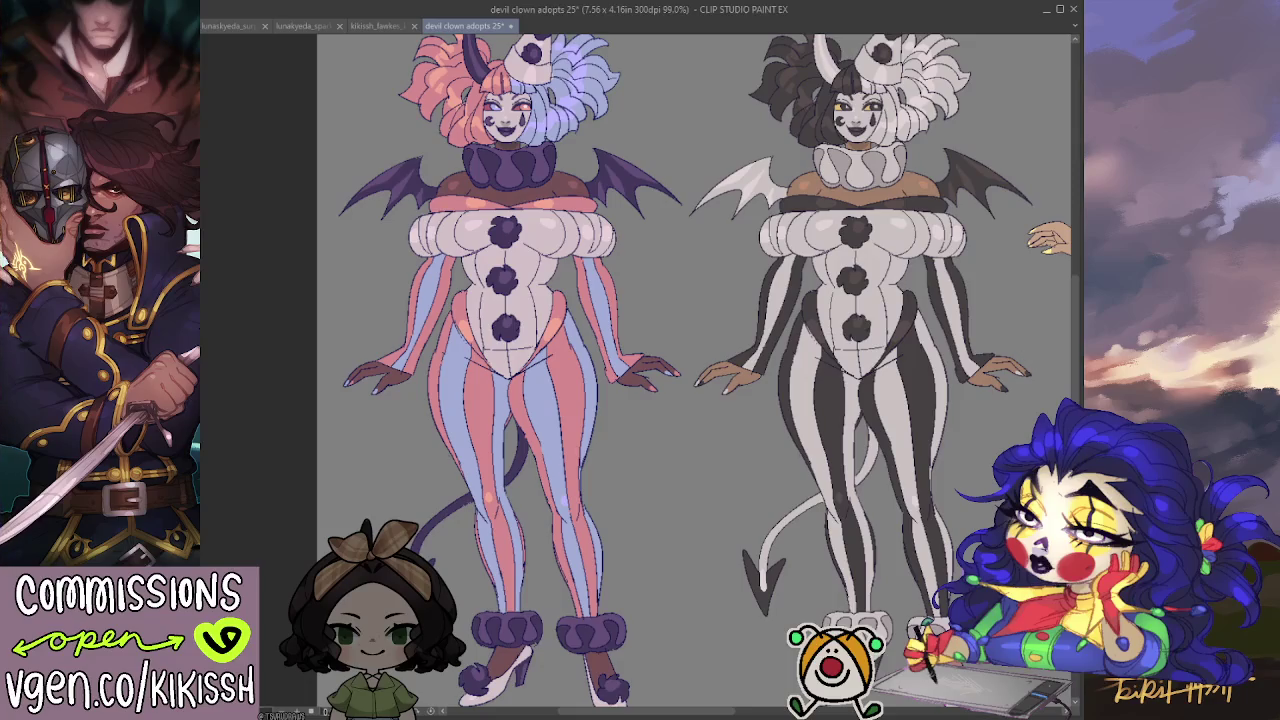
scroll(792, 495, "down", 2)
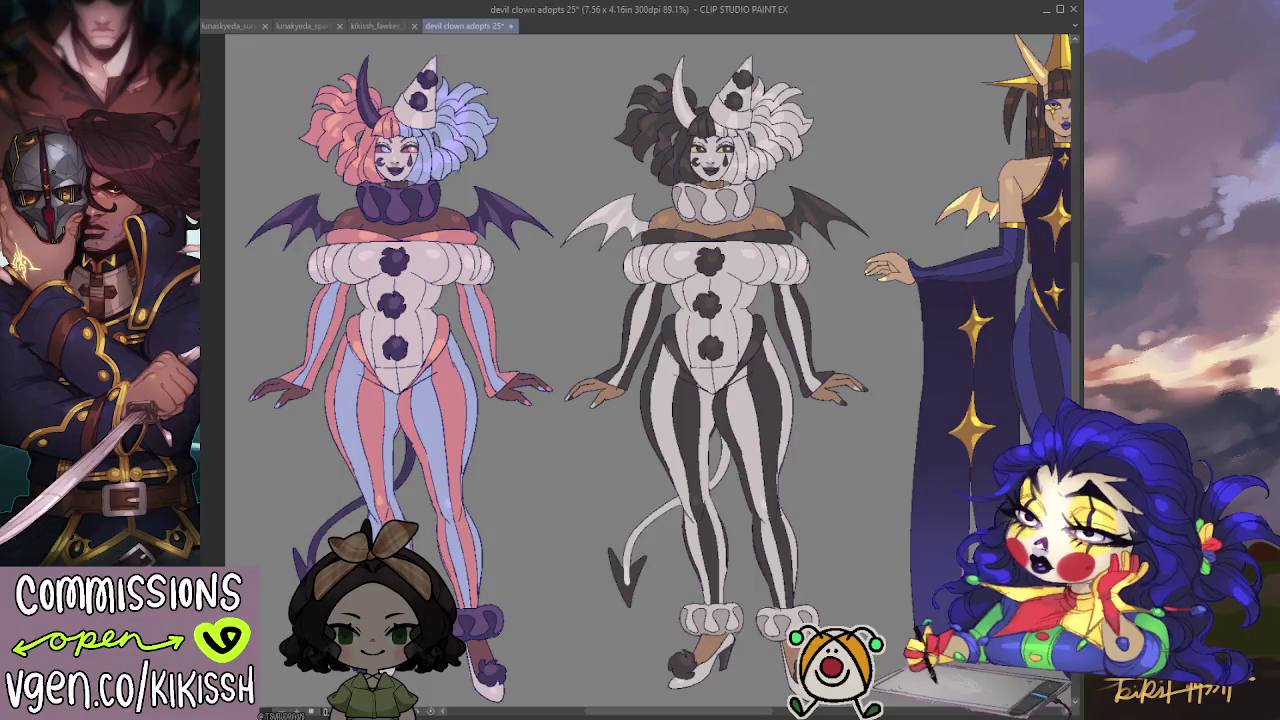
mouse_move(802, 483)
left_mouse_down()
mouse_move(747, 467)
mouse_move(797, 503)
left_mouse_up()
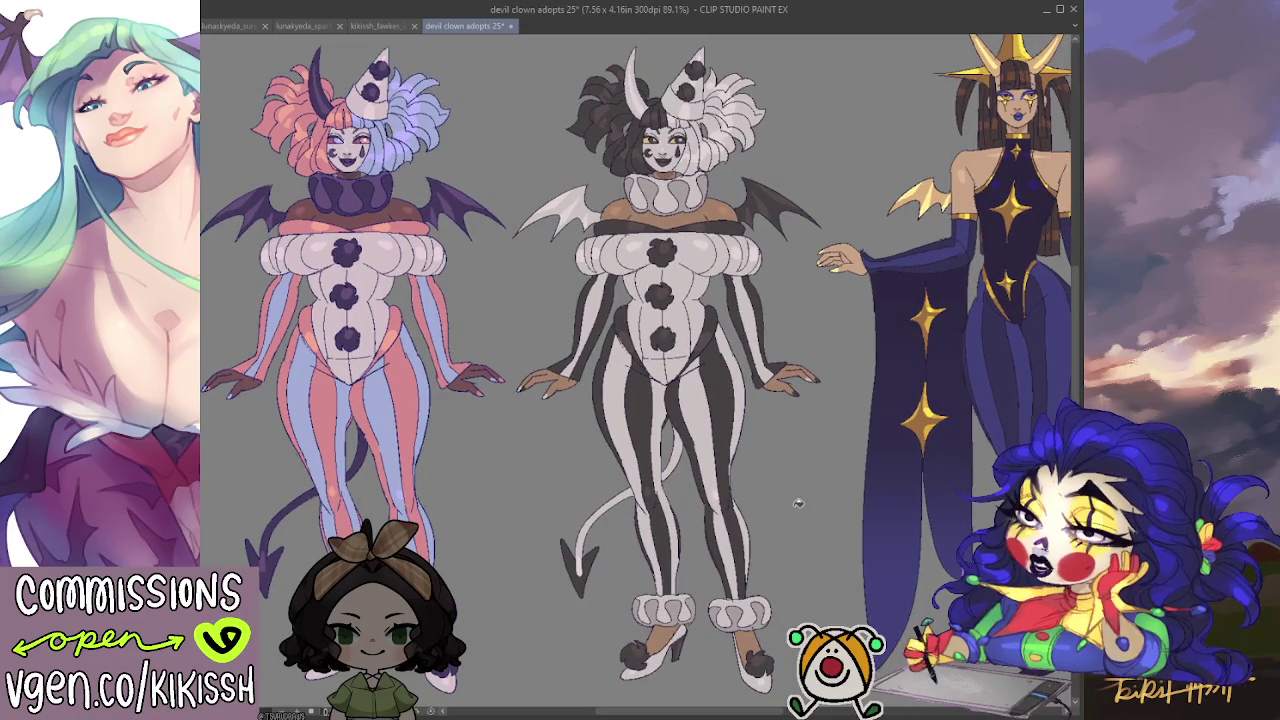
mouse_move(797, 503)
left_mouse_down()
mouse_move(608, 500)
mouse_move(466, 526)
left_mouse_up()
left_click_drag(716, 510, 590, 508)
left_click_drag(777, 506, 634, 506)
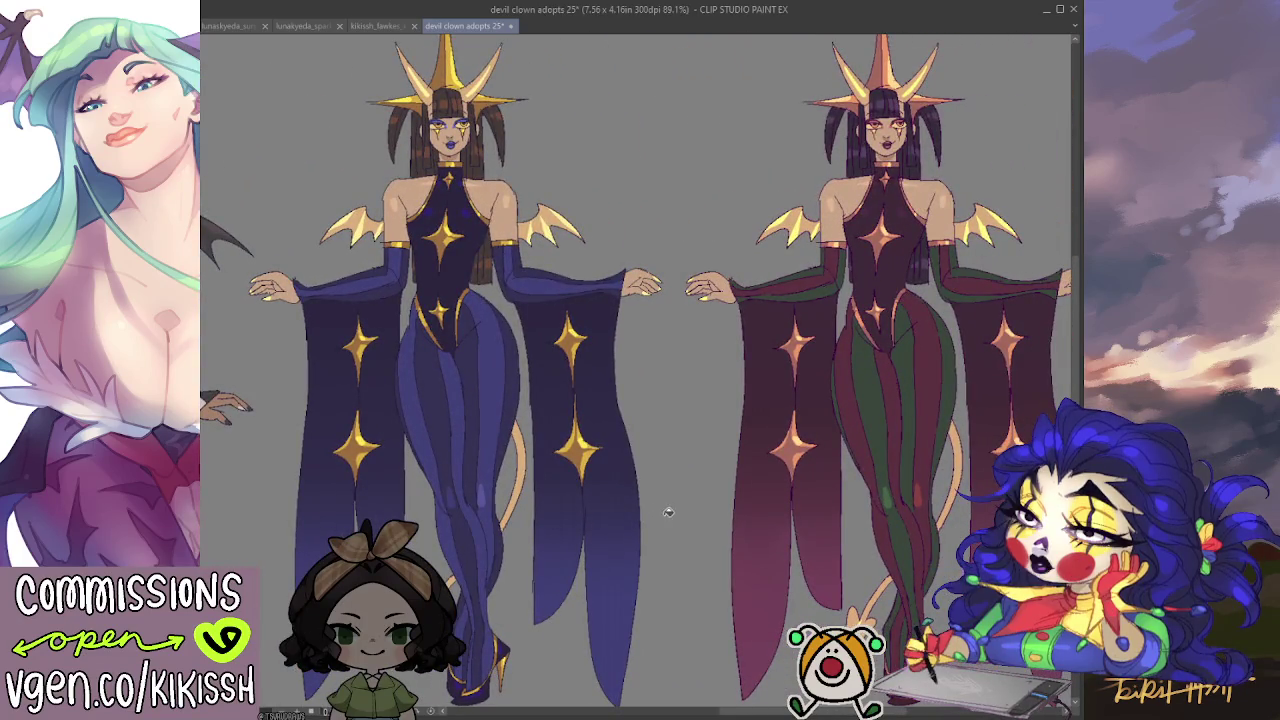
left_click_drag(684, 500, 783, 486)
mouse_move(666, 530)
left_mouse_down()
mouse_move(743, 535)
mouse_move(832, 496)
mouse_move(634, 481)
left_mouse_up()
scroll(832, 496, "down", 2)
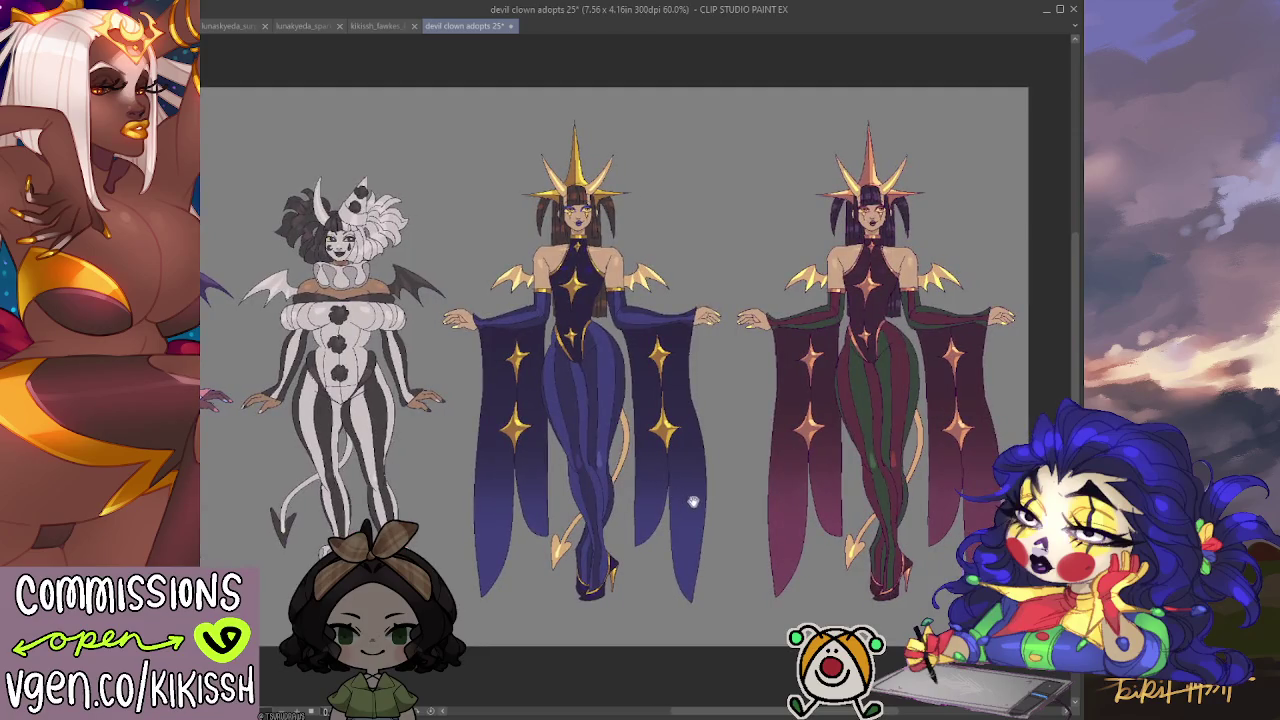
Zoom in on both devils and auto-select the green stripes on the striped figure's outfit.
left_click_drag(637, 505, 823, 491)
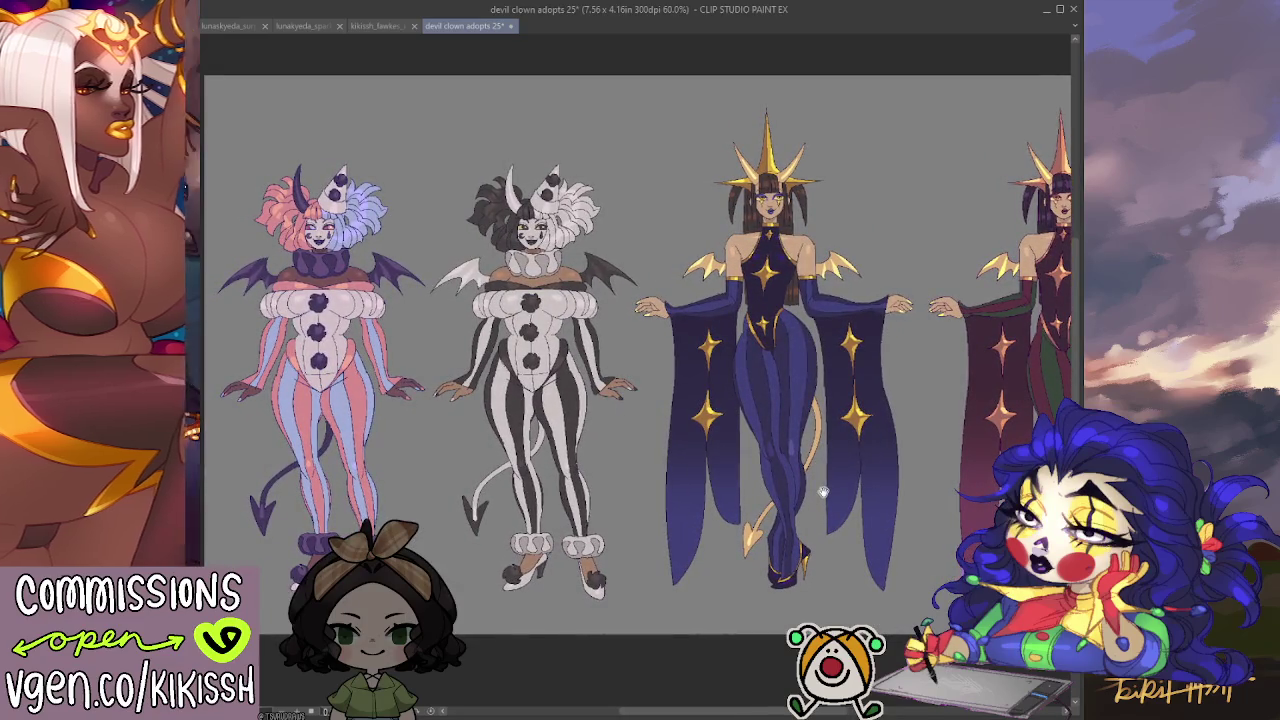
mouse_move(823, 491)
left_mouse_down()
mouse_move(888, 493)
mouse_move(528, 478)
left_mouse_up()
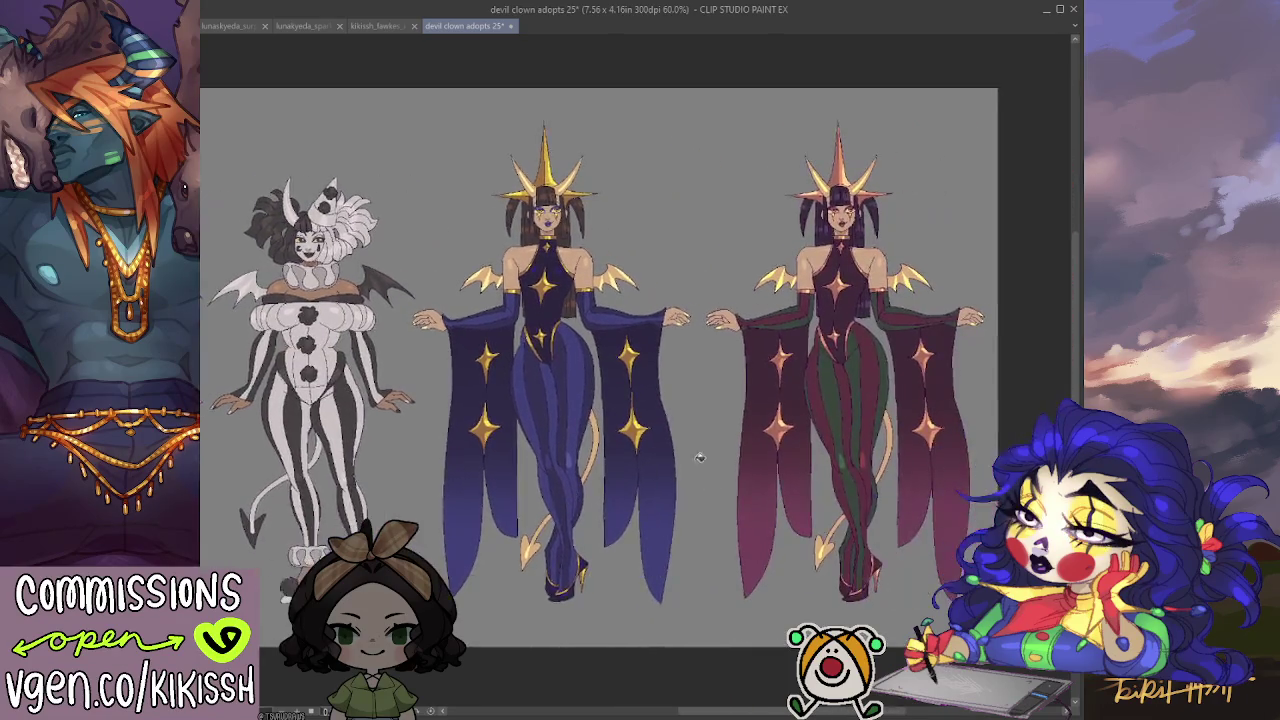
scroll(789, 436, "up", 1)
scroll(789, 436, "up", 2)
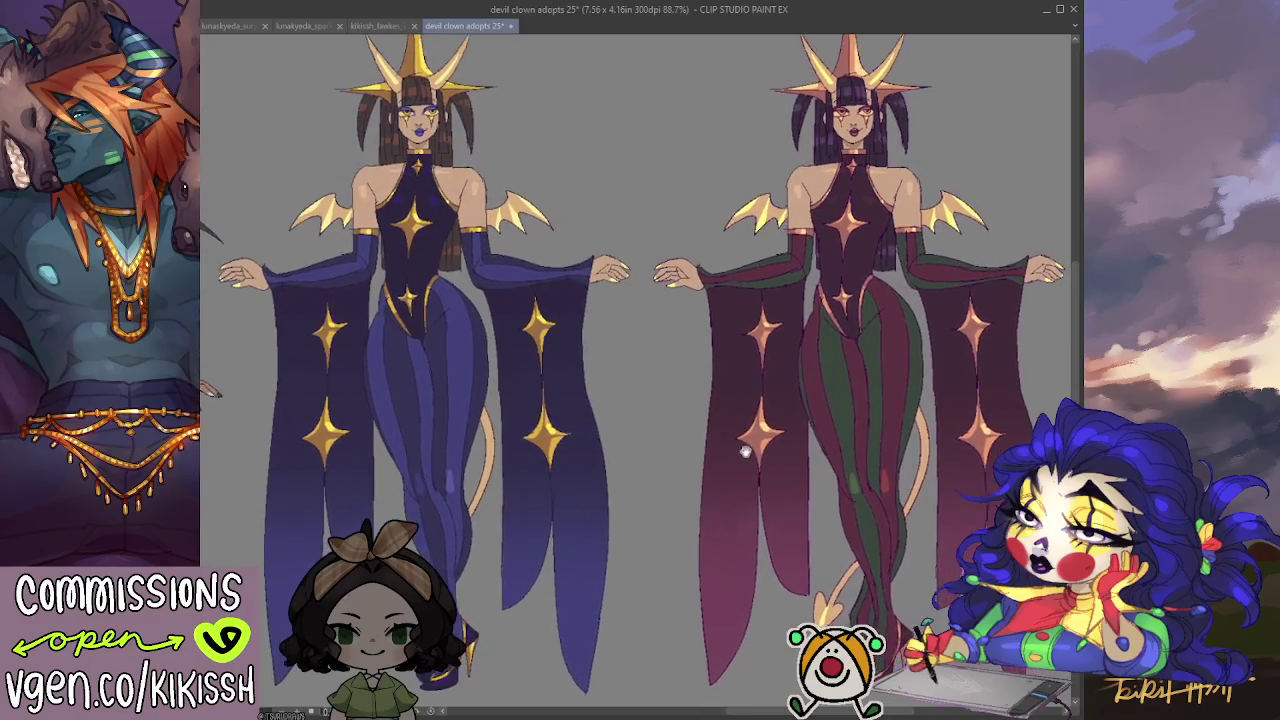
scroll(717, 433, "up", 1)
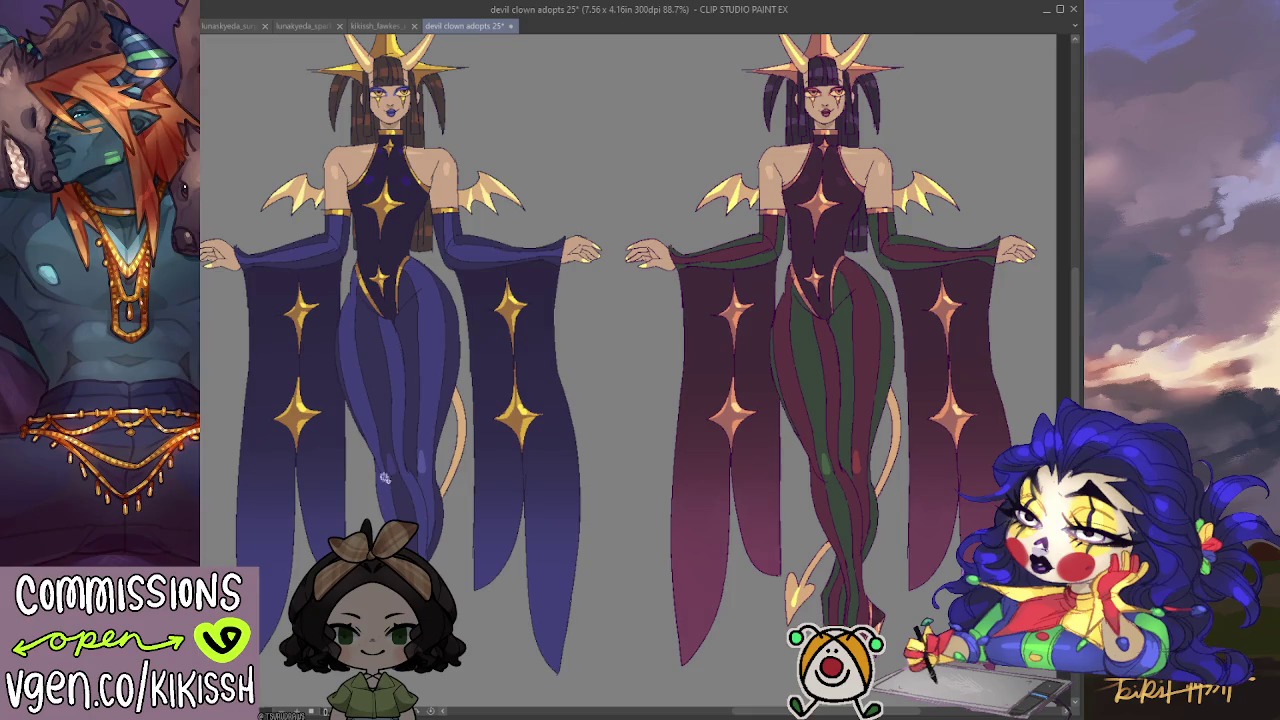
left_click(810, 333)
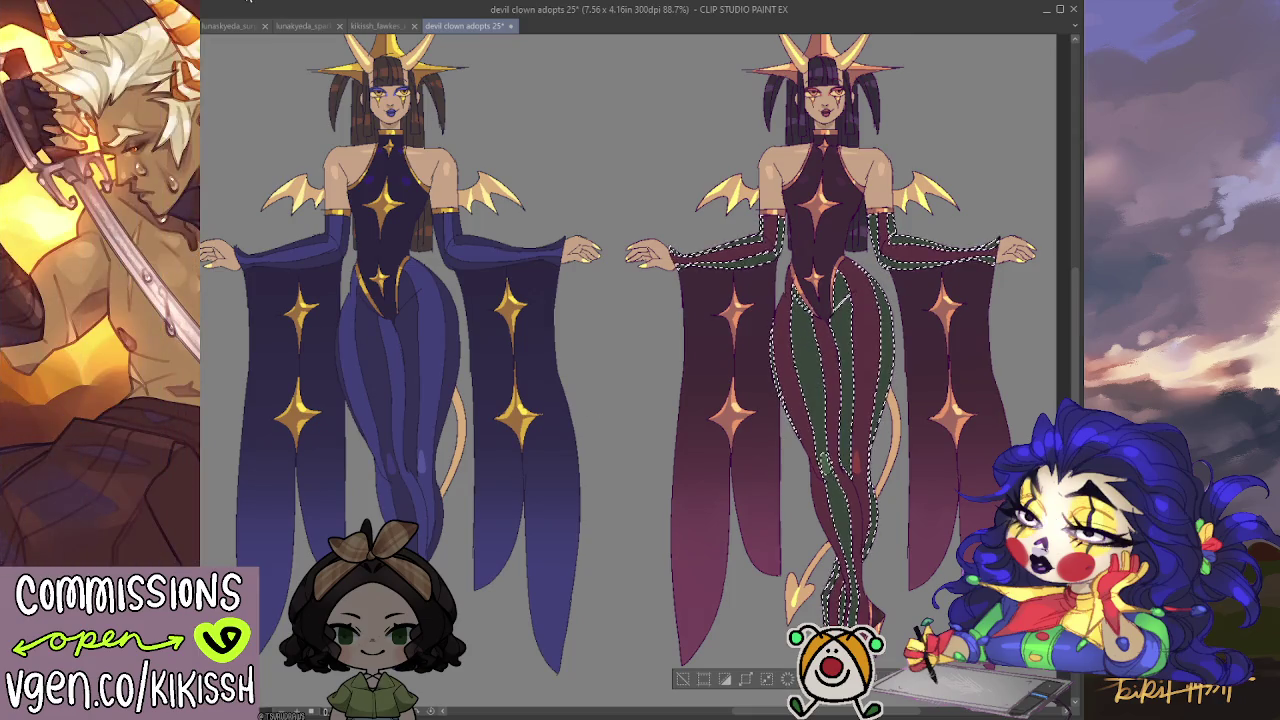
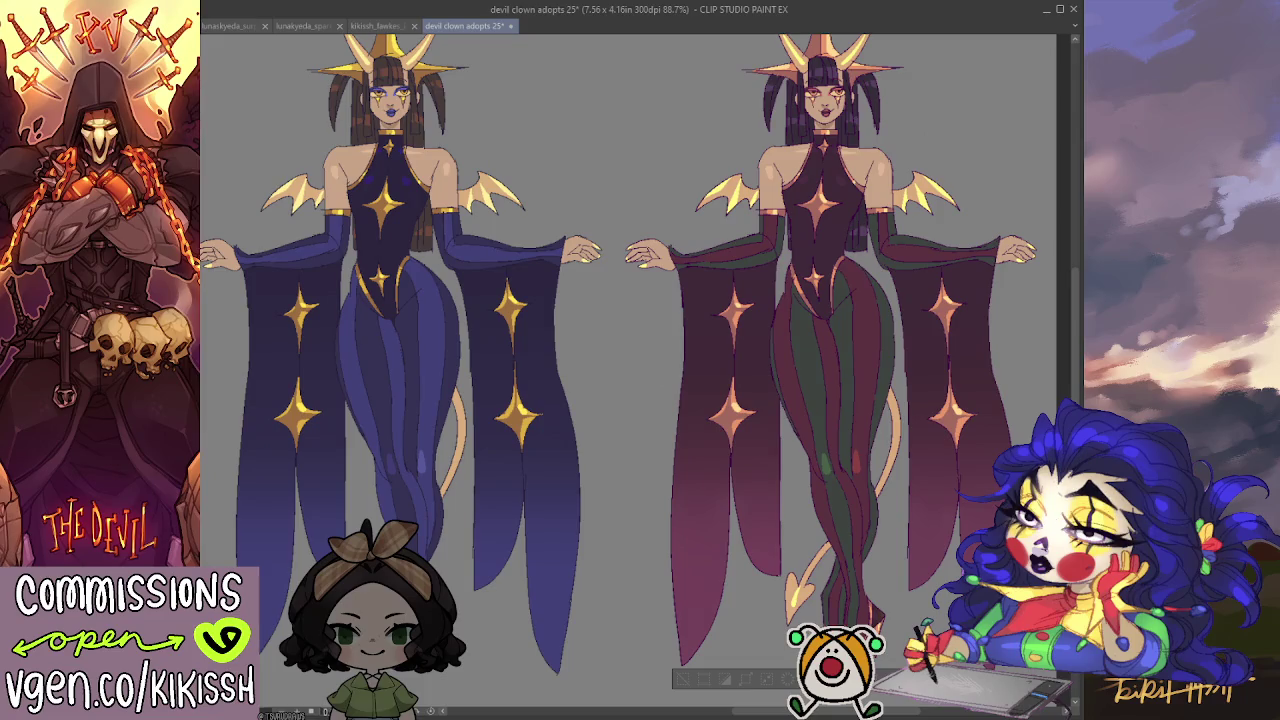
Brighten the maroon figure's leg stripes, darken one stripe, then clear the selection.
left_click_drag(842, 310, 845, 430)
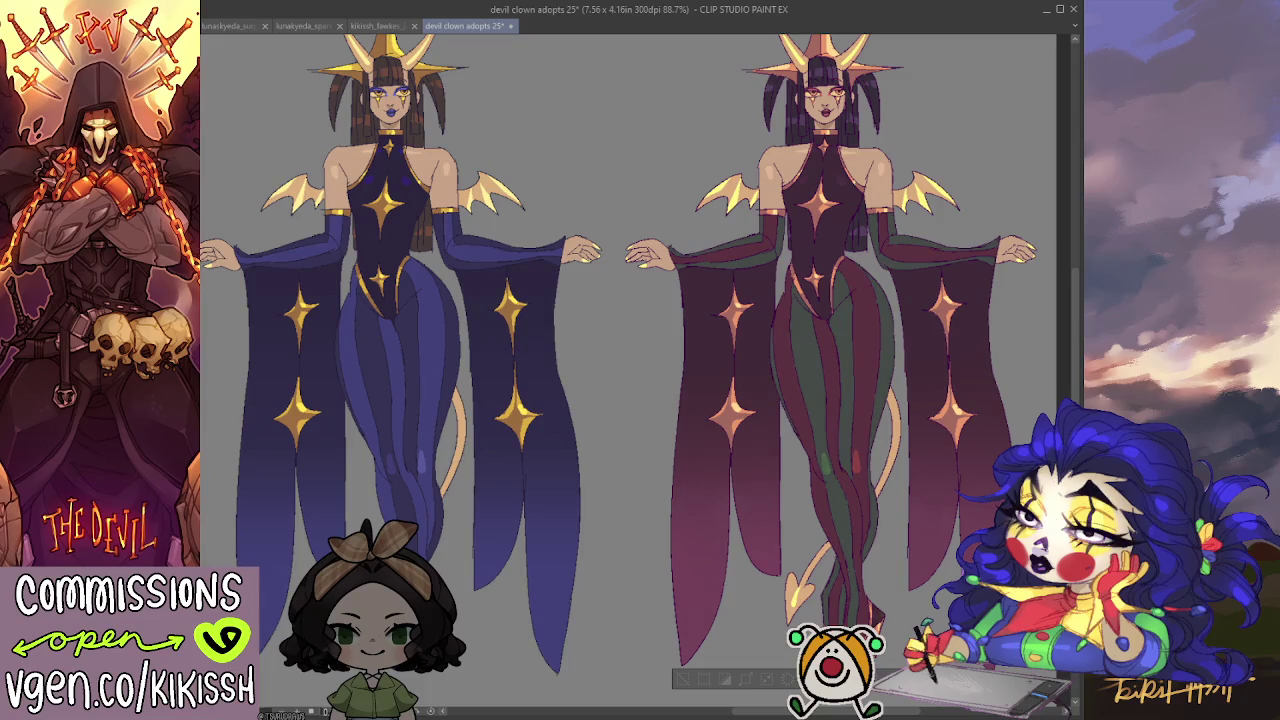
left_click_drag(808, 322, 810, 444)
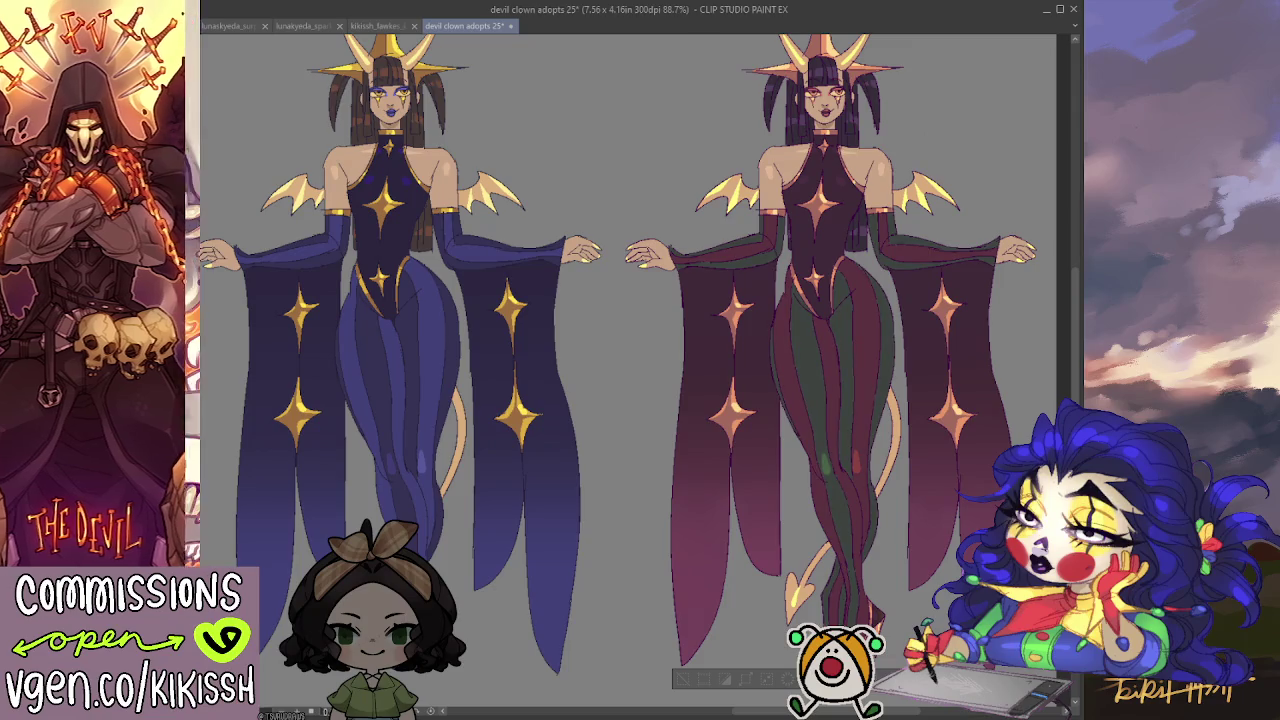
left_click_drag(486, 404, 590, 388)
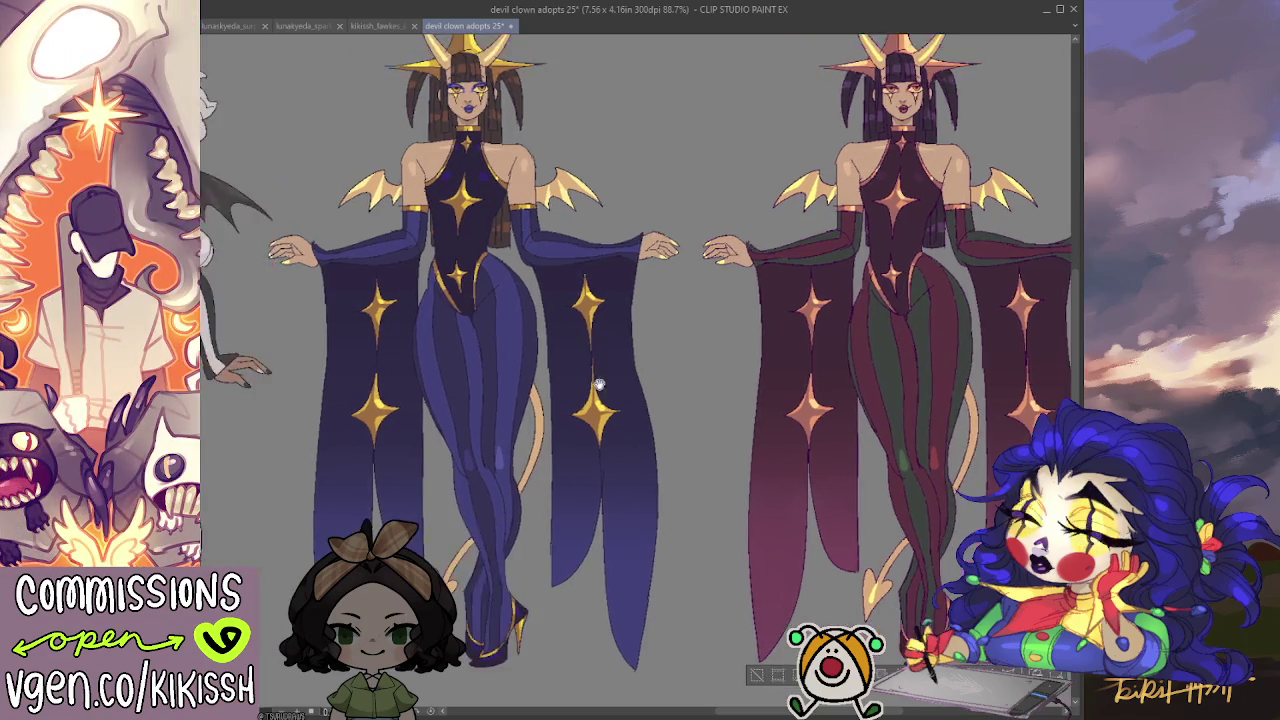
scroll(600, 386, "down", 1)
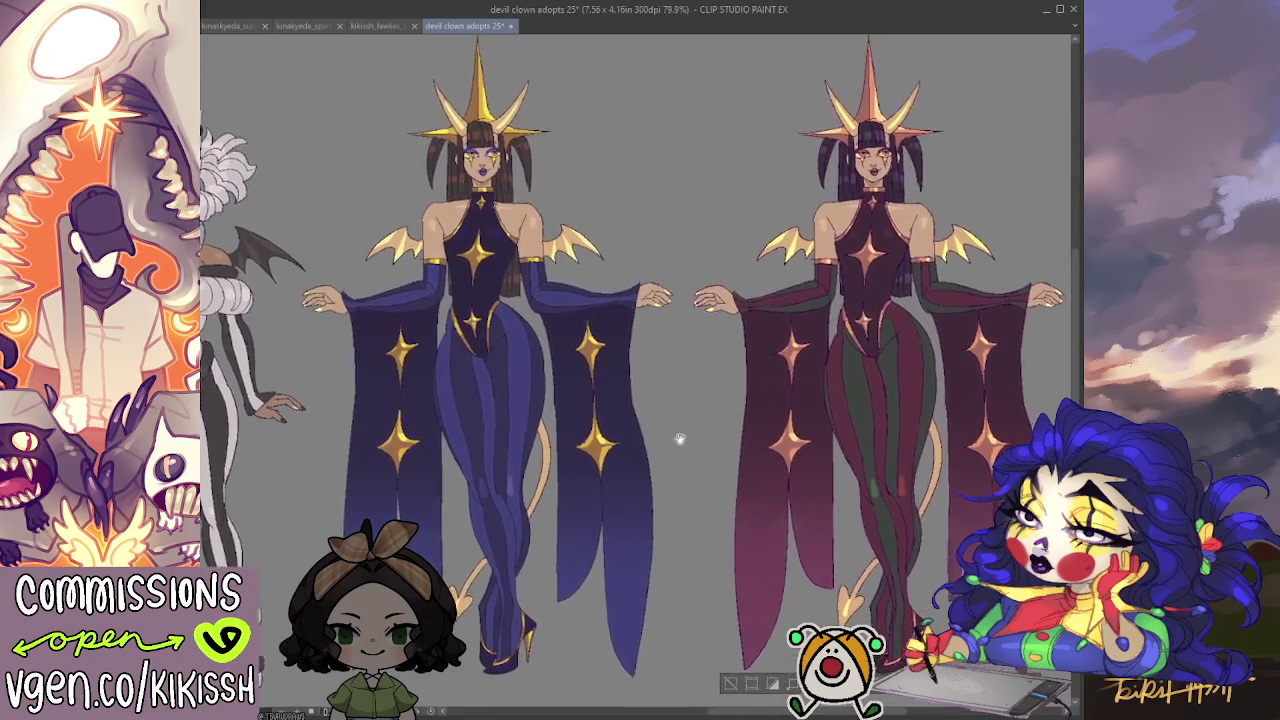
scroll(610, 450, "up", 2)
scroll(721, 290, "up", 1)
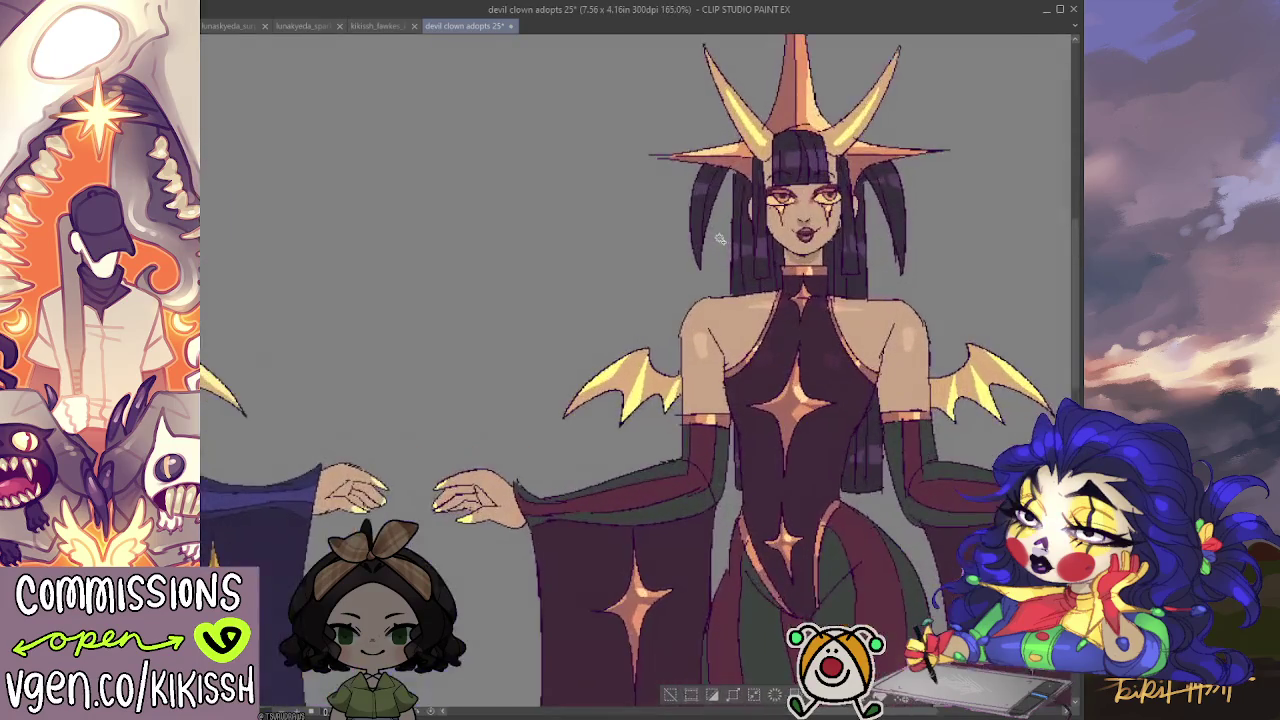
scroll(716, 305, "up", 2)
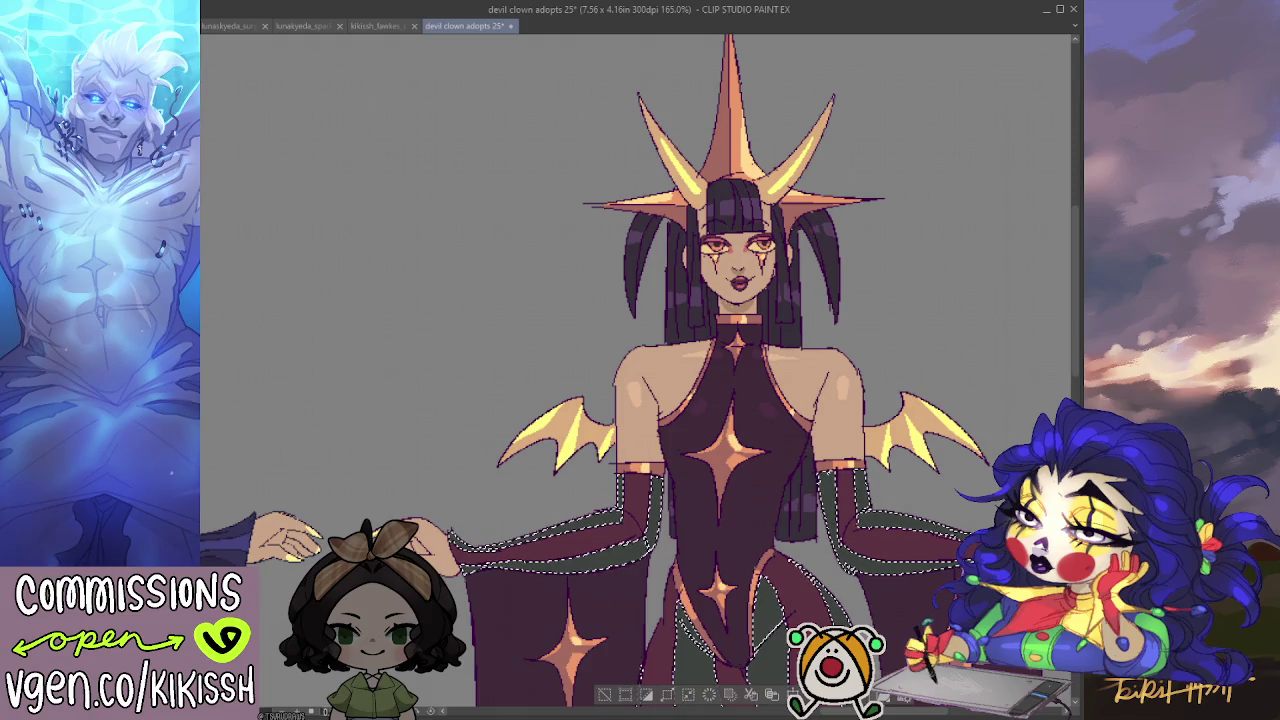
key("ctrl+d")
Lasso the maroon figure's eyes and recolour them to greenish whites around the irises.
left_click_drag(700, 240, 800, 255)
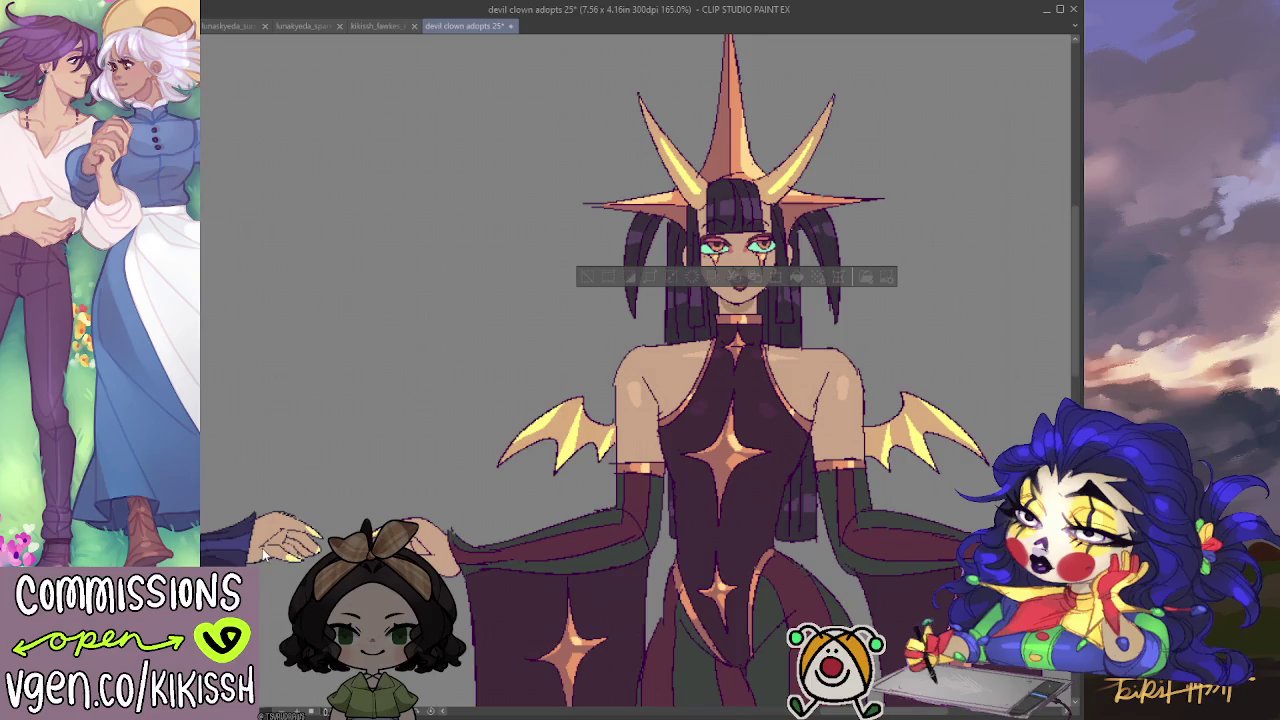
scroll(593, 399, "down", 2)
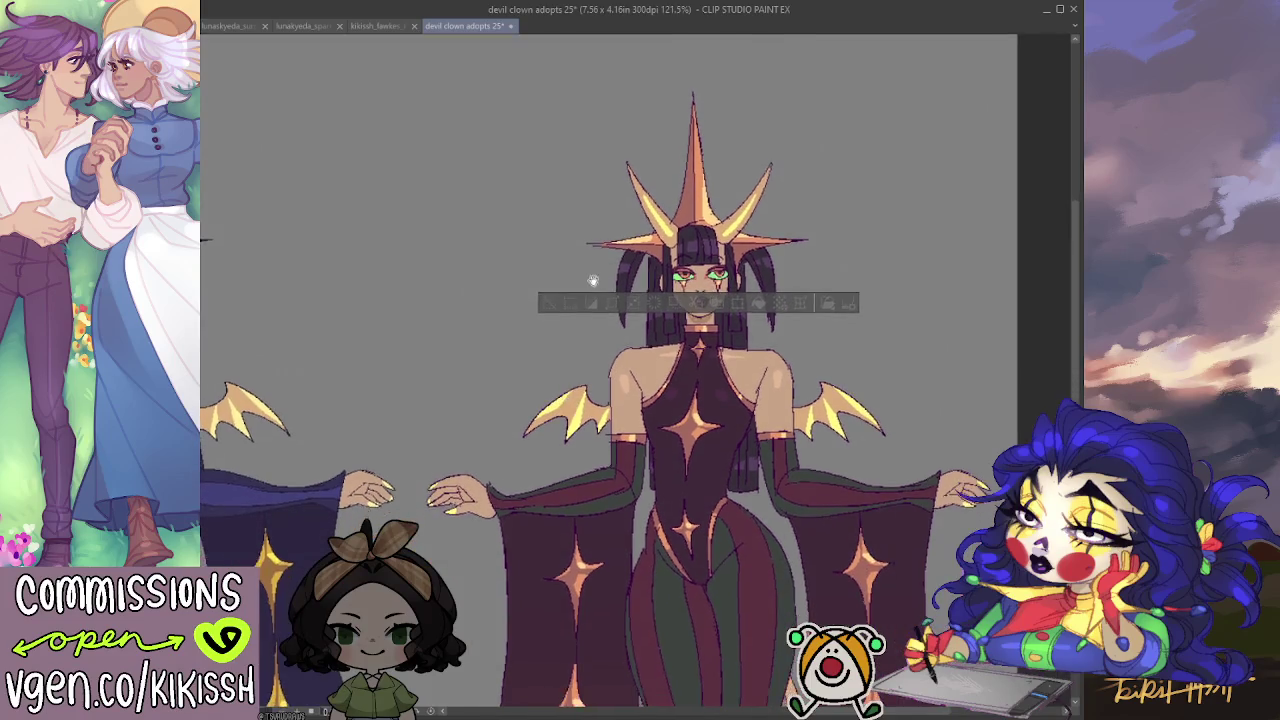
left_click_drag(570, 413, 612, 283)
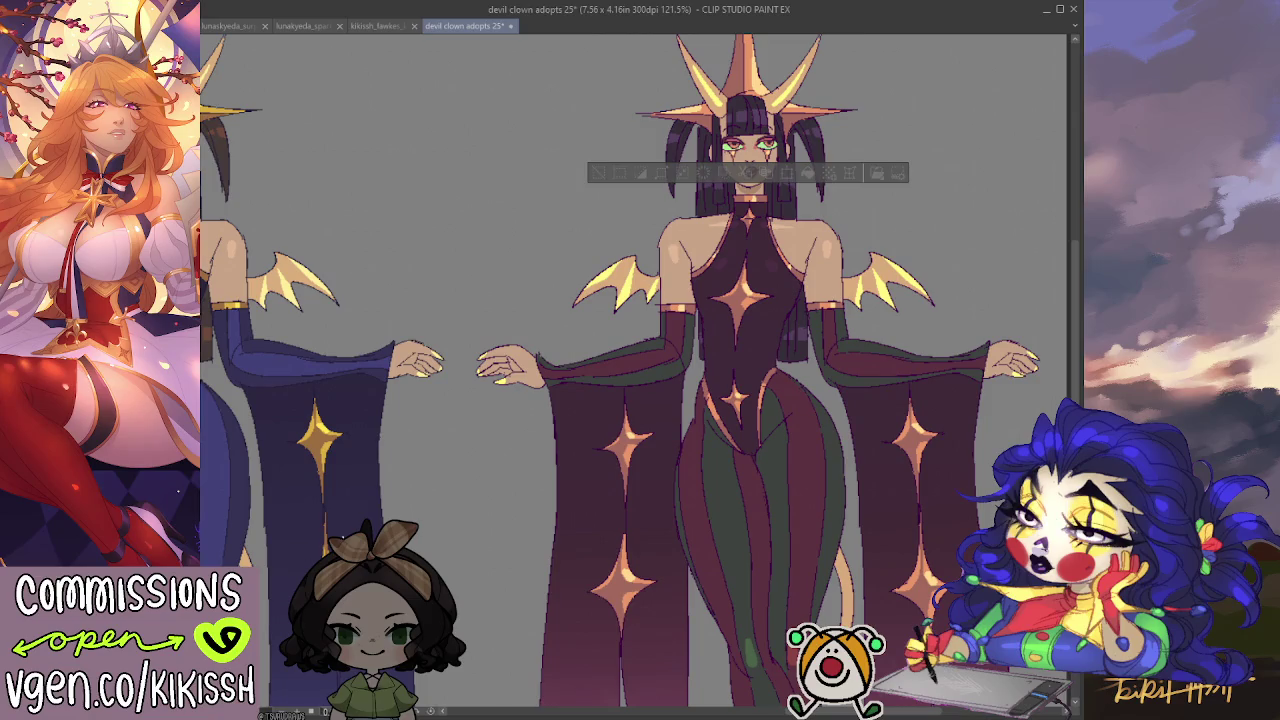
mouse_move(639, 413)
left_mouse_down()
mouse_move(718, 446)
mouse_move(791, 447)
left_mouse_up()
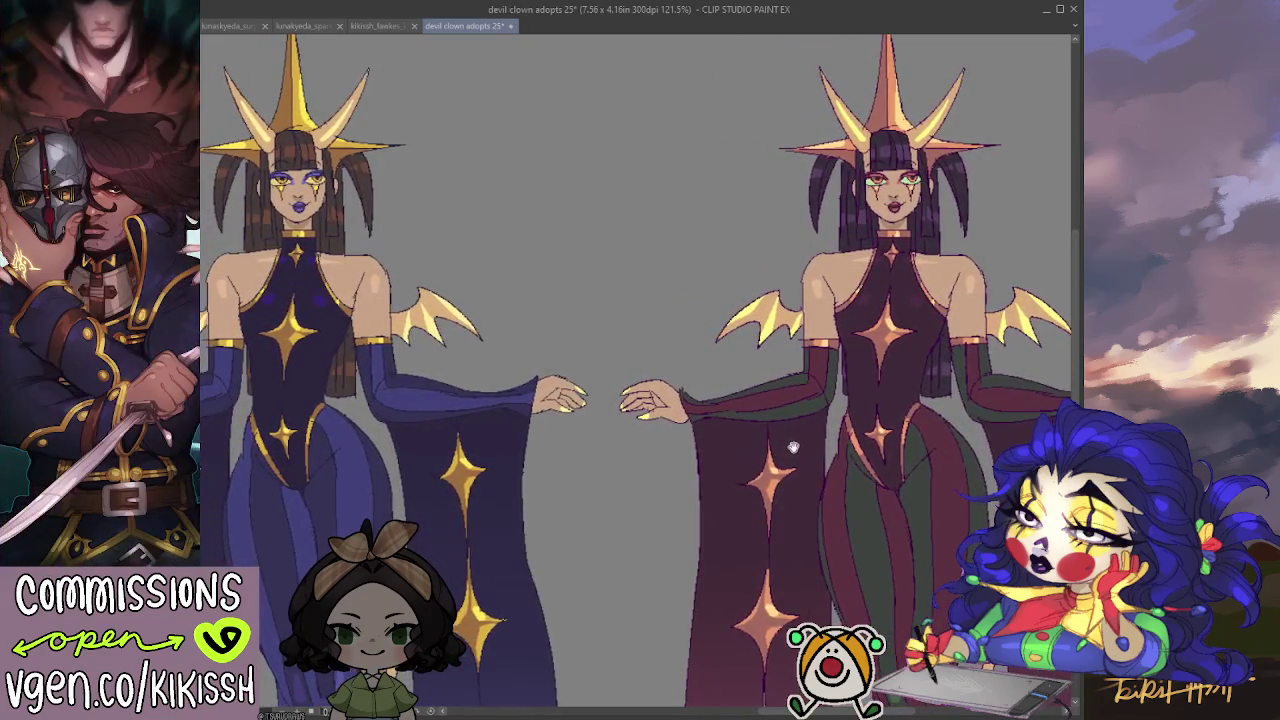
left_click_drag(791, 447, 663, 482)
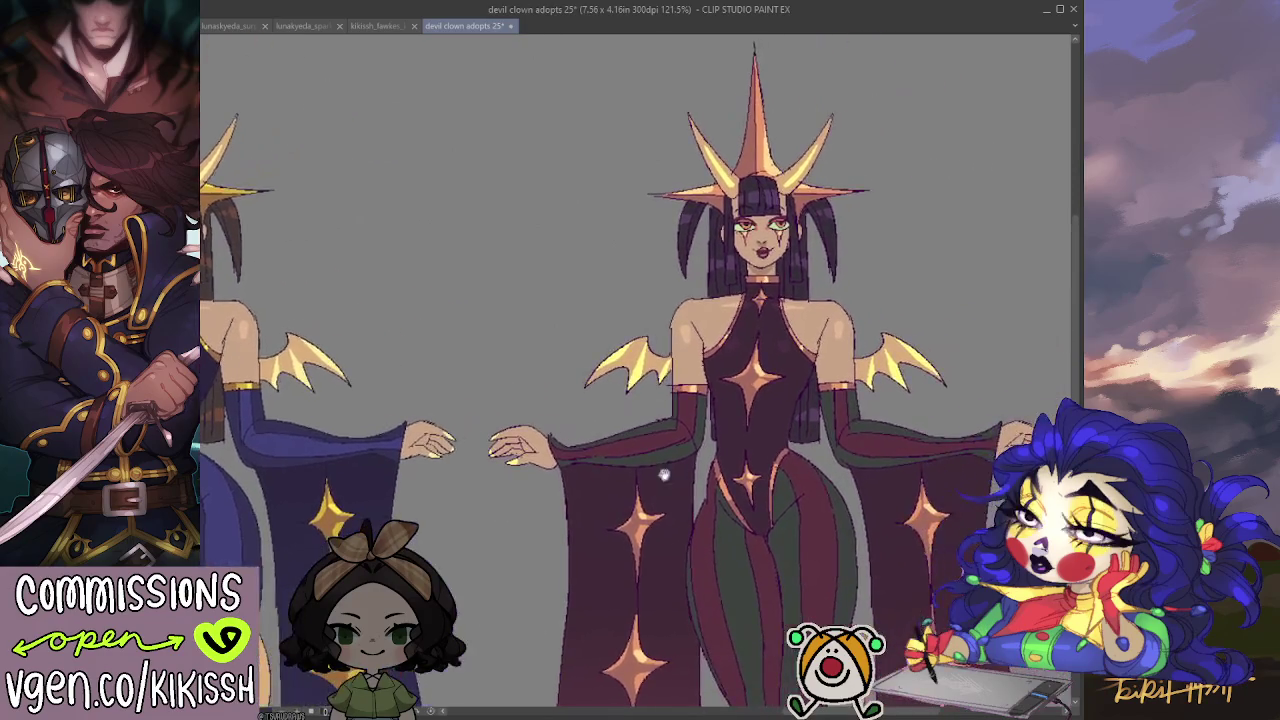
scroll(707, 311, "up", 2)
Reselect the maroon figure's eyes, re-tweak their colour, and deselect.
scroll(707, 311, "up", 1)
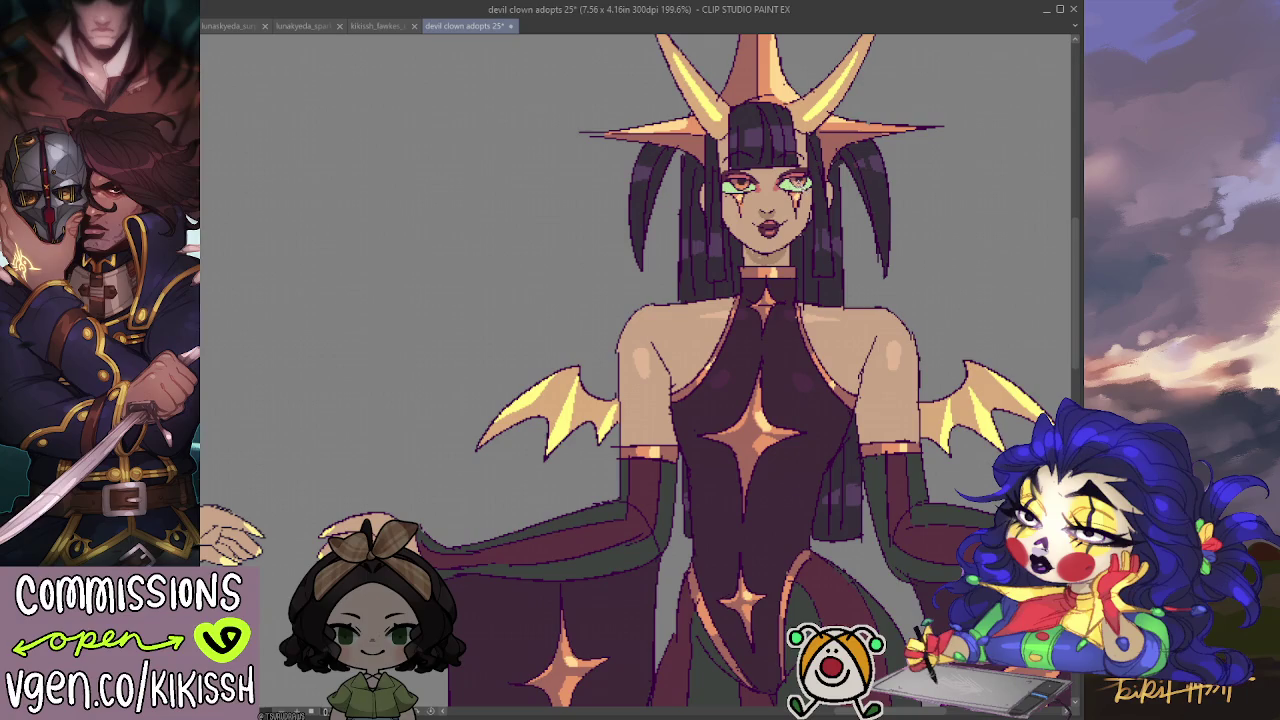
mouse_move(796, 182)
left_mouse_down()
mouse_move(810, 192)
mouse_move(756, 196)
left_mouse_up()
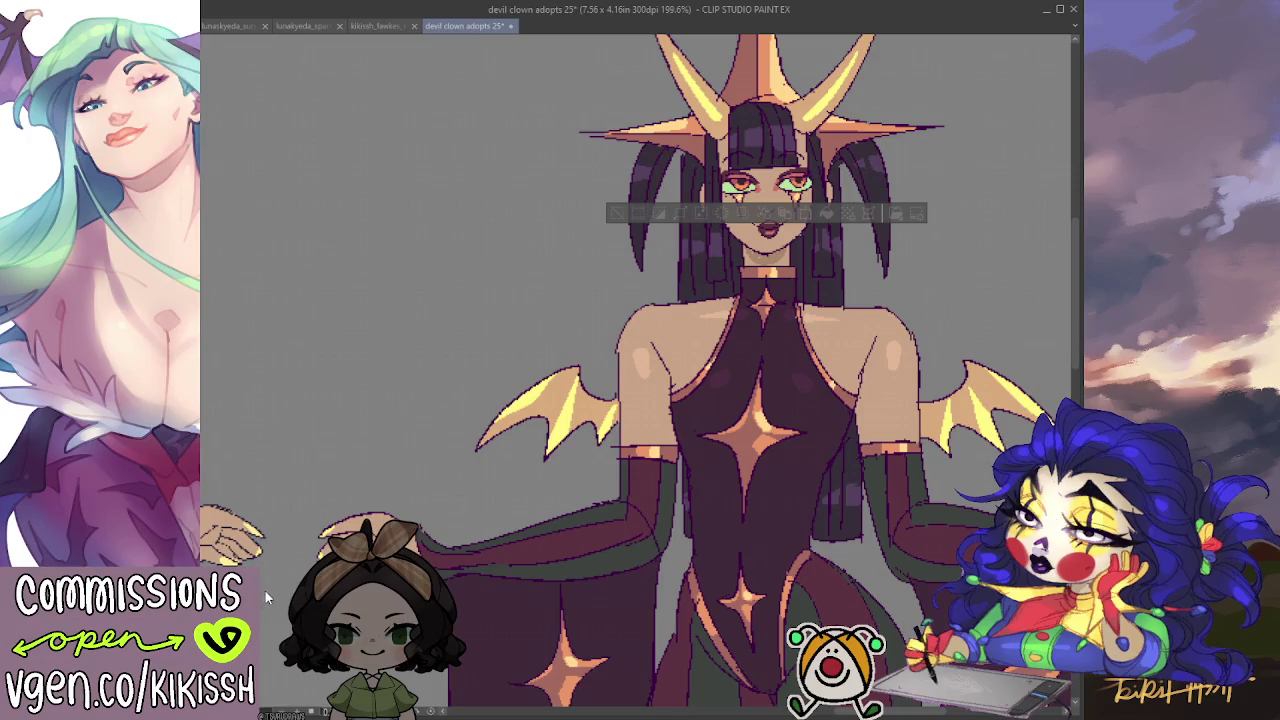
scroll(532, 424, "down", 2)
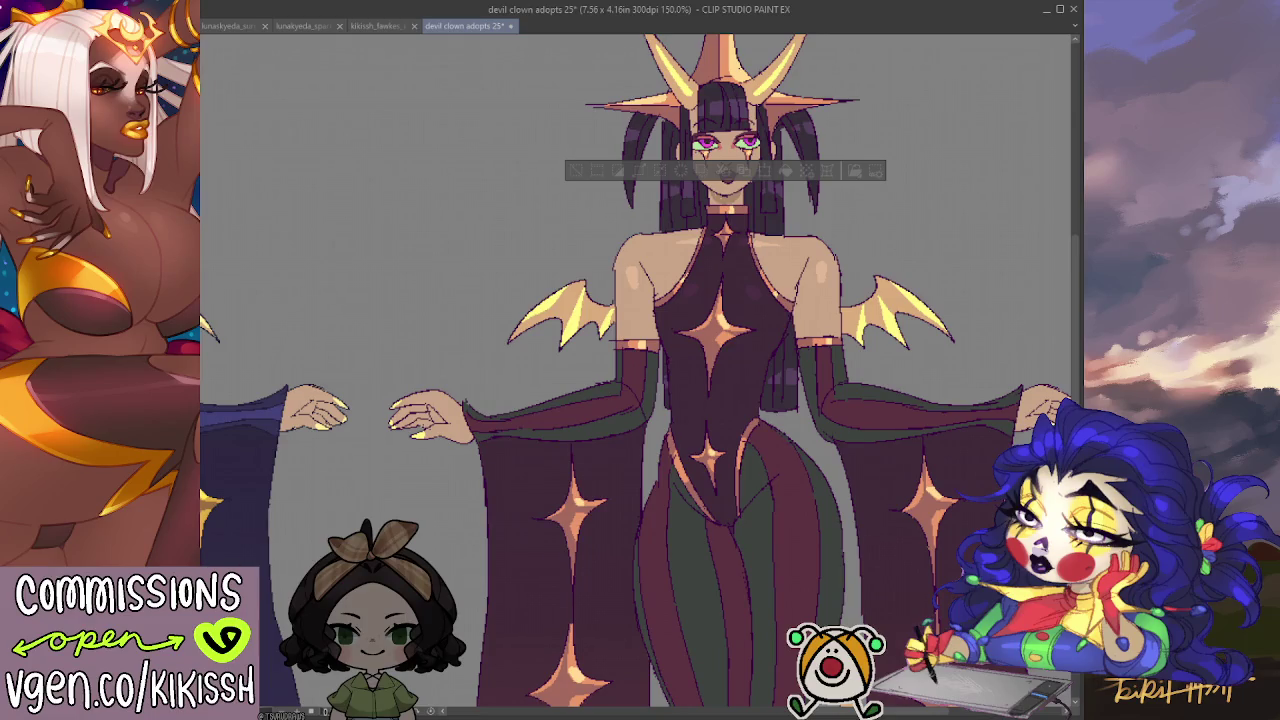
scroll(525, 350, "down", 1)
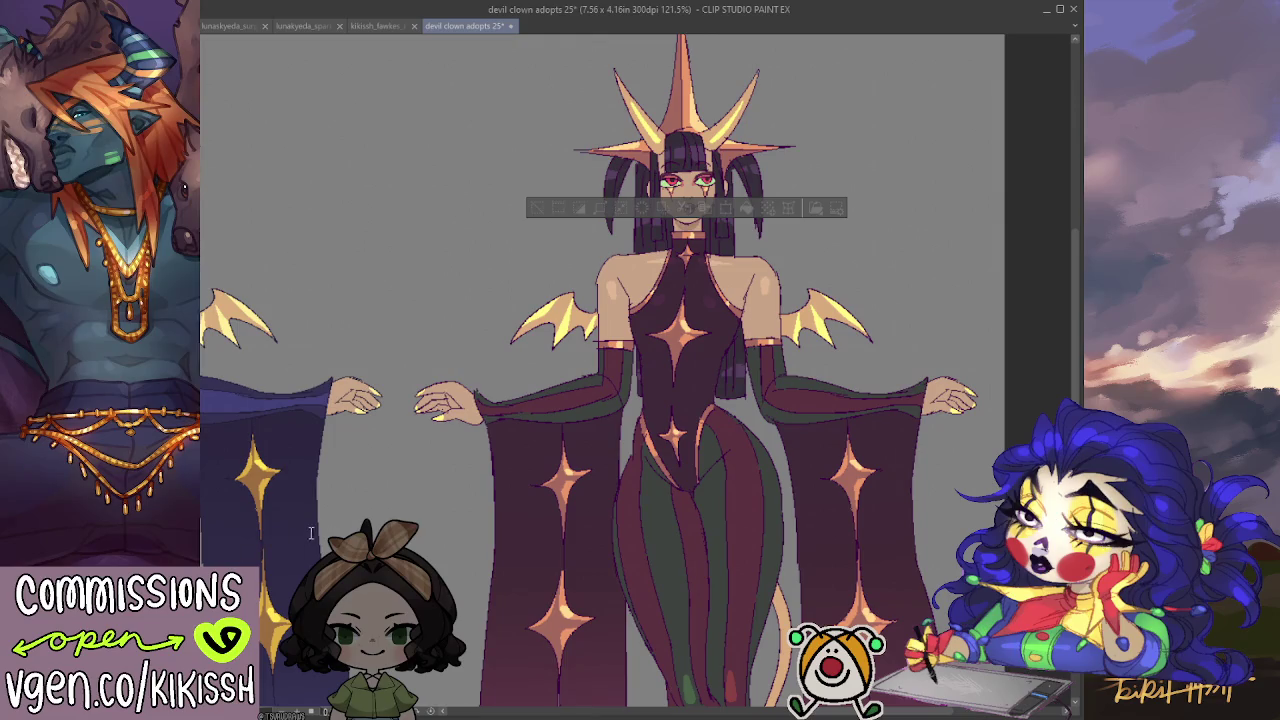
key("ctrl+d")
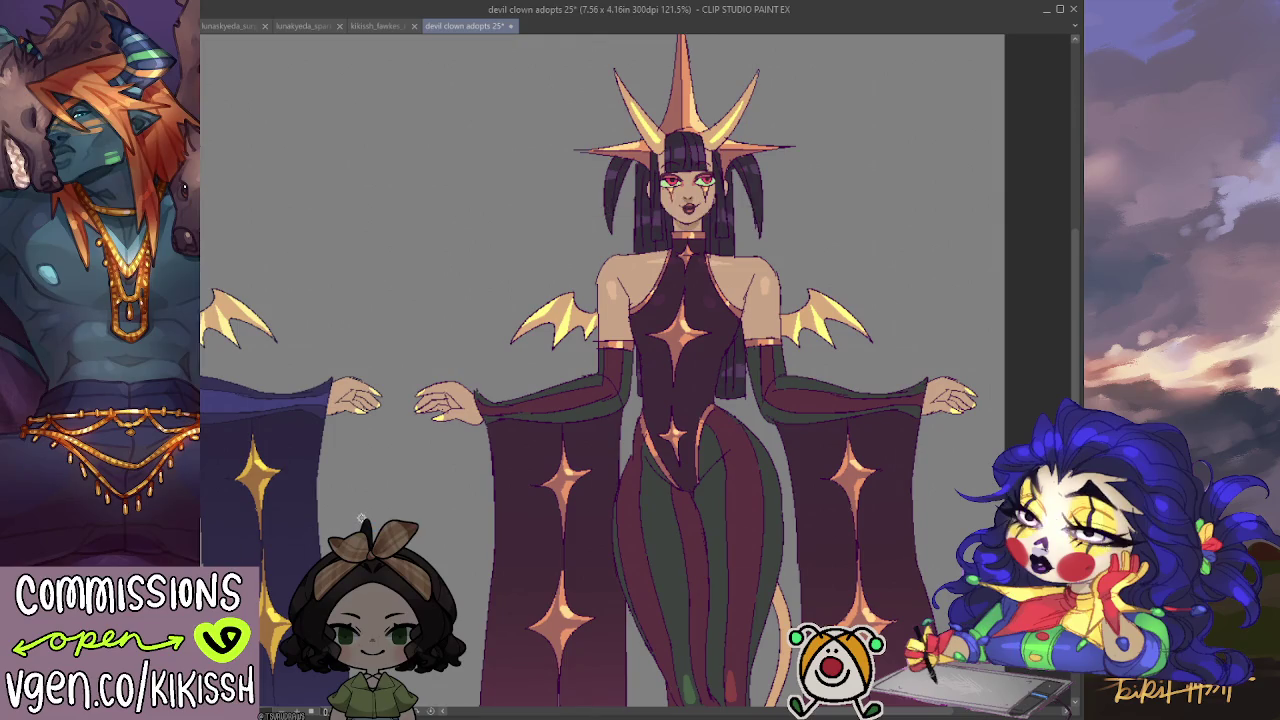
Toggle undo and redo to compare eye colours, ending with the eye selection restored.
scroll(480, 506, "down", 2)
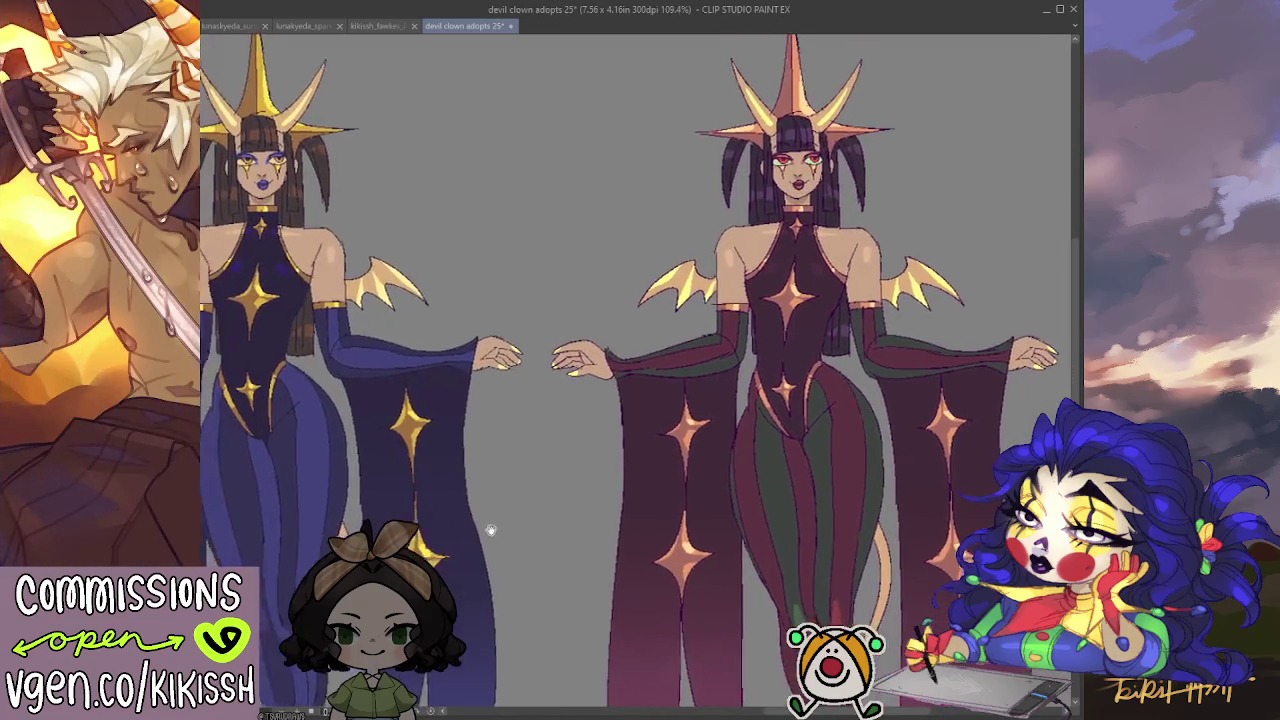
scroll(526, 518, "up", 1)
left_click_drag(526, 518, 418, 596)
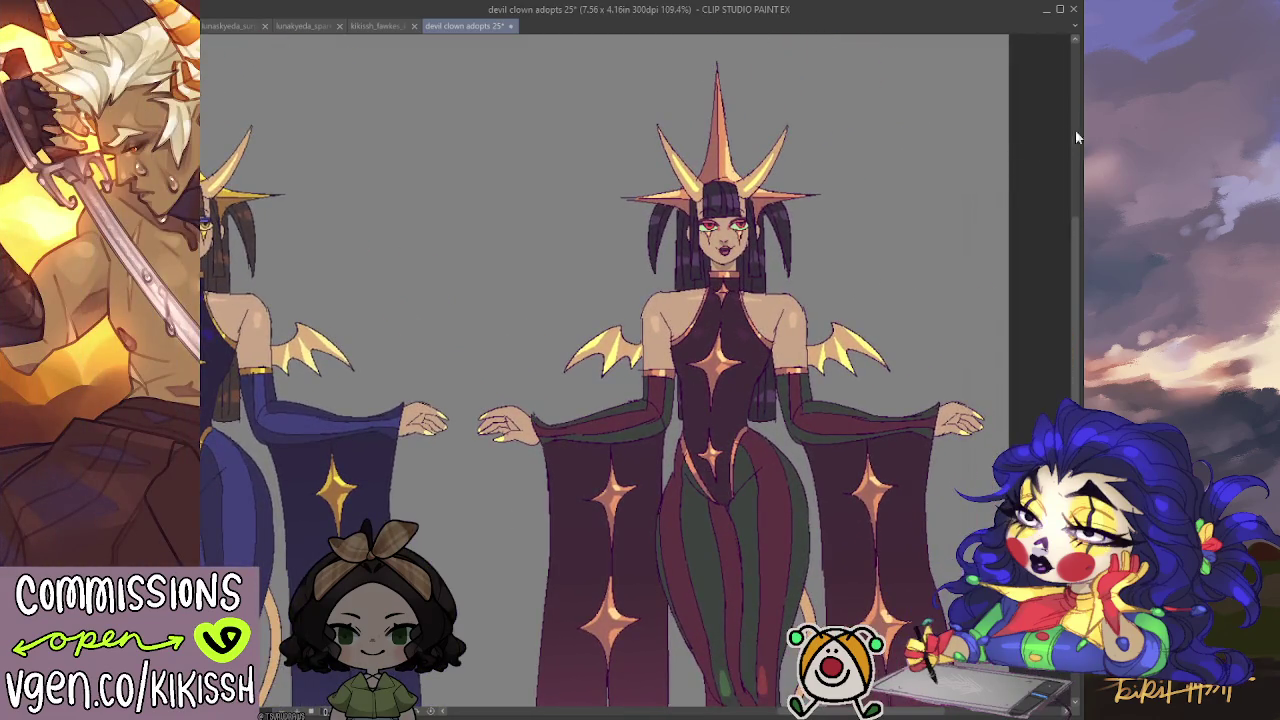
key("ctrl+z")
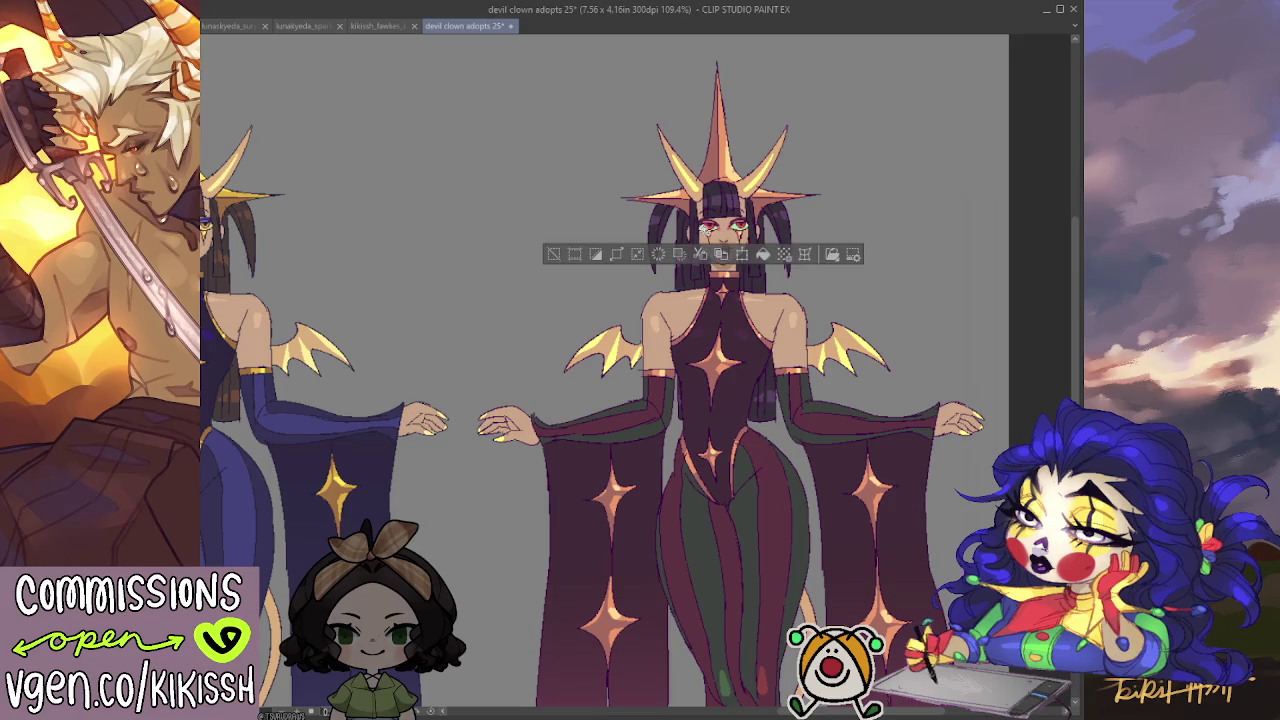
key("ctrl+d")
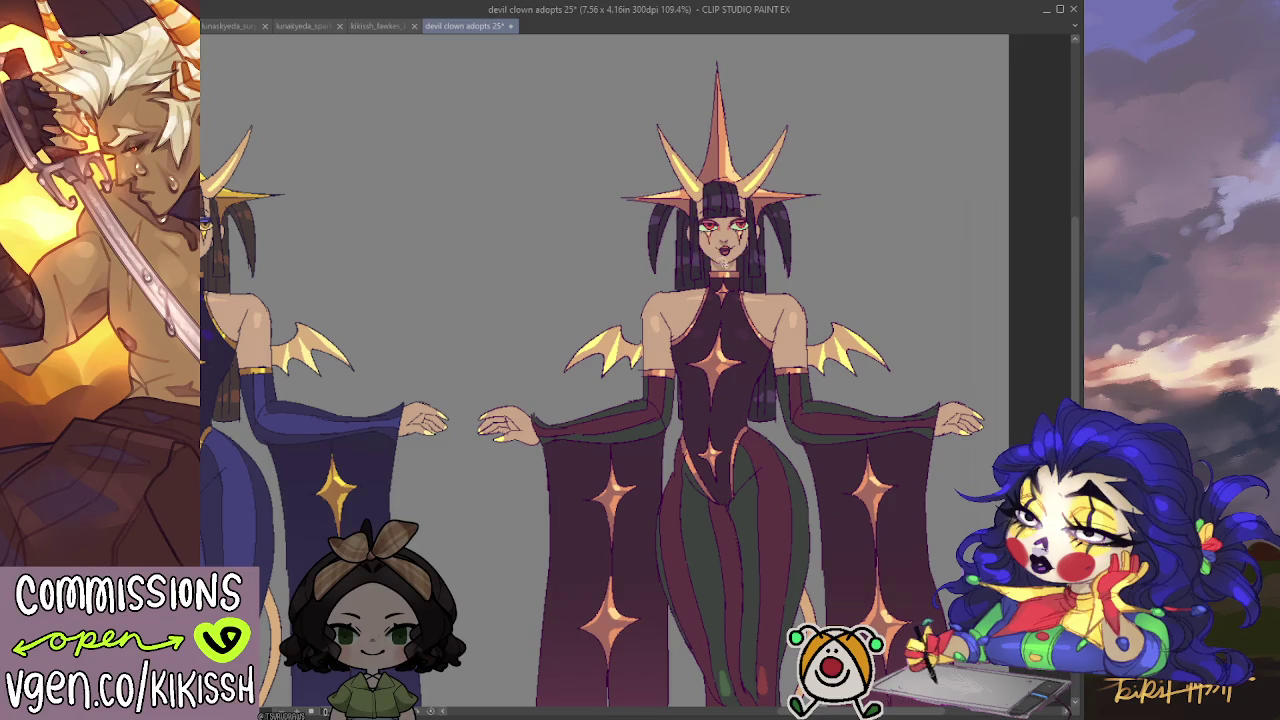
key("ctrl+z")
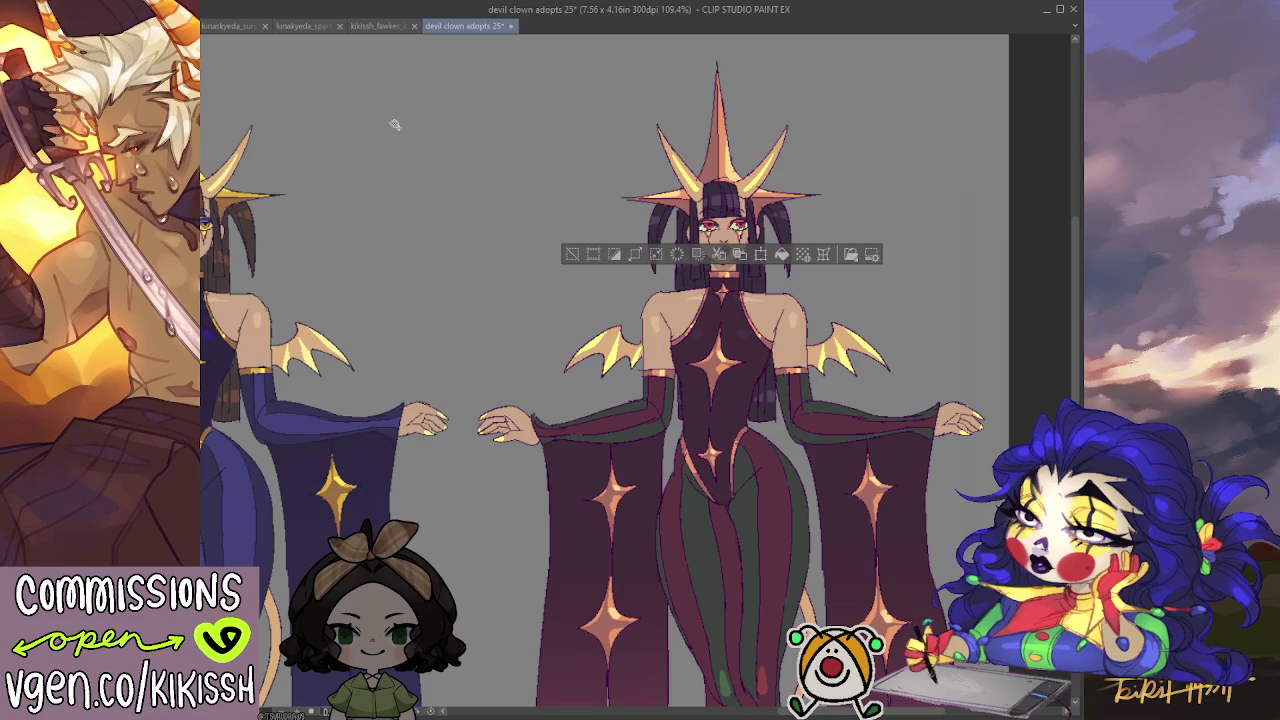
scroll(700, 135, "up", 1)
scroll(699, 160, "up", 1)
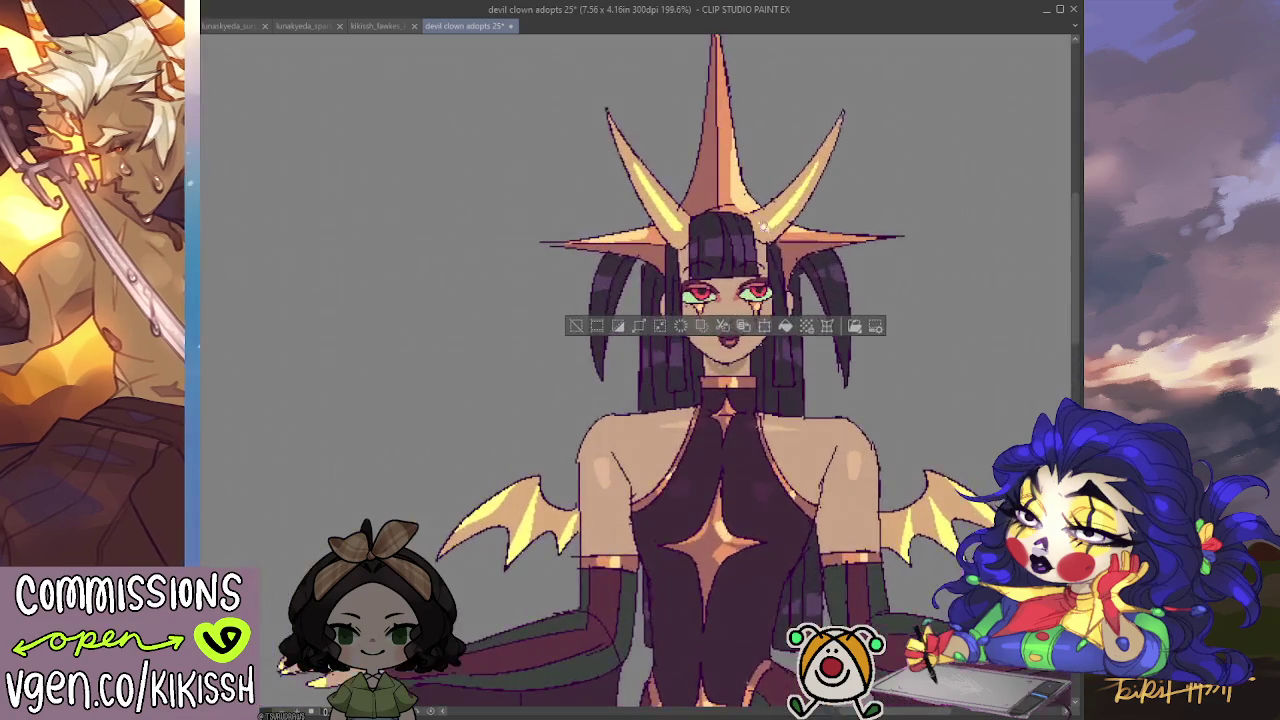
scroll(698, 190, "up", 1)
scroll(697, 217, "up", 1)
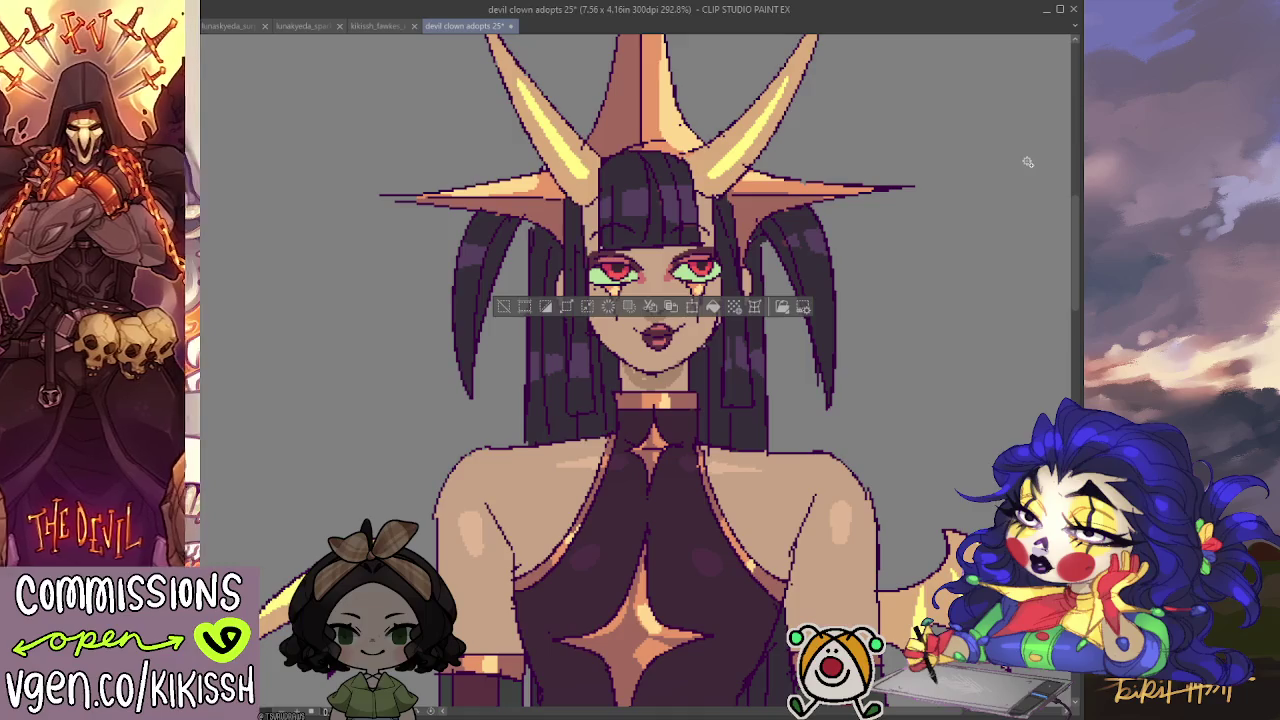
key("ctrl+d")
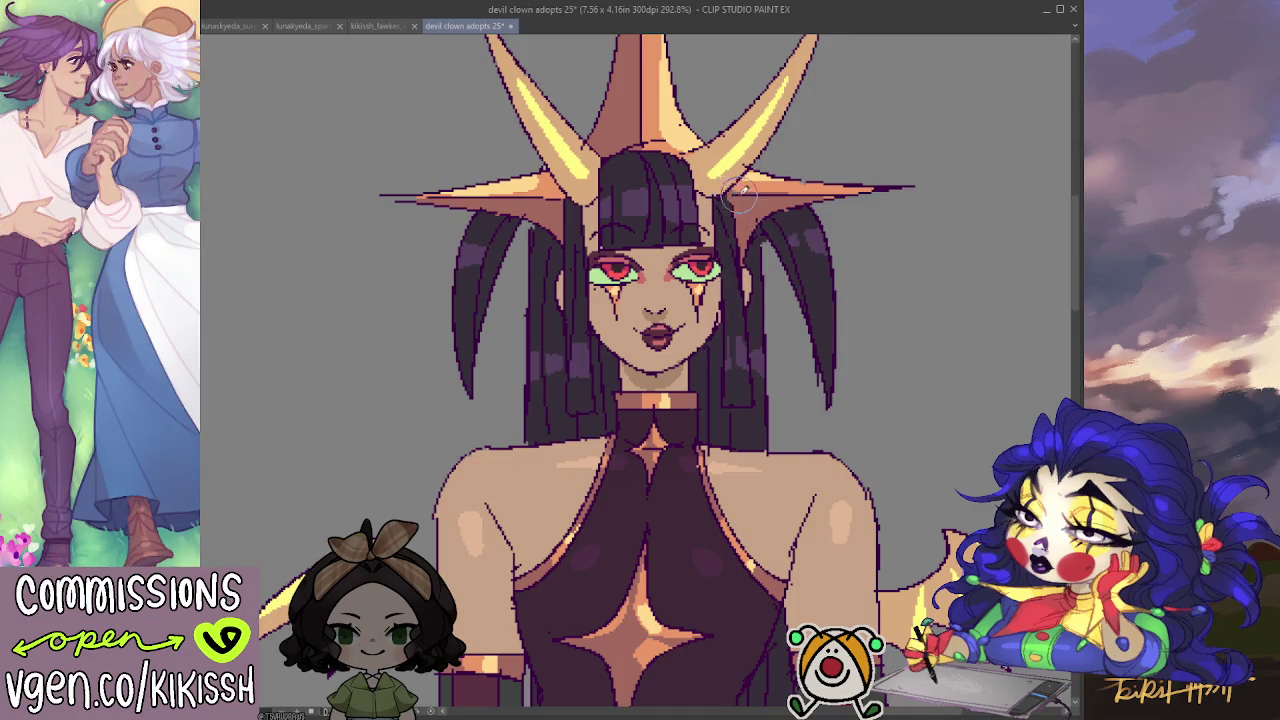
scroll(724, 197, "down", 4)
scroll(740, 207, "down", 1)
scroll(800, 283, "down", 1)
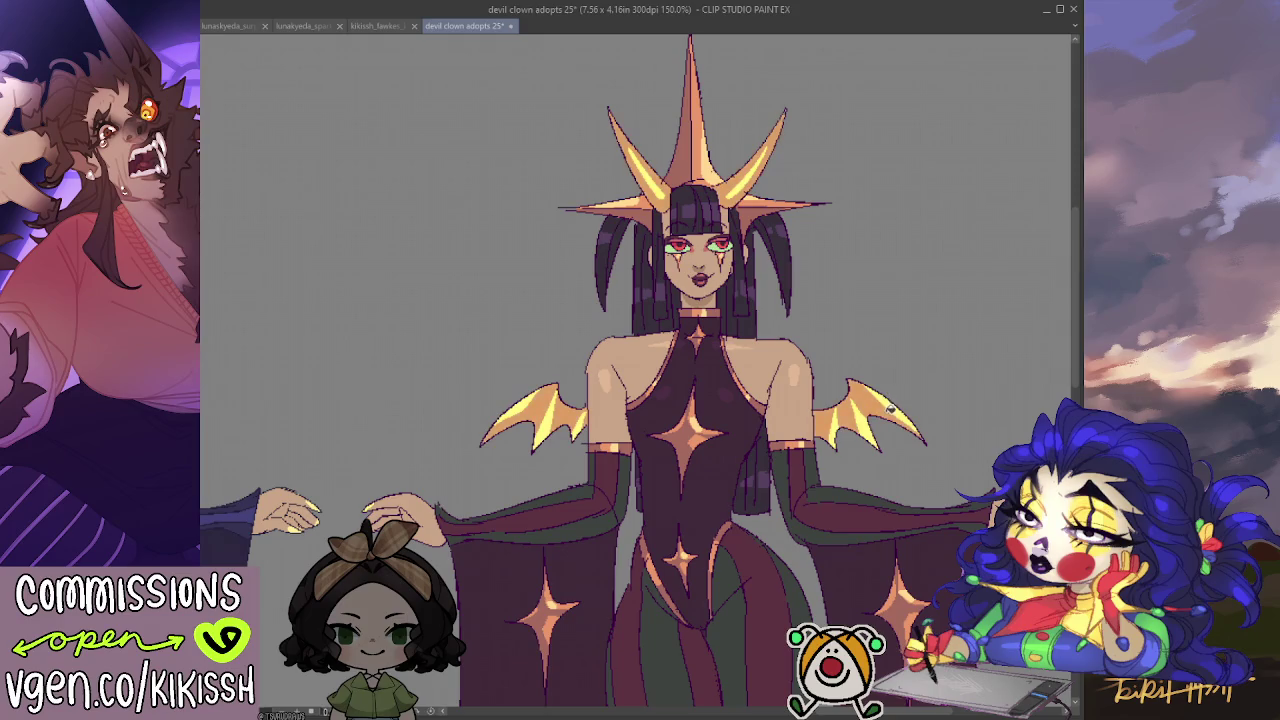
left_click_drag(922, 335, 956, 340)
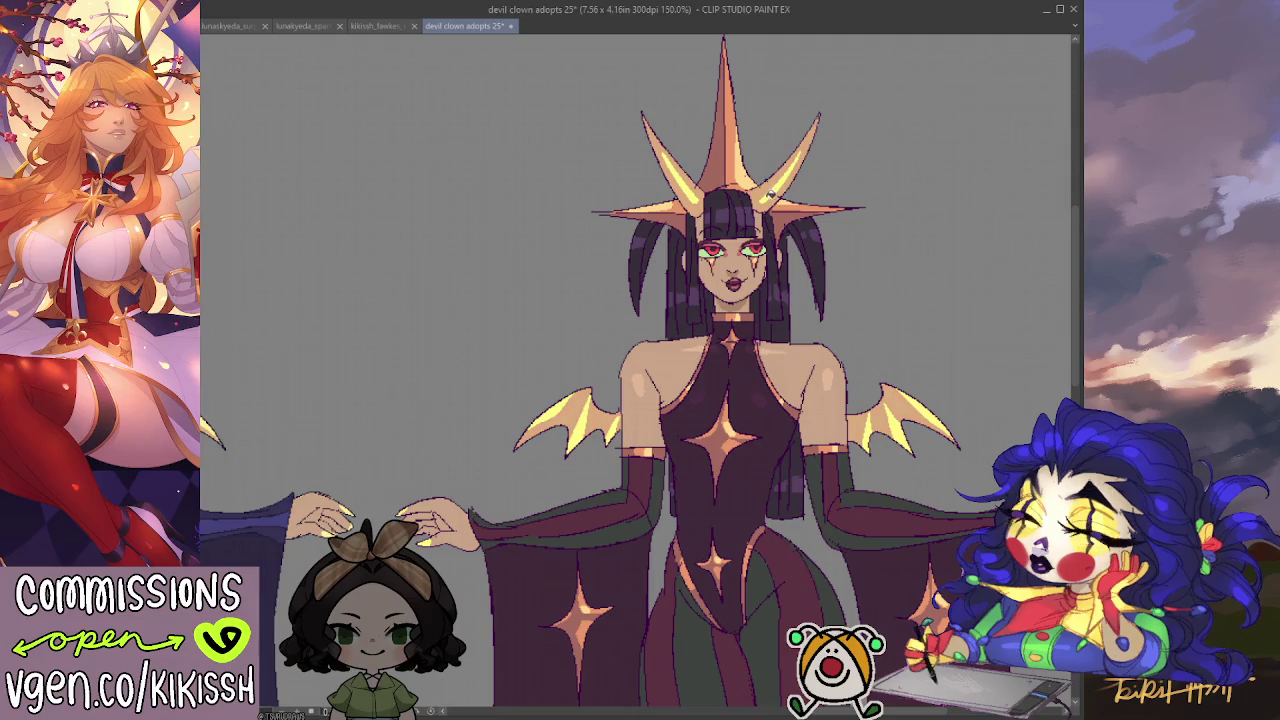
scroll(806, 183, "down", 3)
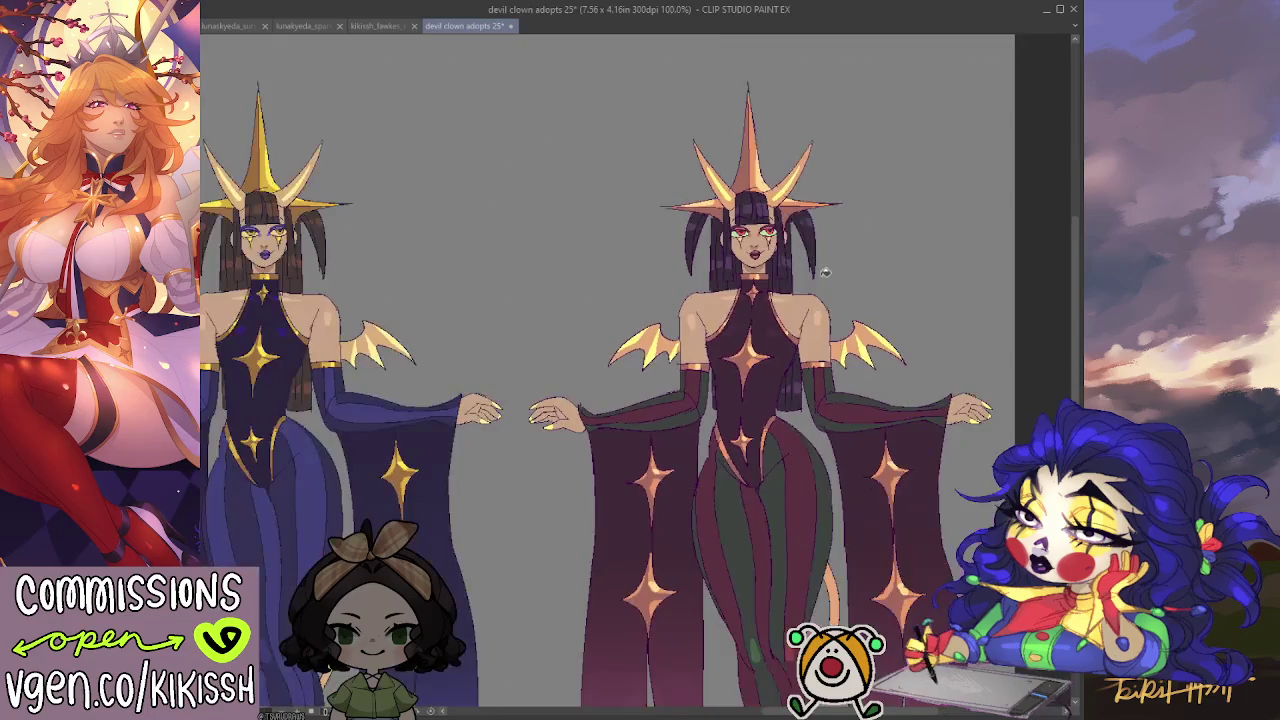
left_click_drag(841, 395, 870, 375)
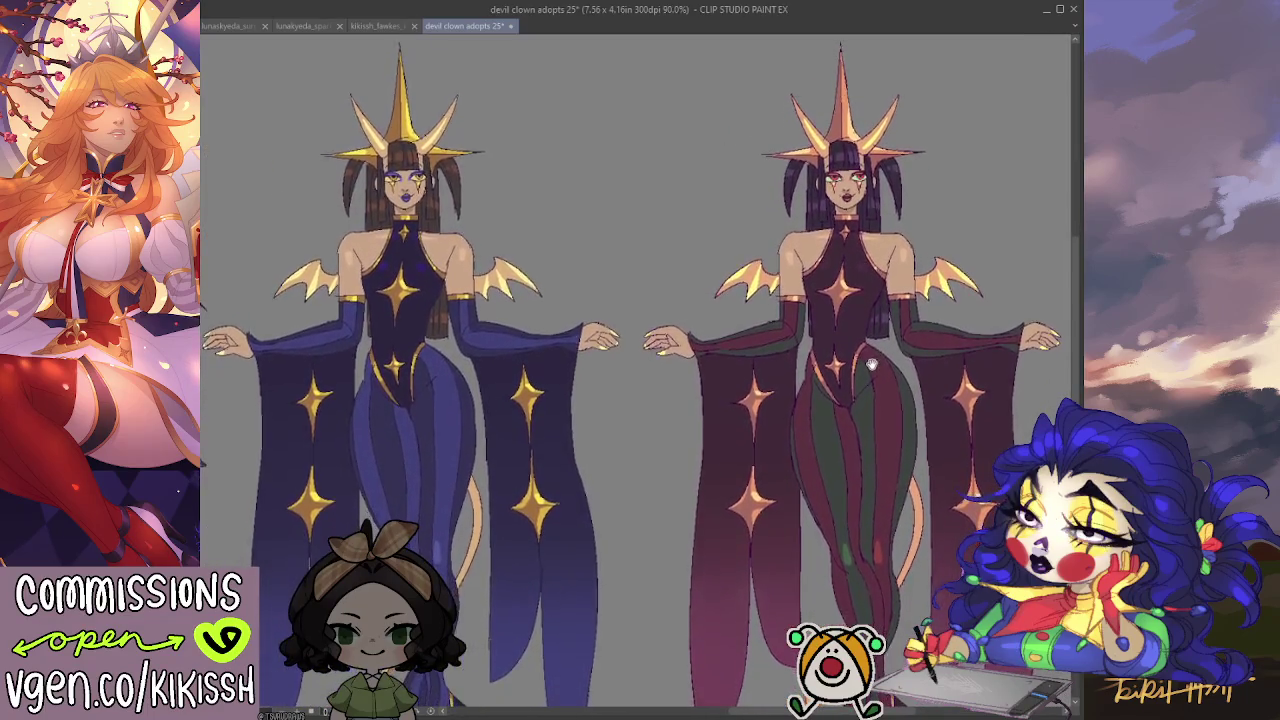
mouse_move(870, 375)
left_mouse_down()
mouse_move(868, 300)
mouse_move(880, 375)
mouse_move(847, 415)
left_mouse_up()
scroll(868, 300, "down", 1)
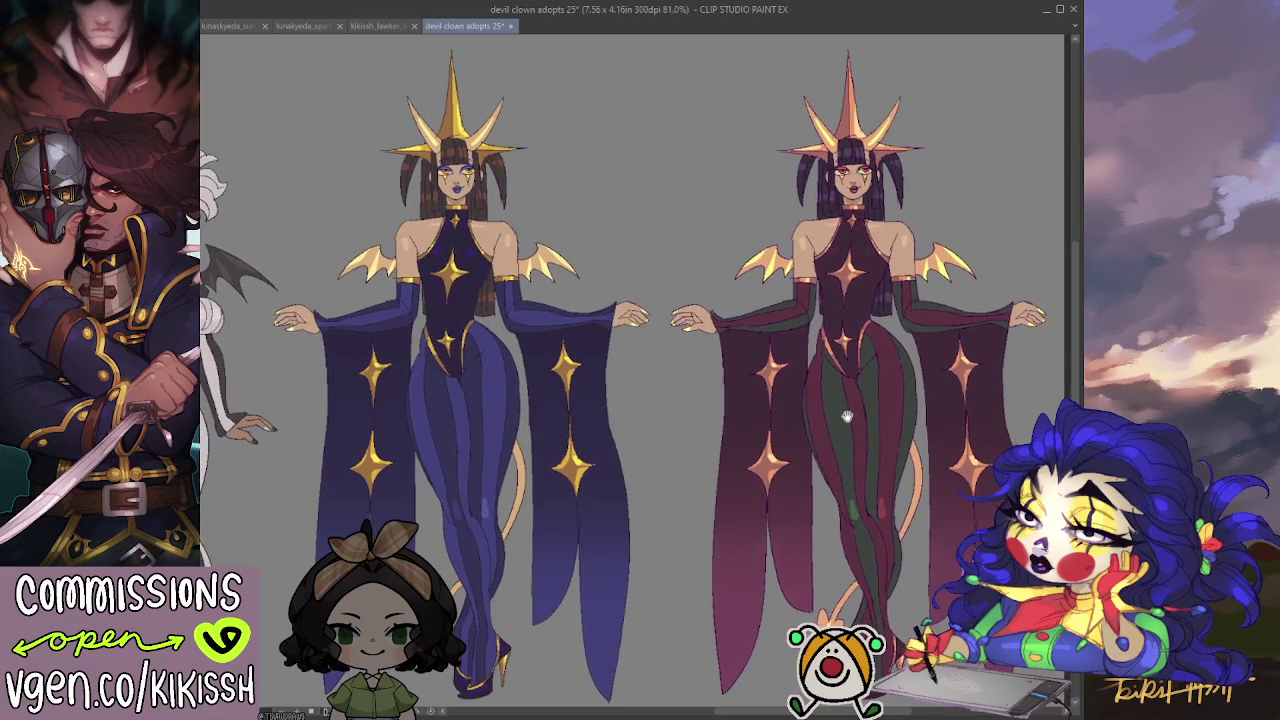
left_click_drag(847, 415, 839, 419)
scroll(845, 333, "up", 1)
scroll(845, 333, "up", 1)
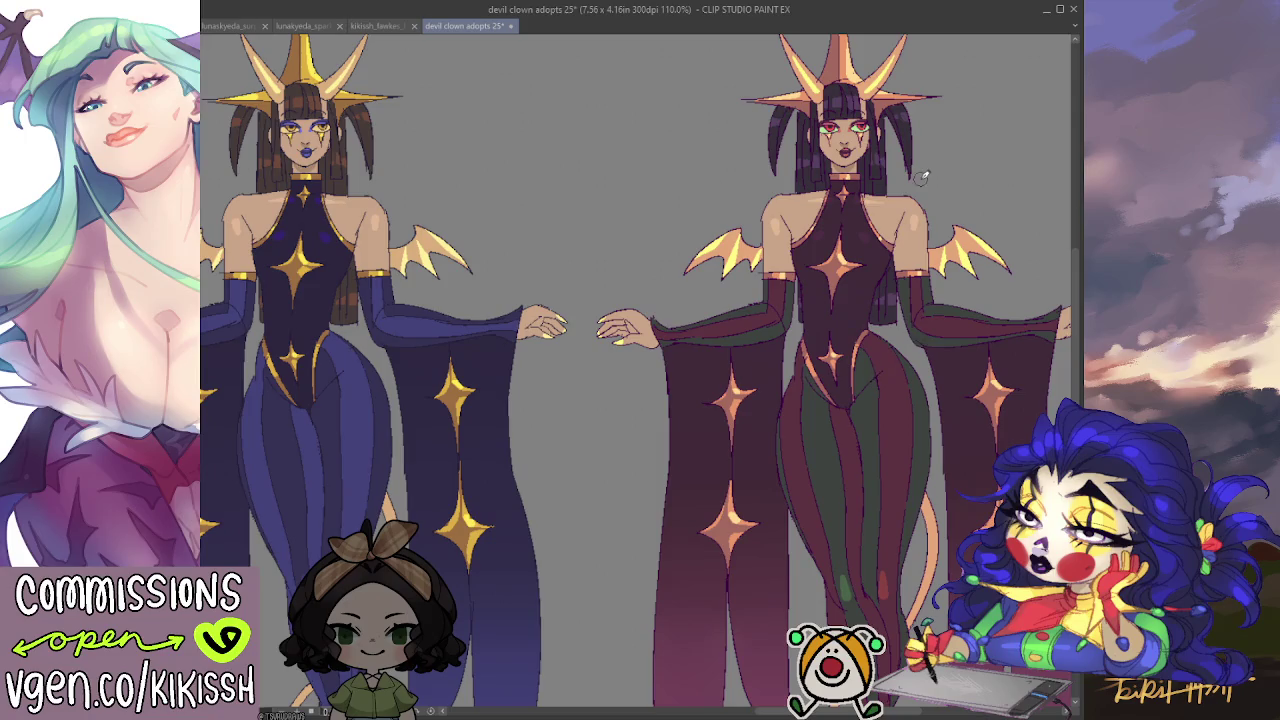
scroll(830, 237, "up", 2)
scroll(830, 237, "up", 2)
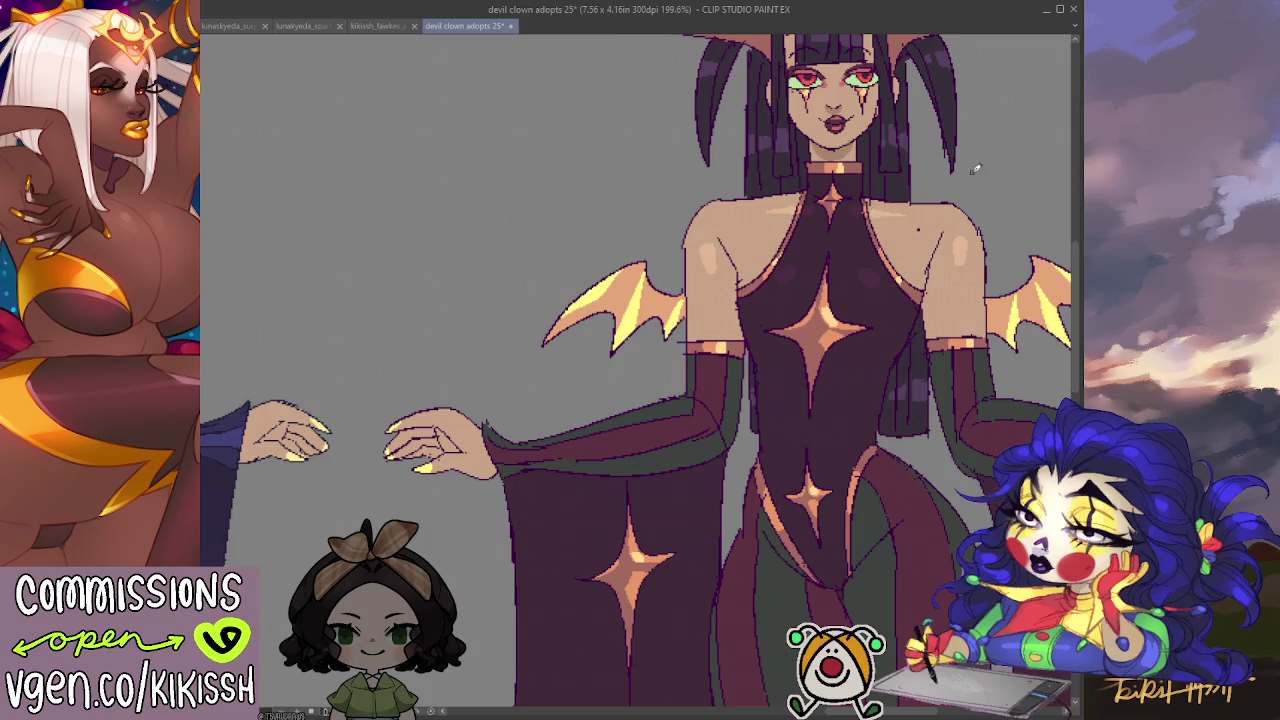
scroll(922, 226, "down", 3)
left_click_drag(737, 412, 763, 456)
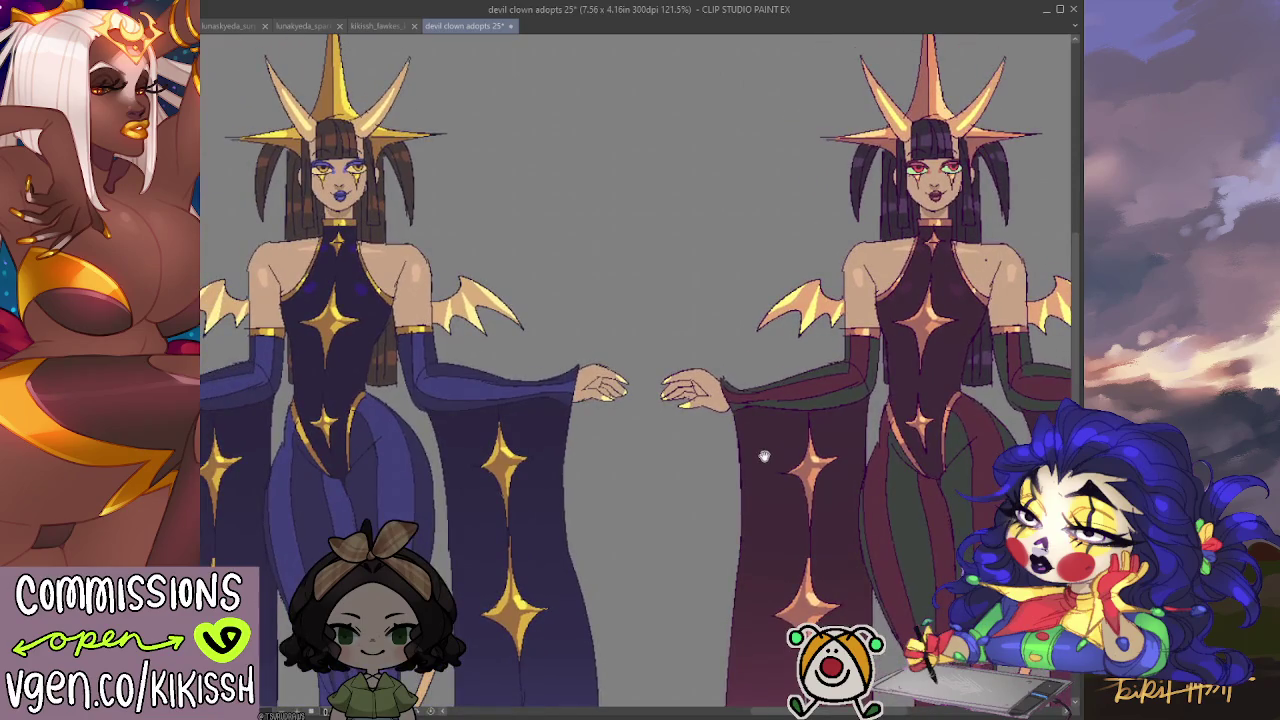
left_click_drag(681, 457, 811, 457)
left_click_drag(518, 440, 809, 443)
scroll(795, 440, "down", 2)
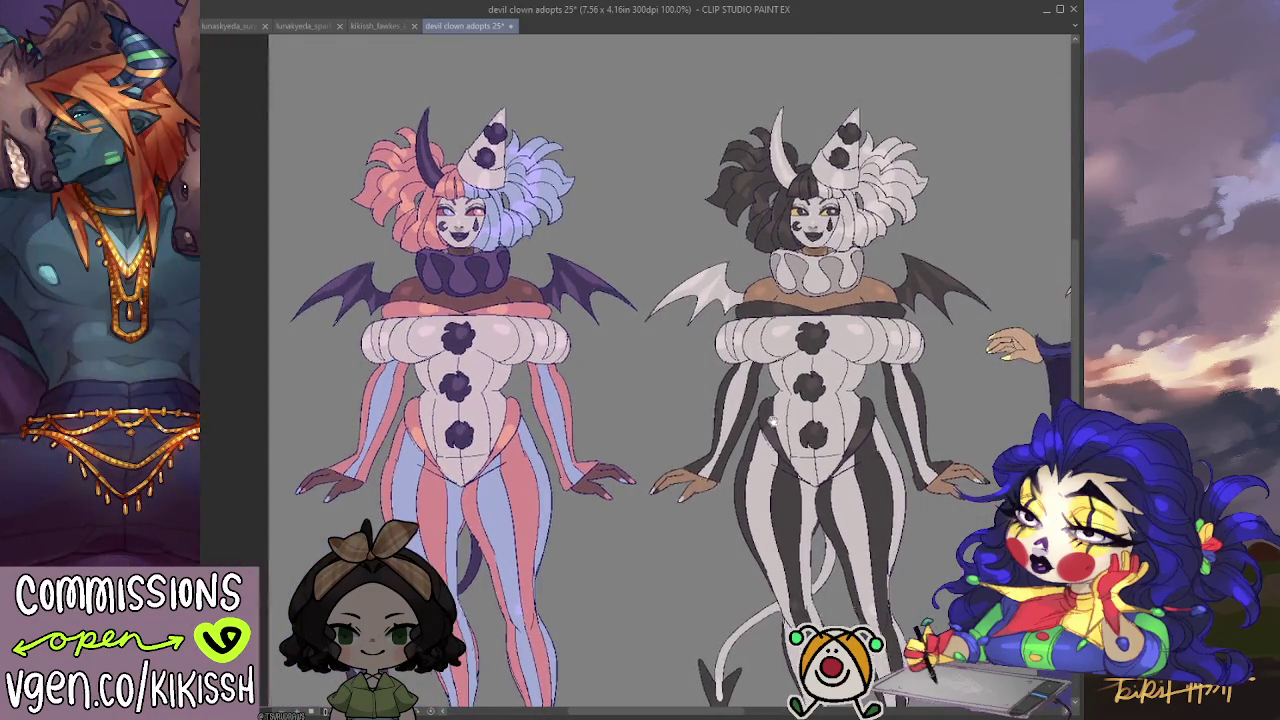
Nudge the red starry figure slightly left with the Move Layer tool.
mouse_move(776, 420)
left_mouse_down()
mouse_move(674, 368)
mouse_move(446, 366)
left_mouse_up()
left_click_drag(597, 395, 557, 389)
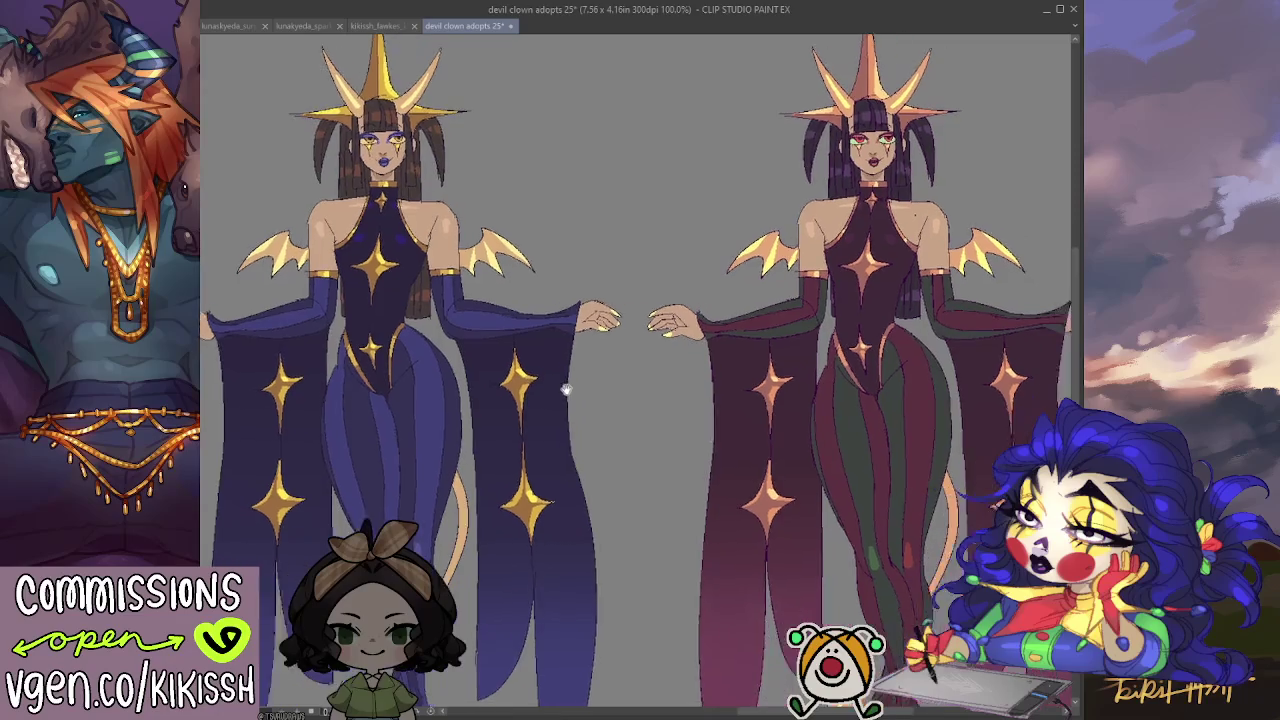
scroll(557, 389, "down", 2)
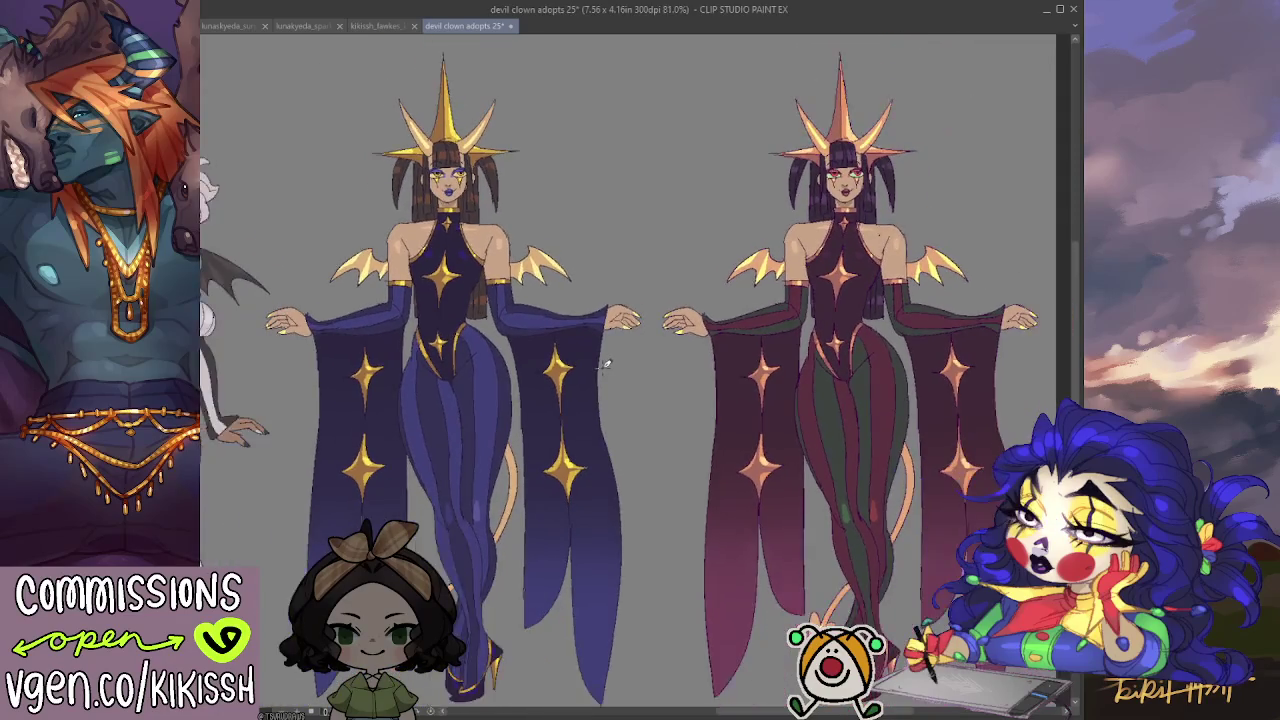
scroll(557, 389, "down", 1)
left_click_drag(557, 389, 571, 390)
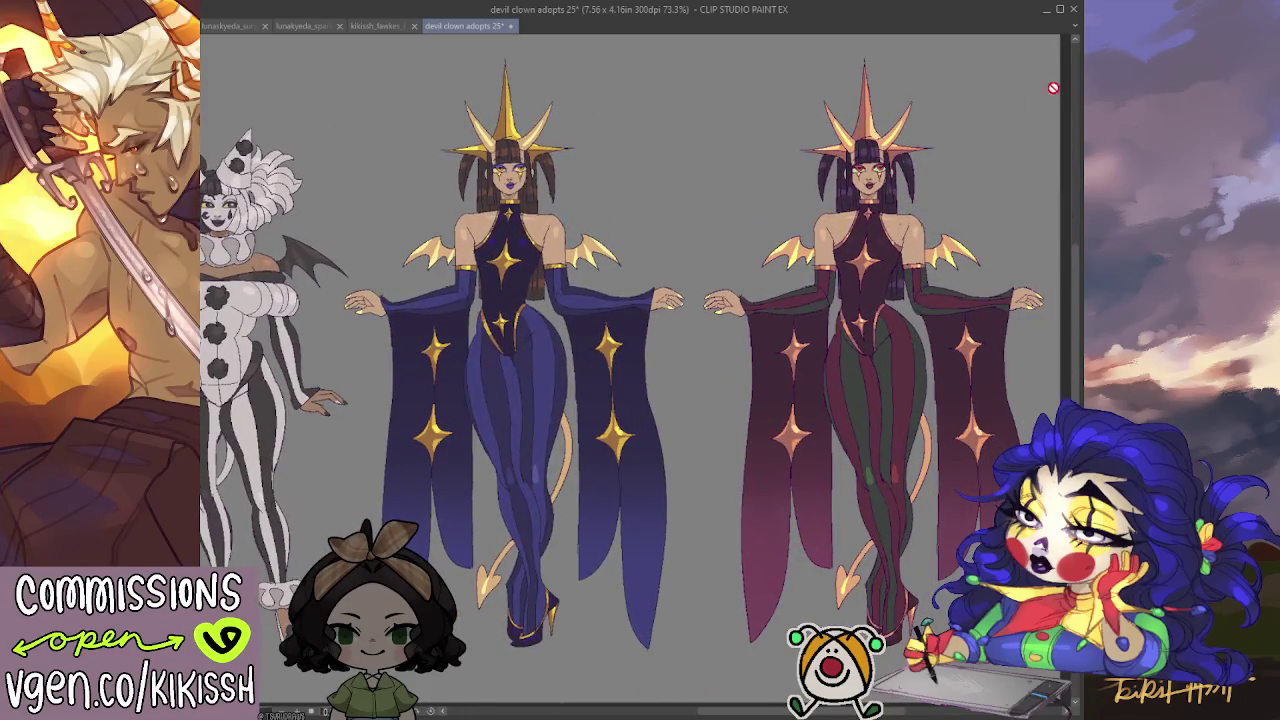
mouse_move(893, 321)
left_mouse_down()
mouse_move(845, 364)
mouse_move(1125, 294)
left_mouse_up()
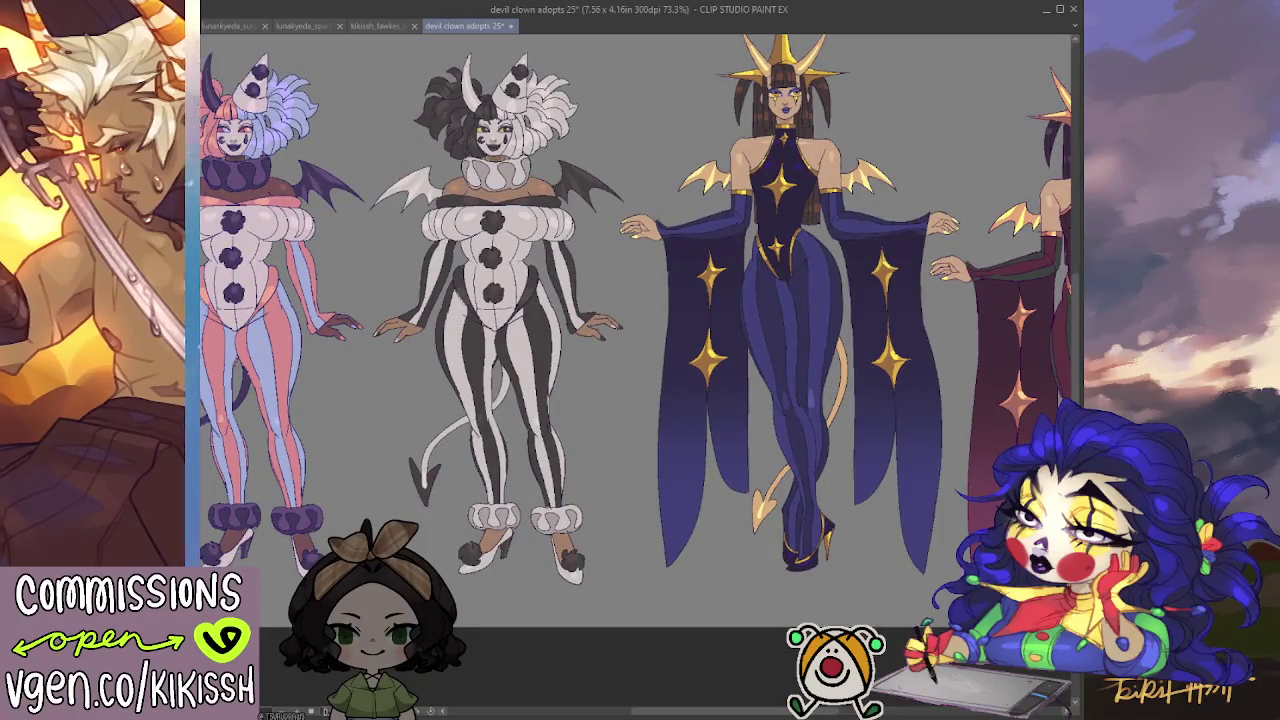
Shift the pink-and-blue clown slightly right and down.
scroll(570, 345, "down", 2)
scroll(570, 345, "down", 2)
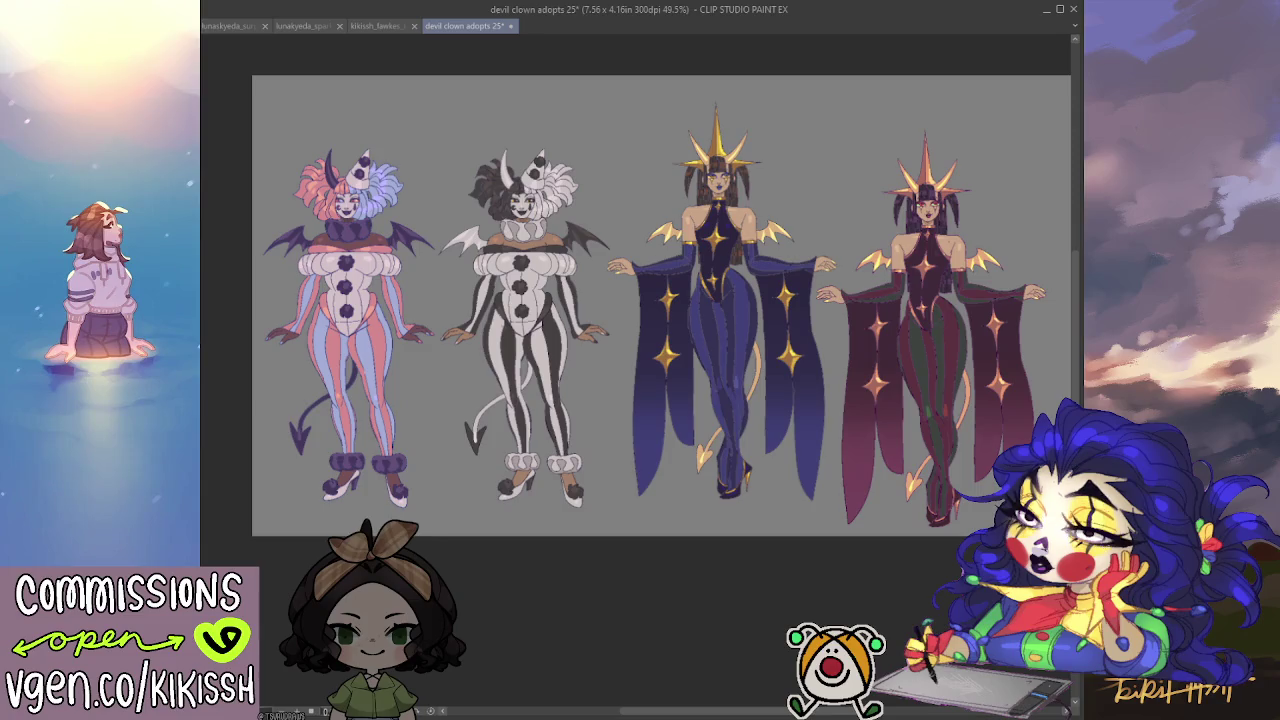
left_click_drag(340, 370, 365, 397)
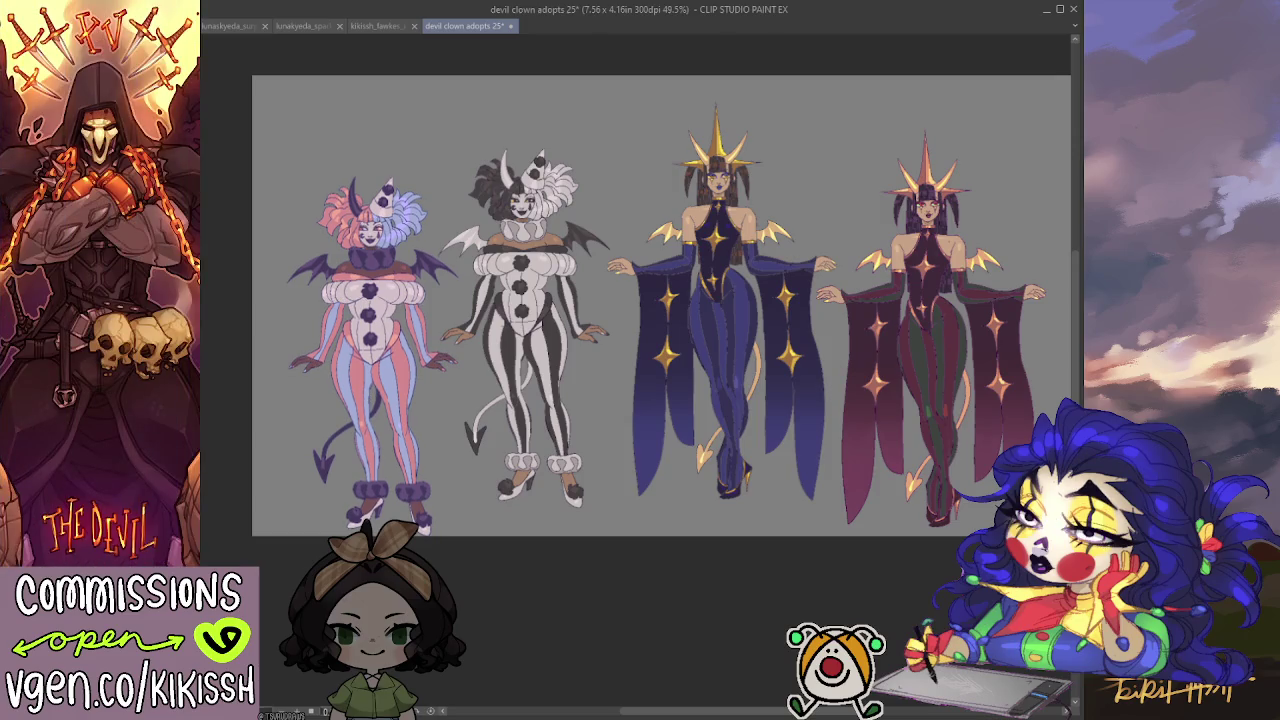
Pull the canvas edges in around the four figures and apply the 7.22 x 4.16 in size.
key("ctrl+t")
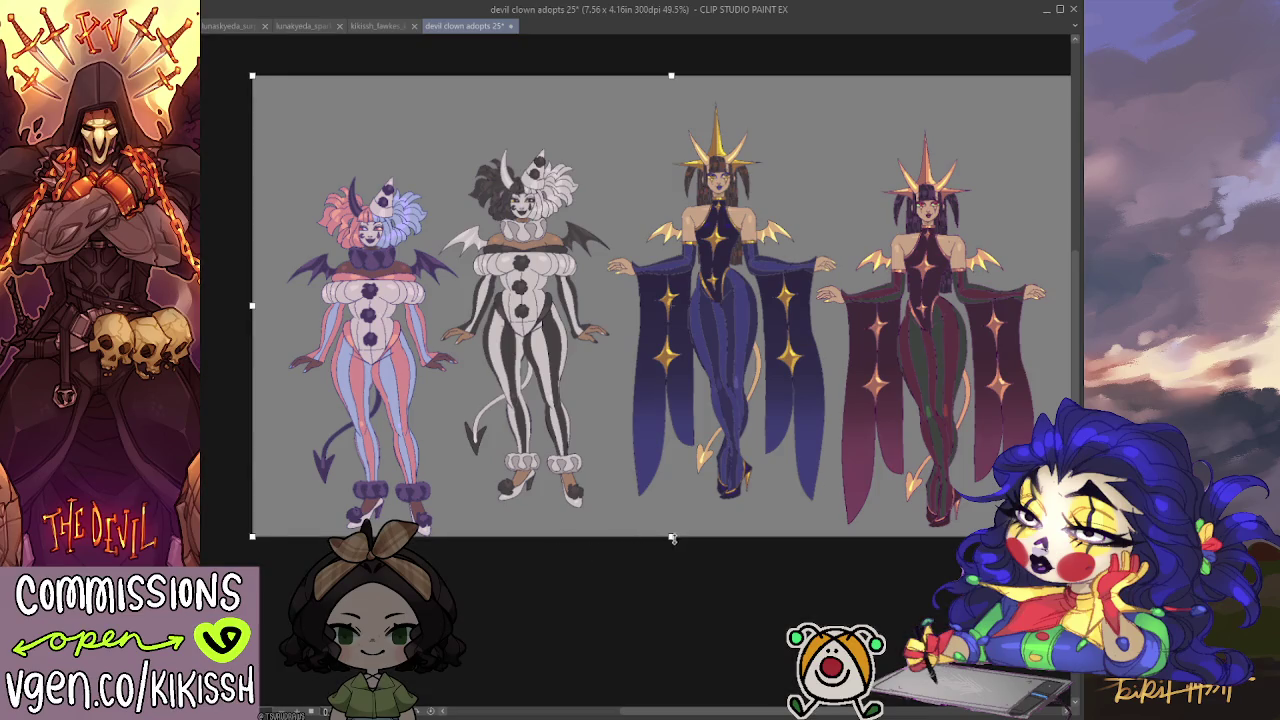
left_click_drag(674, 541, 681, 553)
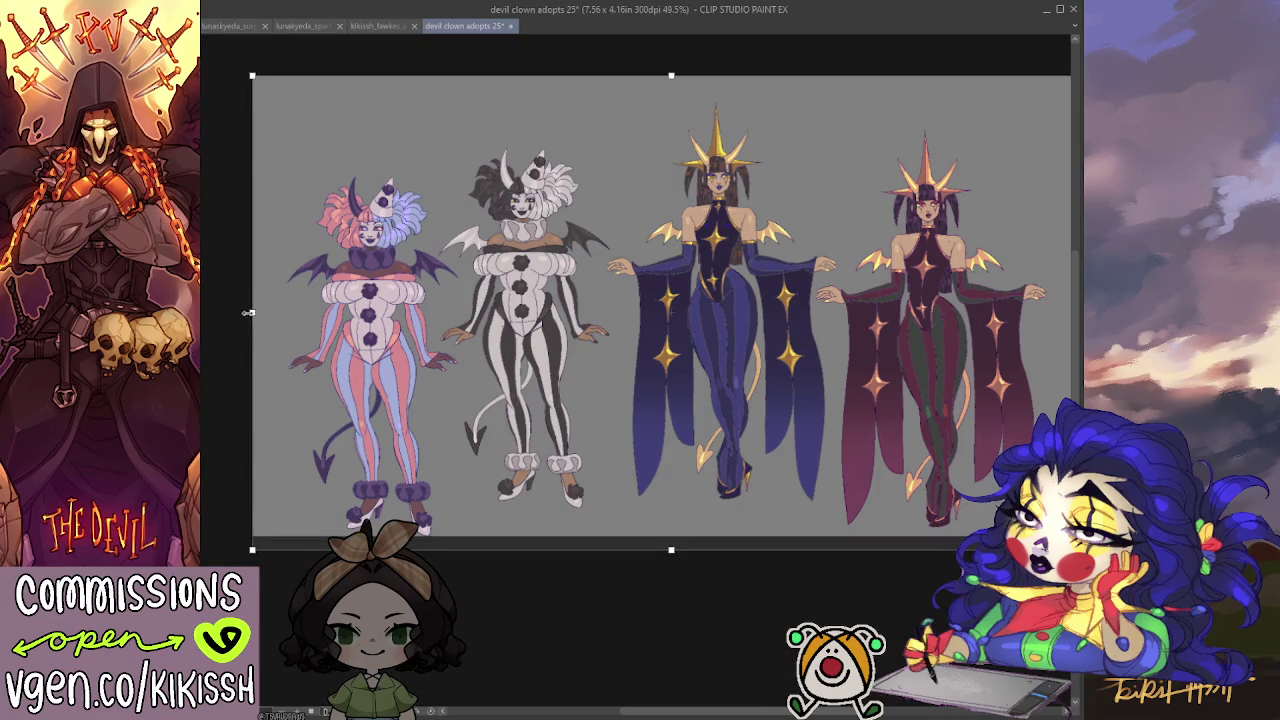
left_click_drag(248, 313, 263, 312)
left_click_drag(645, 310, 635, 304)
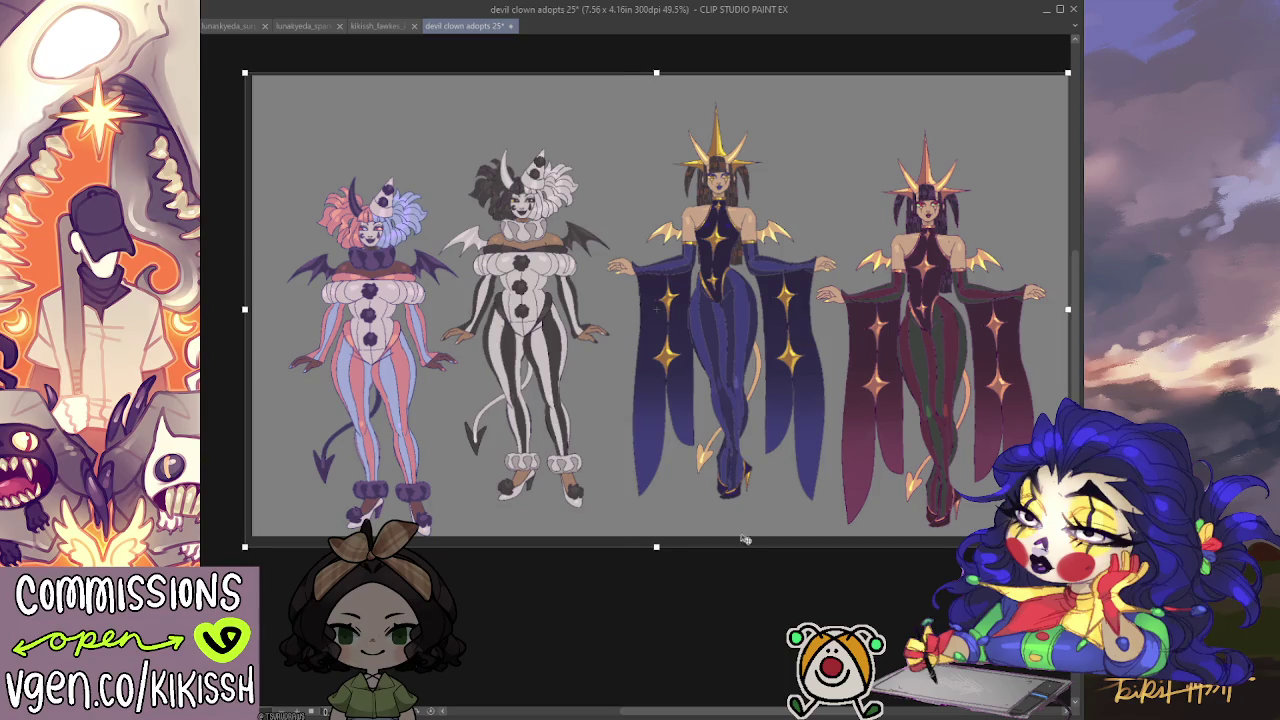
left_click_drag(737, 521, 685, 529)
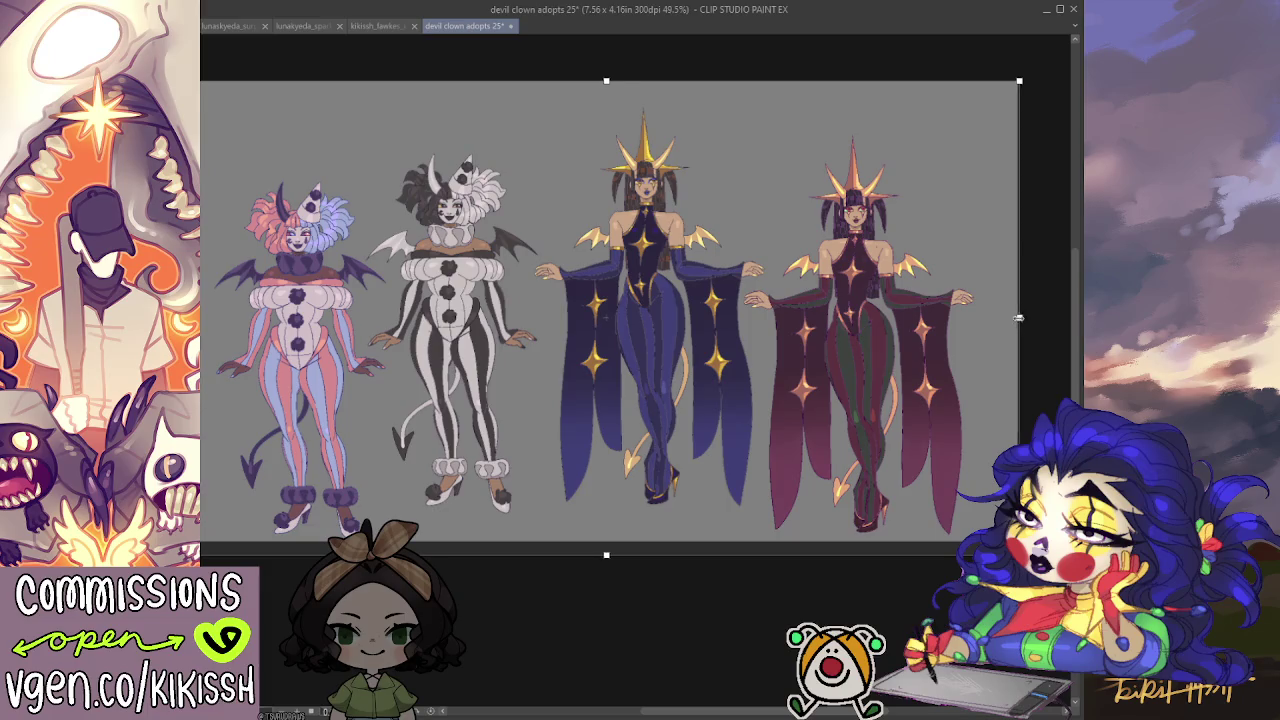
left_click_drag(1018, 318, 1000, 320)
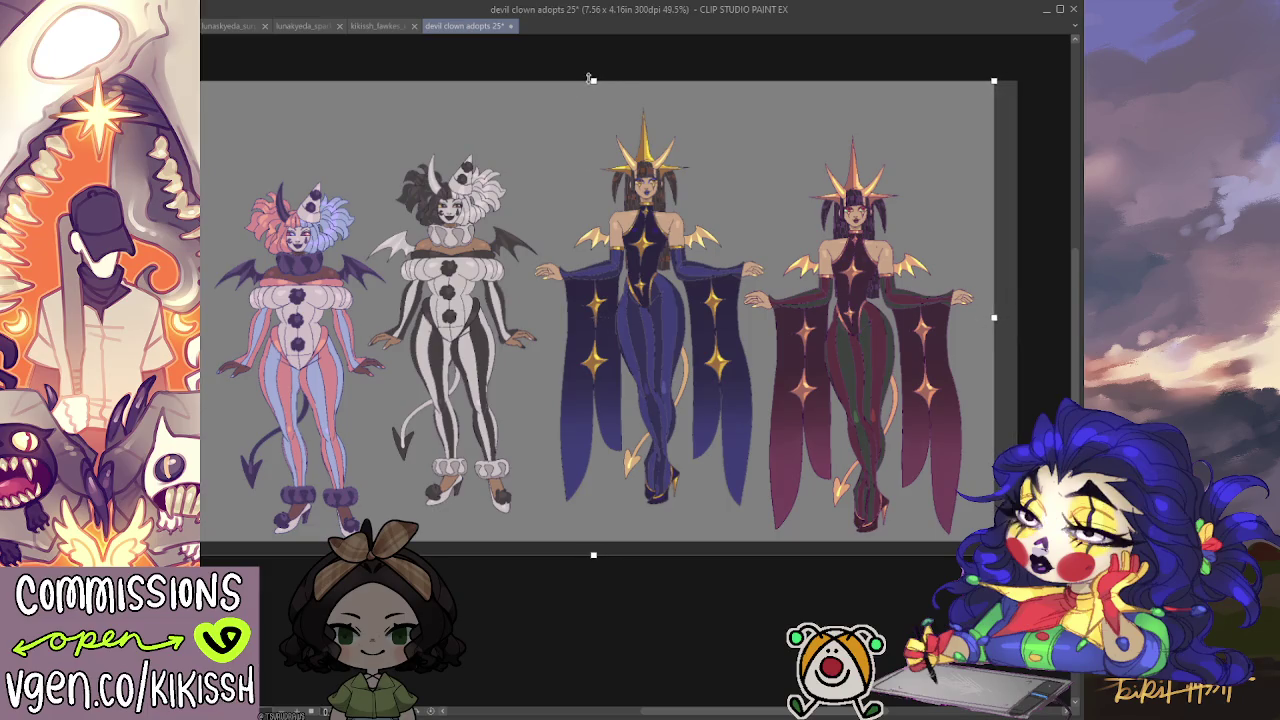
left_click_drag(593, 81, 591, 93)
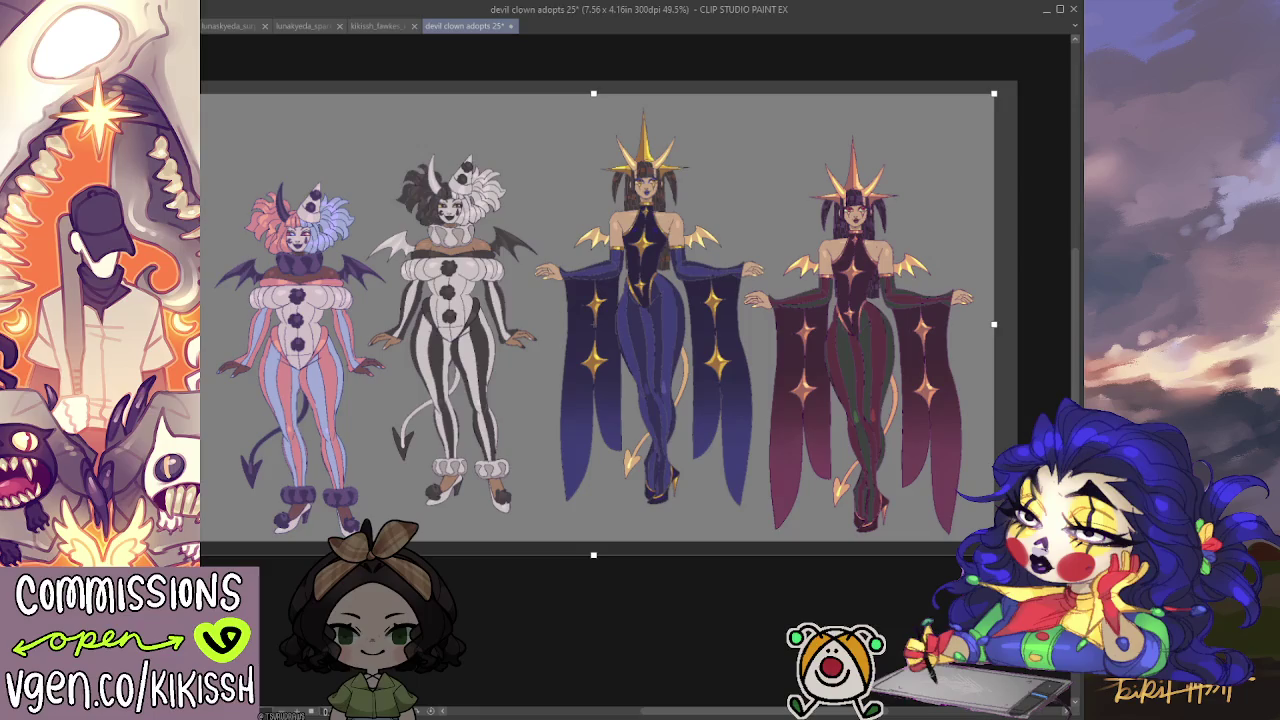
key("Return")
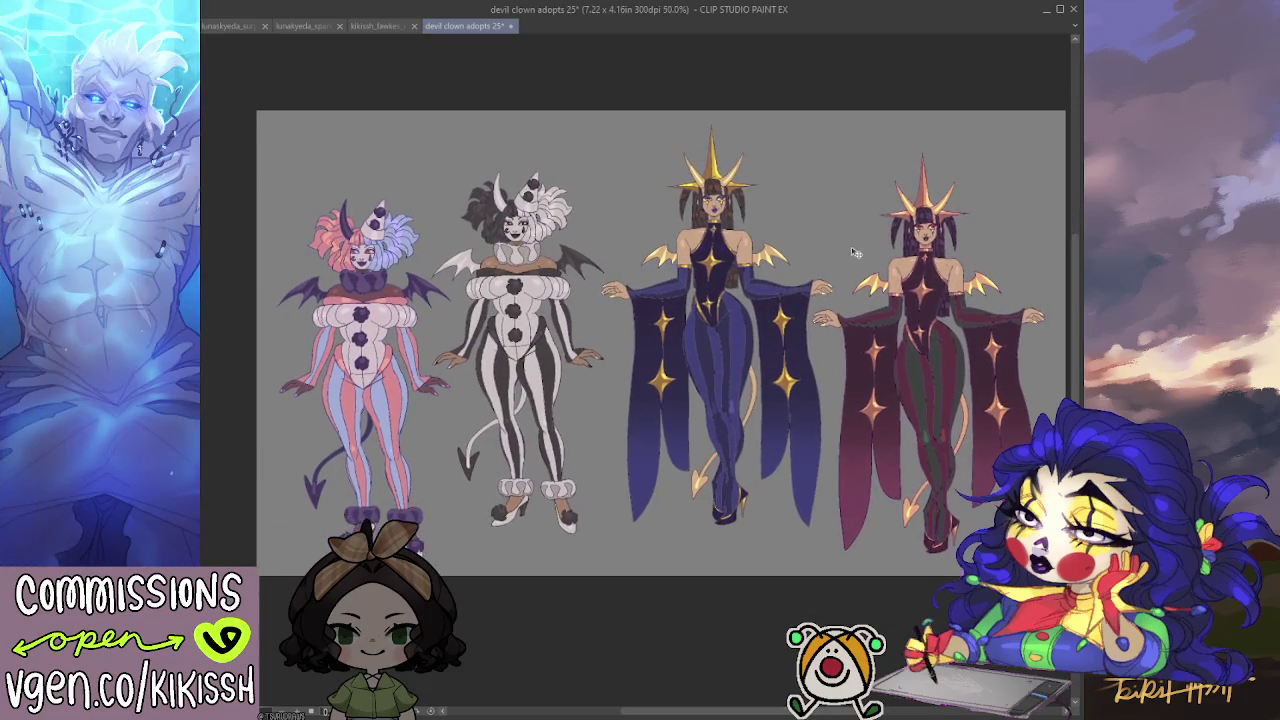
Extend the canvas far below the artwork and confirm the taller size.
scroll(710, 382, "up", 2)
scroll(710, 382, "up", 2)
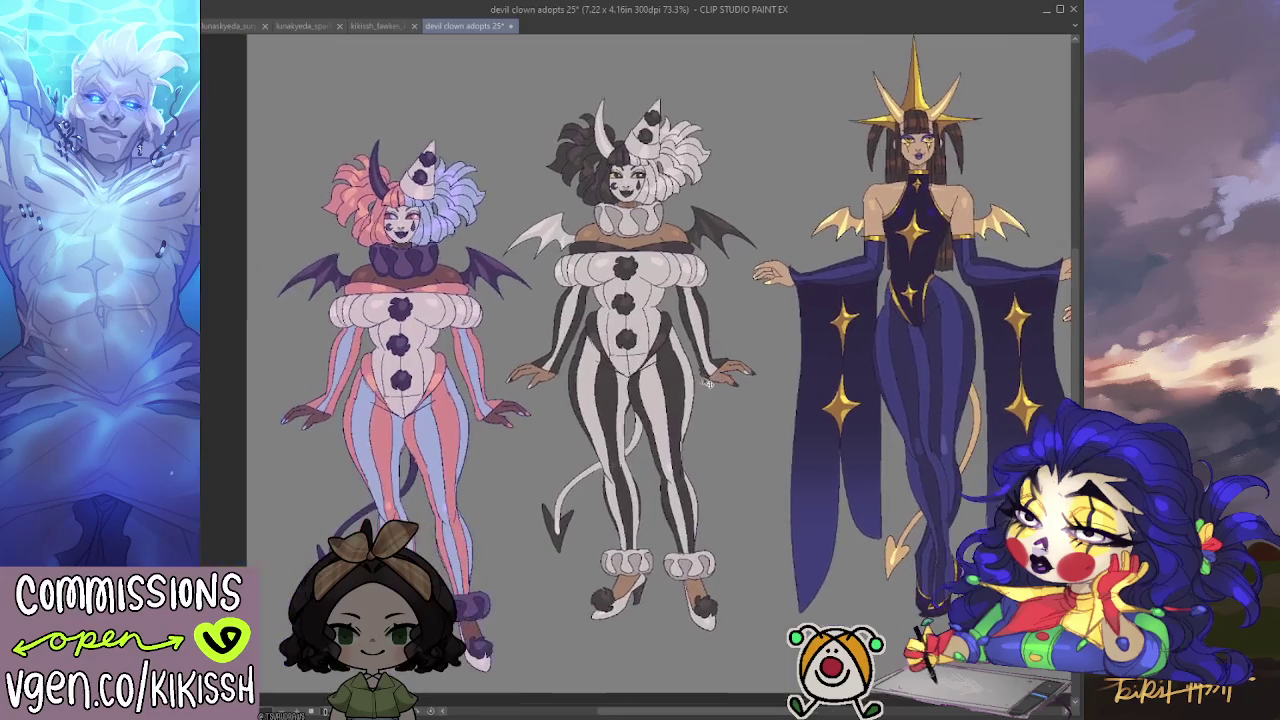
scroll(710, 384, "down", 2)
scroll(700, 370, "down", 1)
scroll(687, 357, "down", 2)
left_click_drag(687, 357, 685, 356)
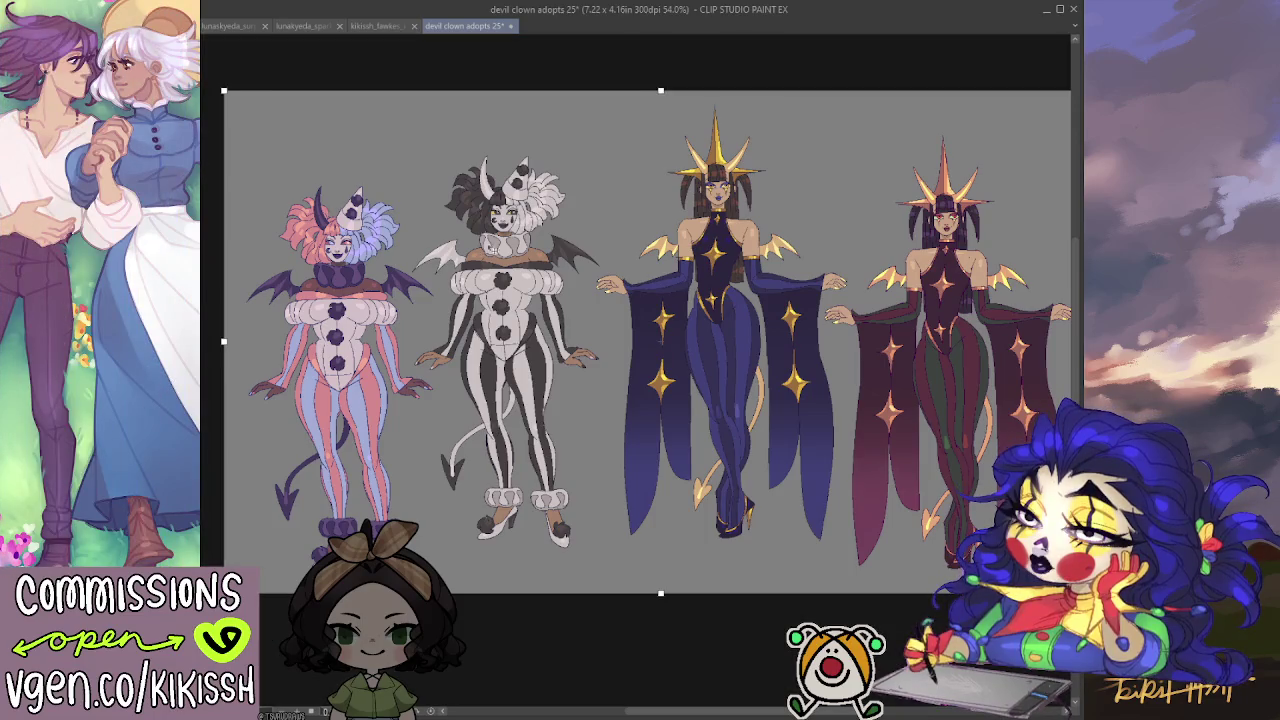
scroll(568, 291, "down", 3)
key("ctrl+t")
left_click_drag(586, 521, 590, 685)
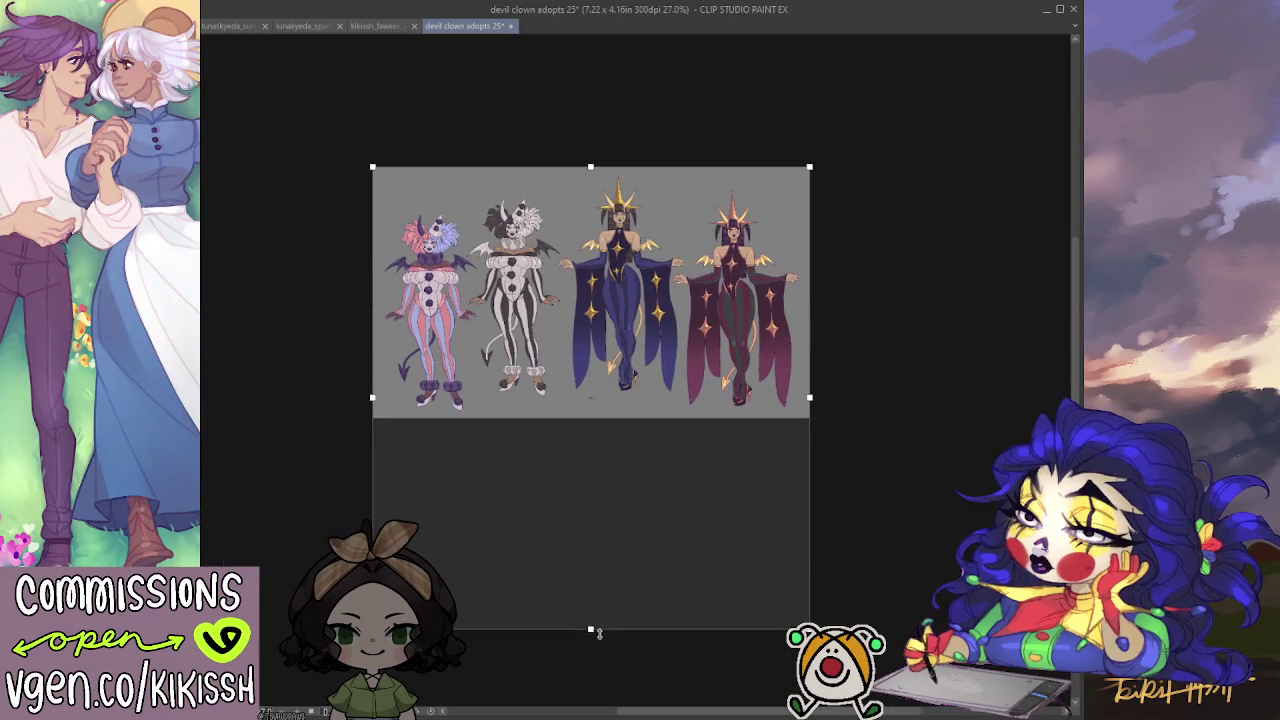
key("Return")
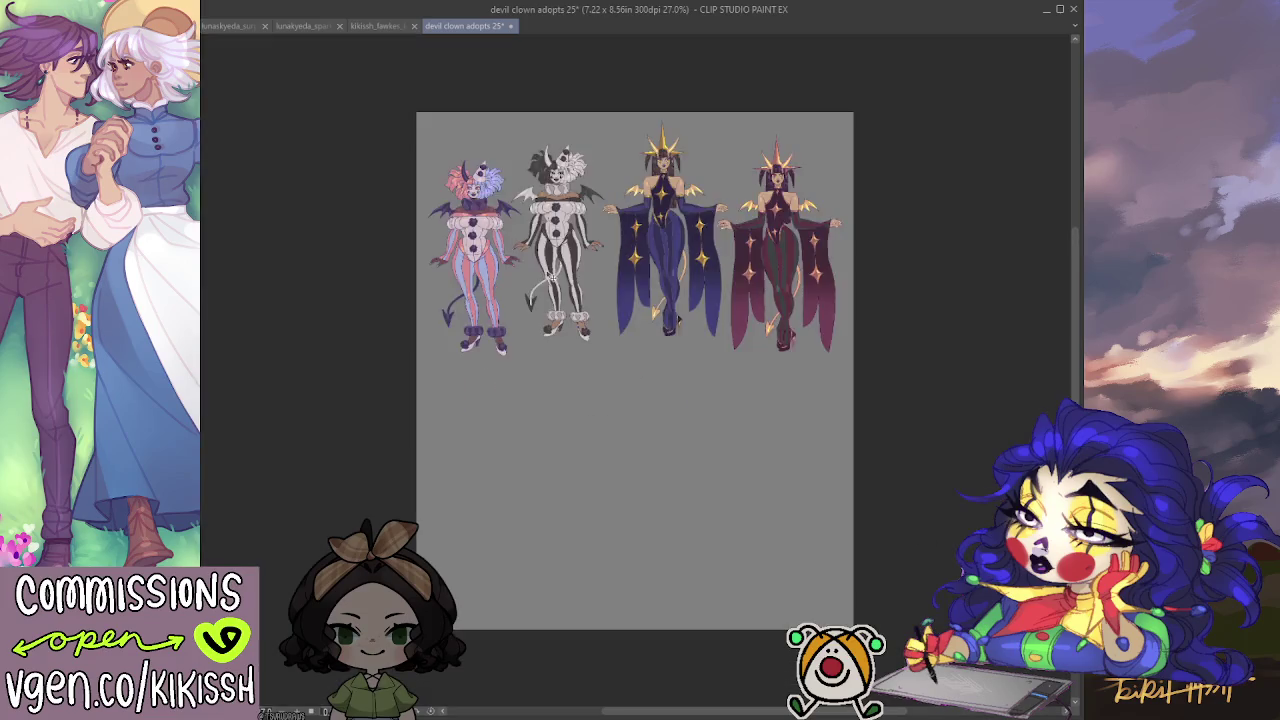
Move the pink-and-blue clown up and right within the sheet.
scroll(652, 347, "up", 2)
scroll(652, 347, "up", 1)
scroll(652, 347, "up", 1)
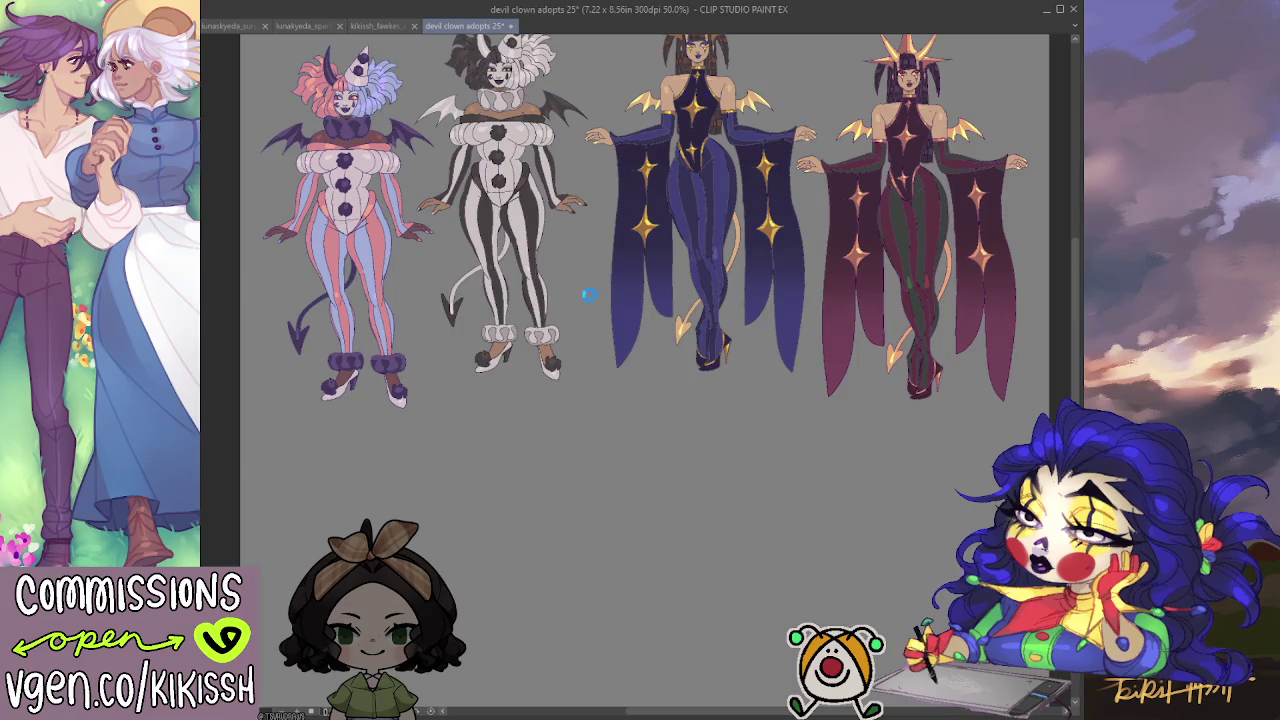
mouse_move(345, 302)
left_mouse_down()
mouse_move(500, 272)
mouse_move(726, 278)
mouse_move(330, 288)
left_mouse_up()
scroll(686, 443, "up", 1)
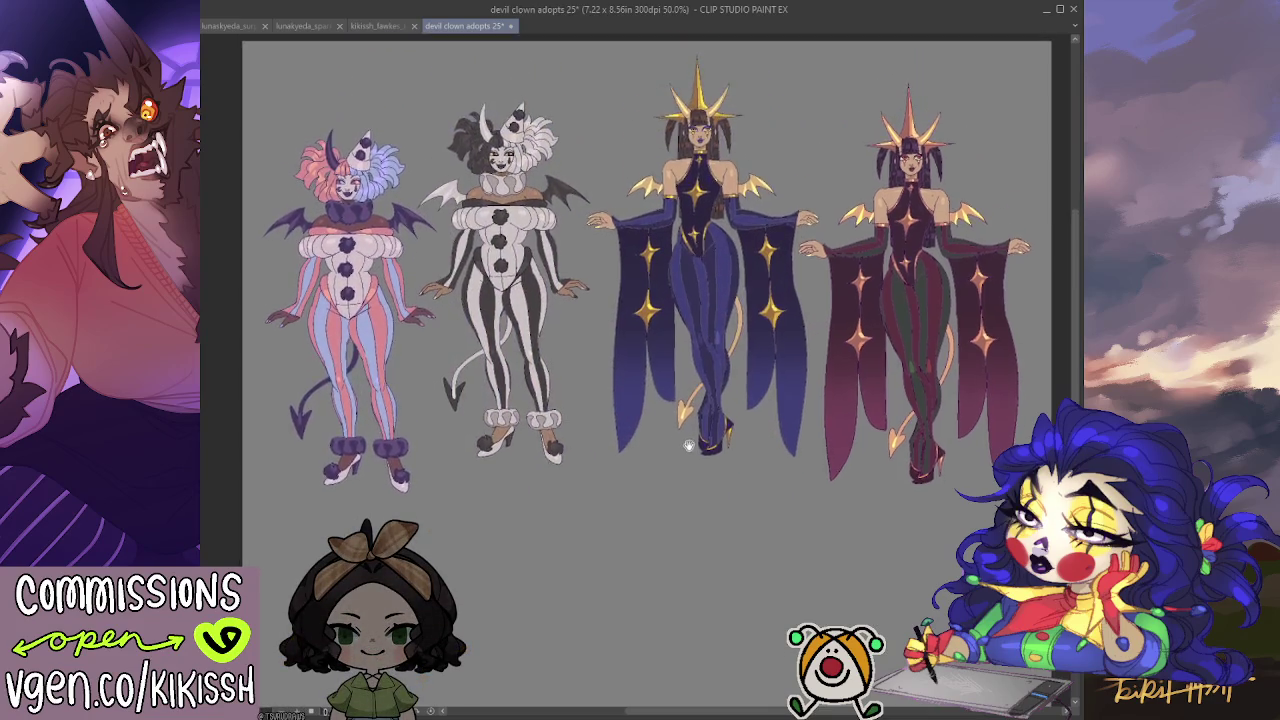
scroll(681, 477, "up", 1)
scroll(684, 467, "up", 1)
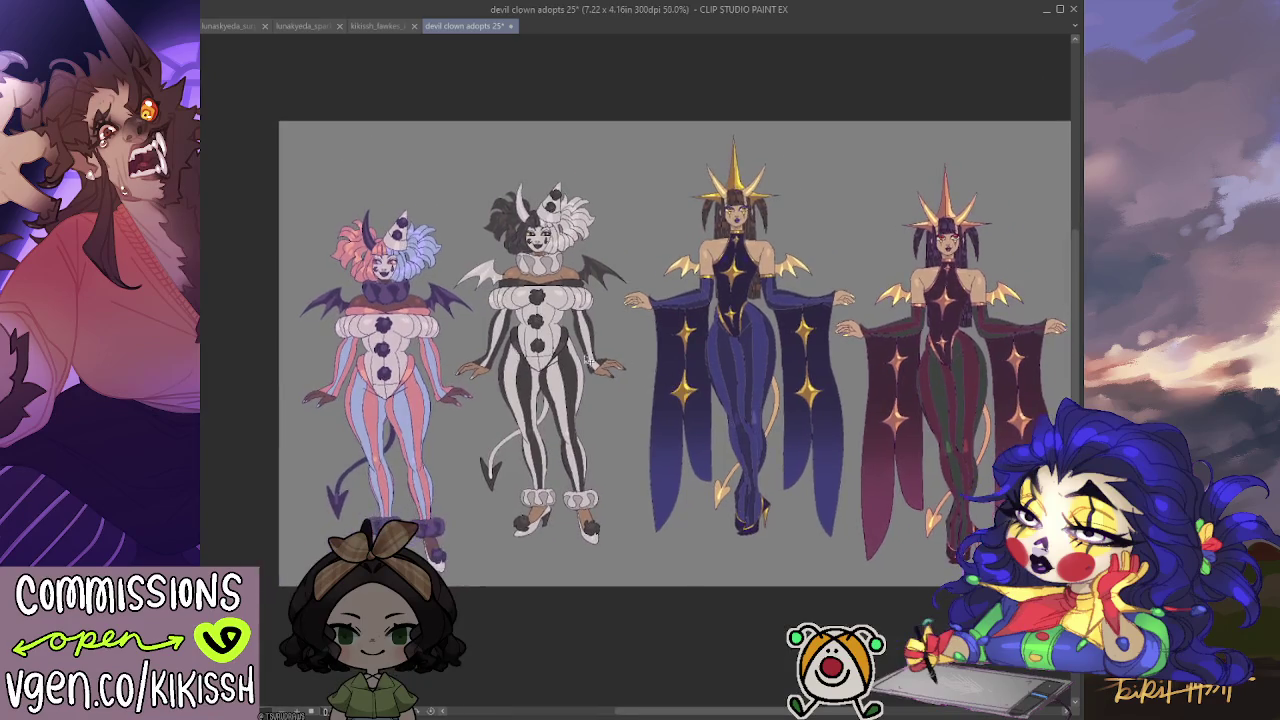
scroll(631, 406, "up", 1)
scroll(625, 395, "up", 1)
scroll(613, 374, "up", 1)
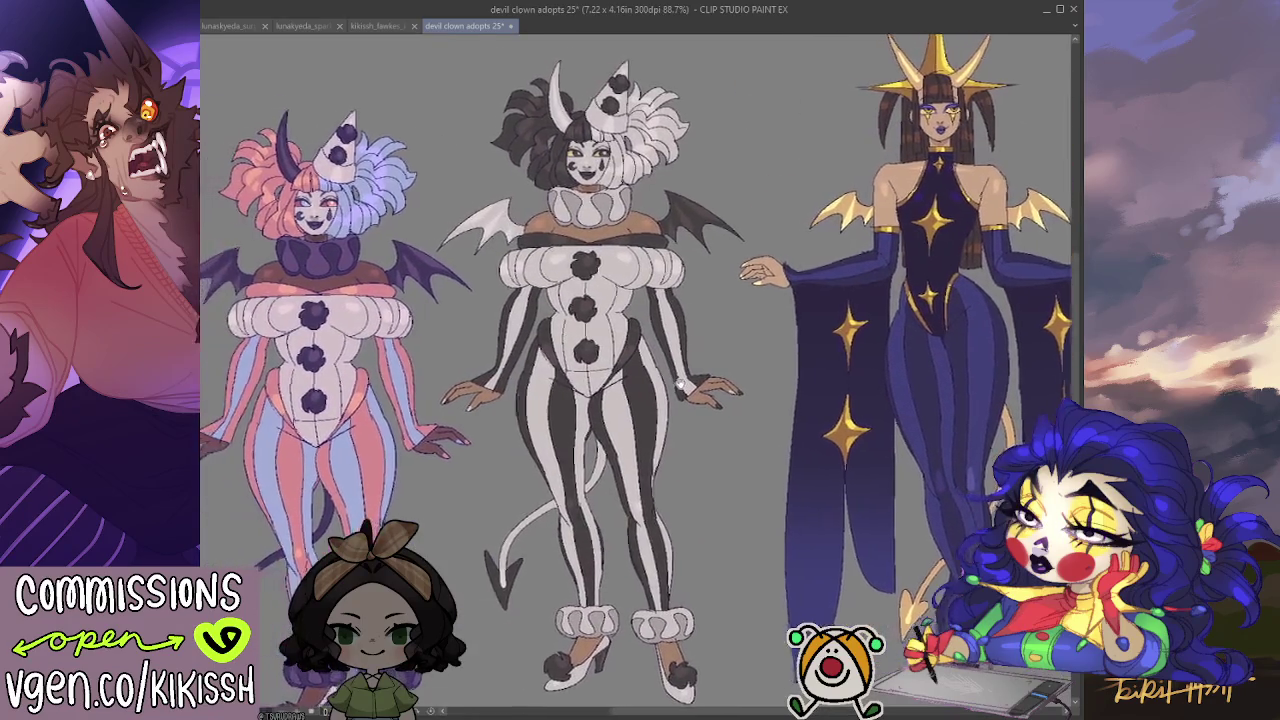
mouse_move(611, 372)
left_mouse_down()
mouse_move(358, 380)
mouse_move(788, 365)
mouse_move(397, 335)
mouse_move(469, 337)
left_mouse_up()
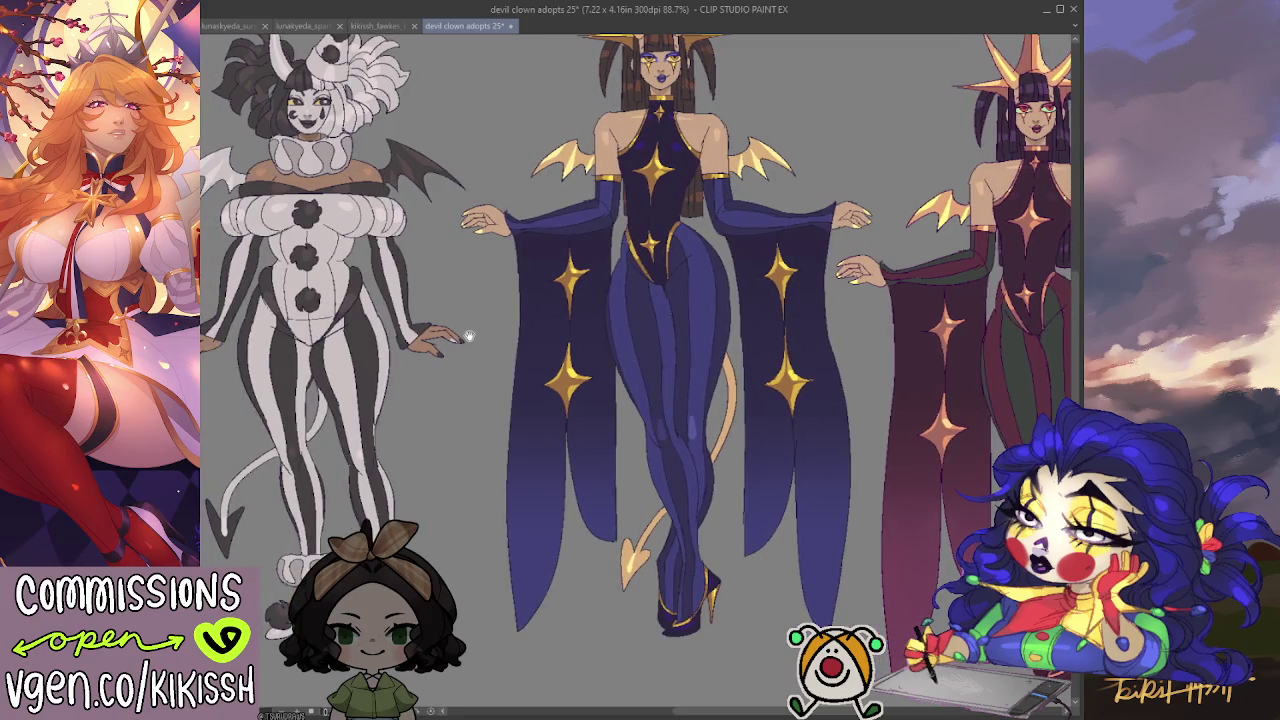
mouse_move(469, 337)
left_mouse_down()
mouse_move(40, 450)
mouse_move(29, 417)
left_mouse_up()
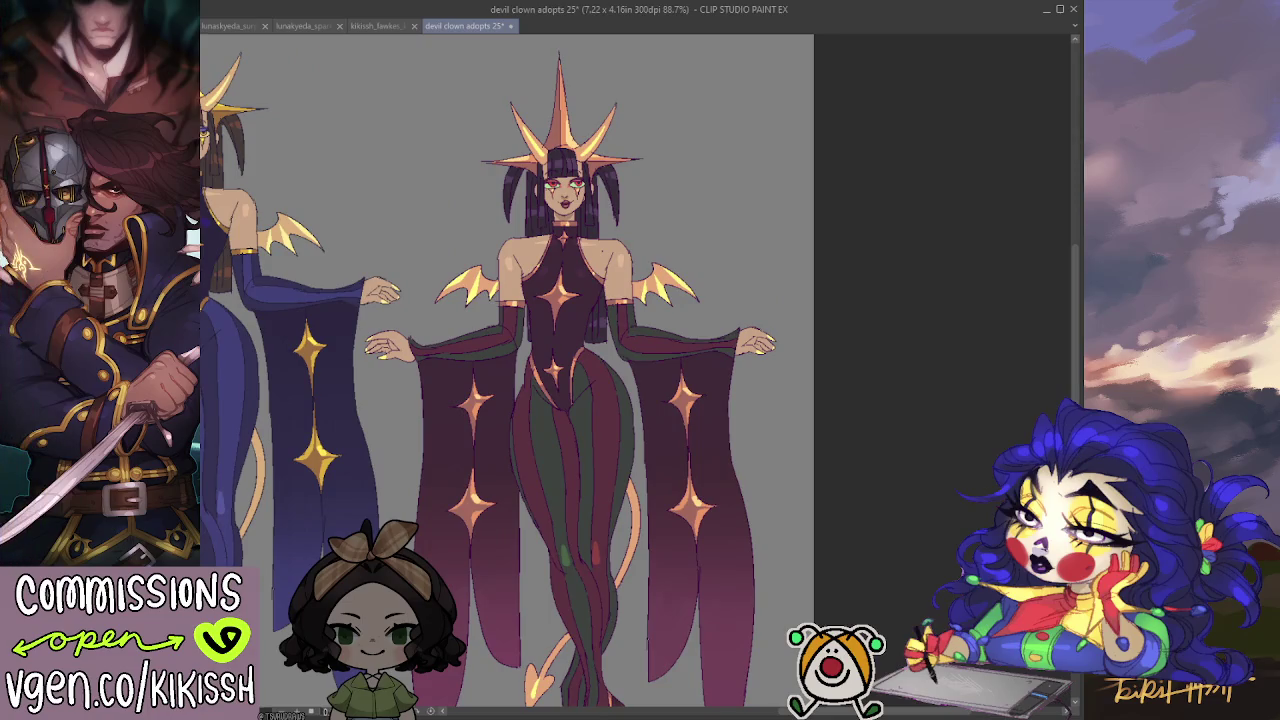
scroll(555, 140, "up", 1)
scroll(555, 140, "up", 2)
scroll(555, 140, "up", 2)
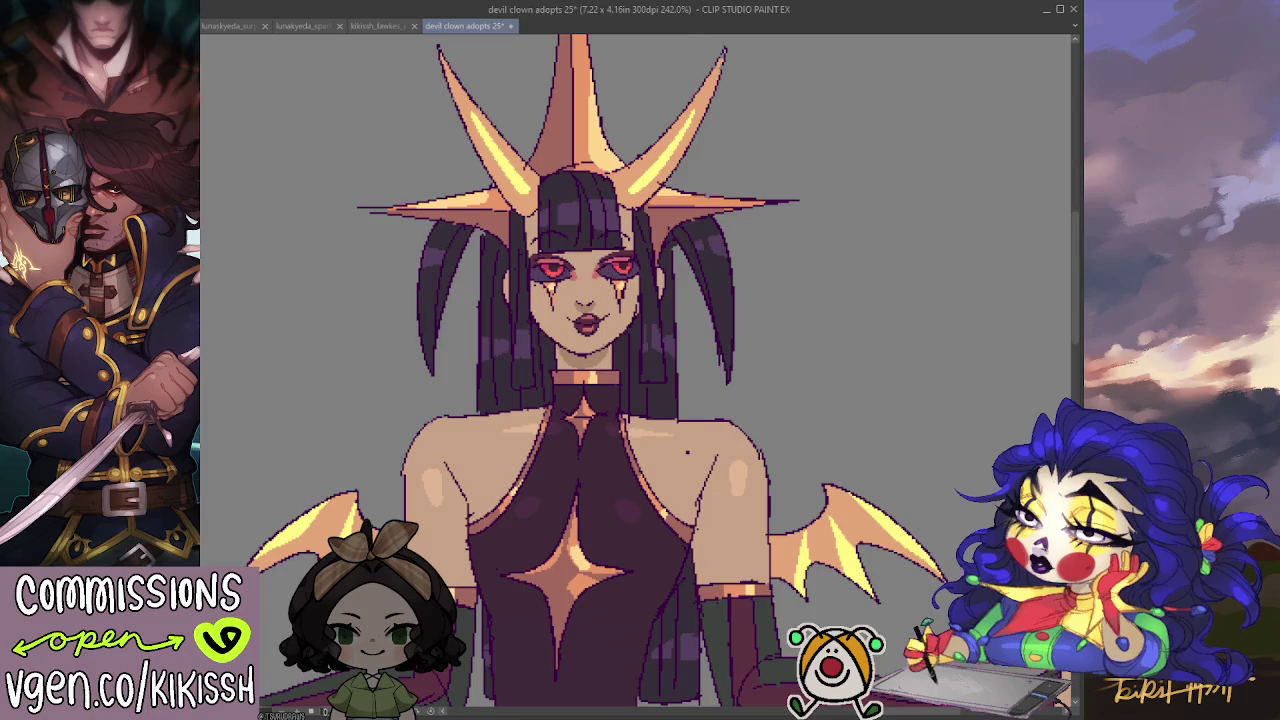
key("ctrl+z")
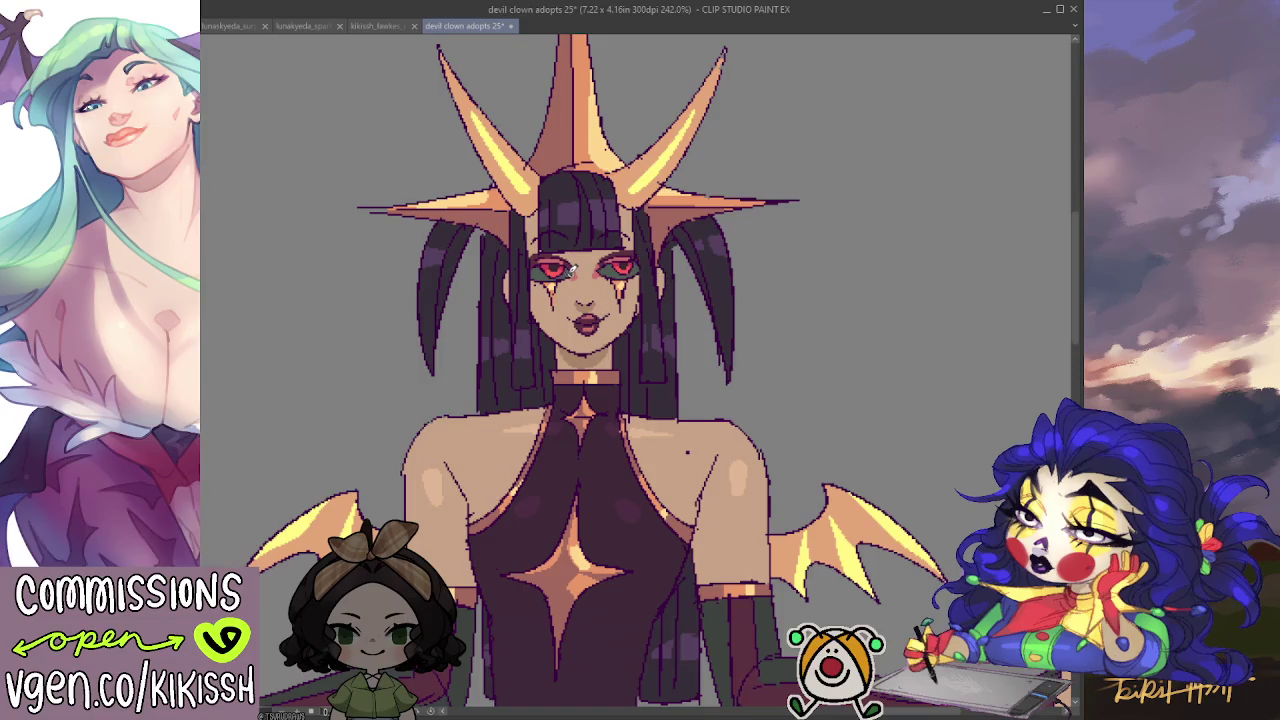
scroll(801, 265, "down", 3)
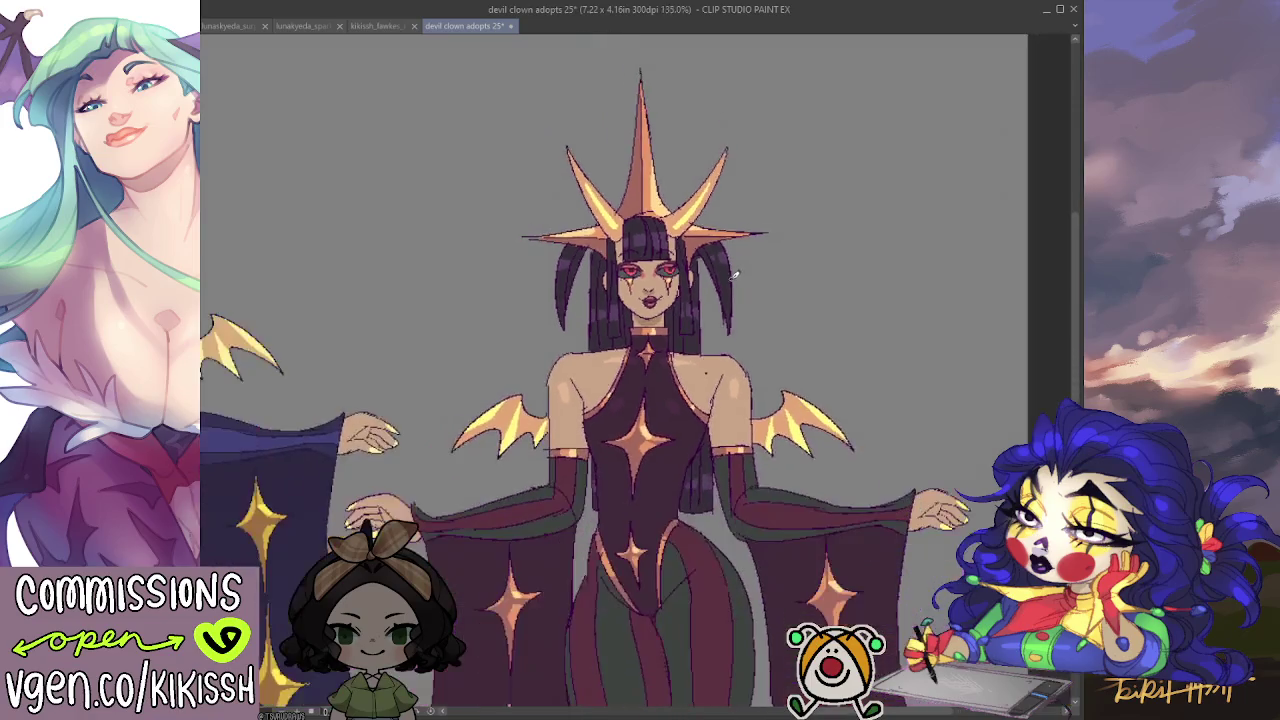
scroll(741, 278, "down", 2)
scroll(741, 300, "up", 1)
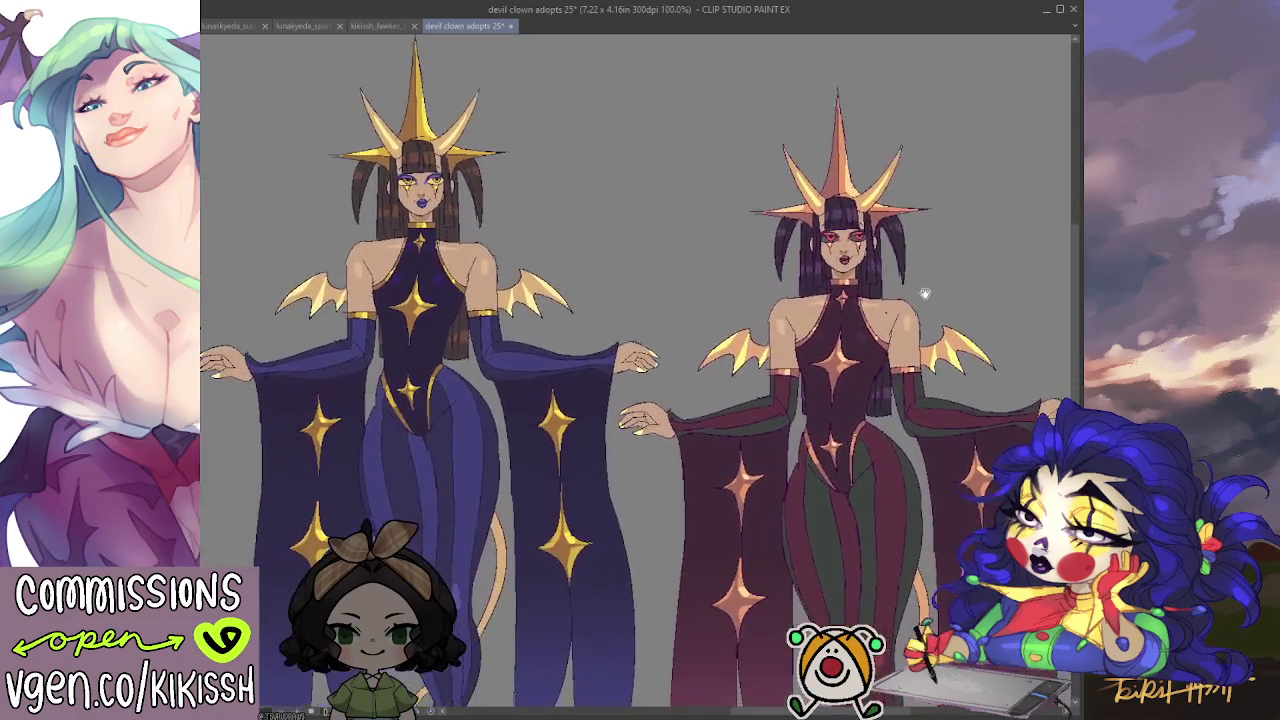
scroll(848, 313, "down", 1)
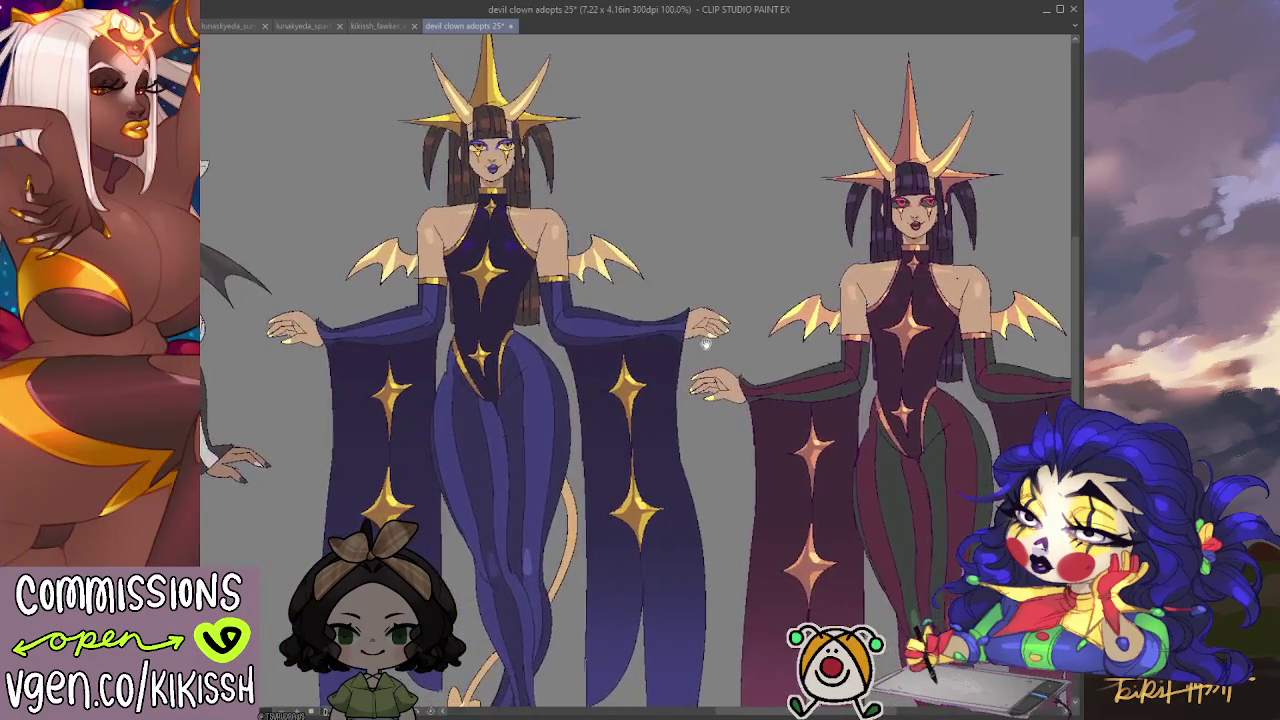
scroll(718, 338, "up", 1)
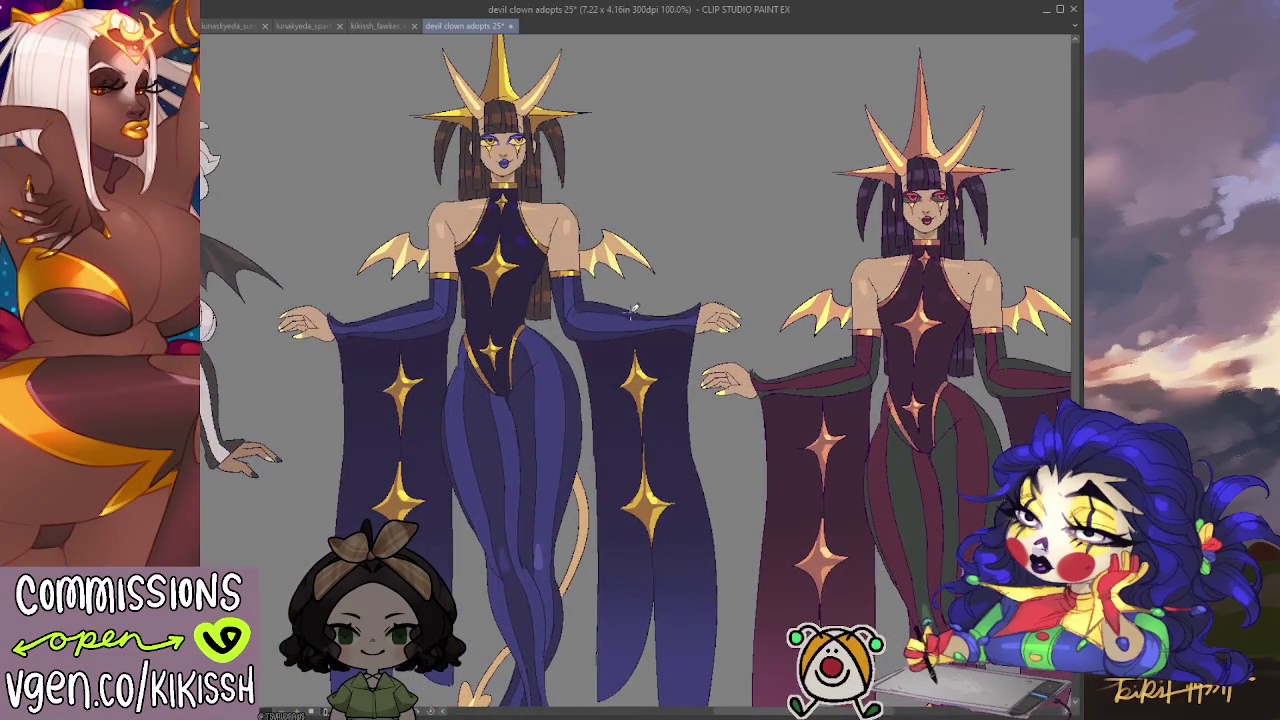
scroll(633, 309, "down", 2)
scroll(689, 296, "up", 1)
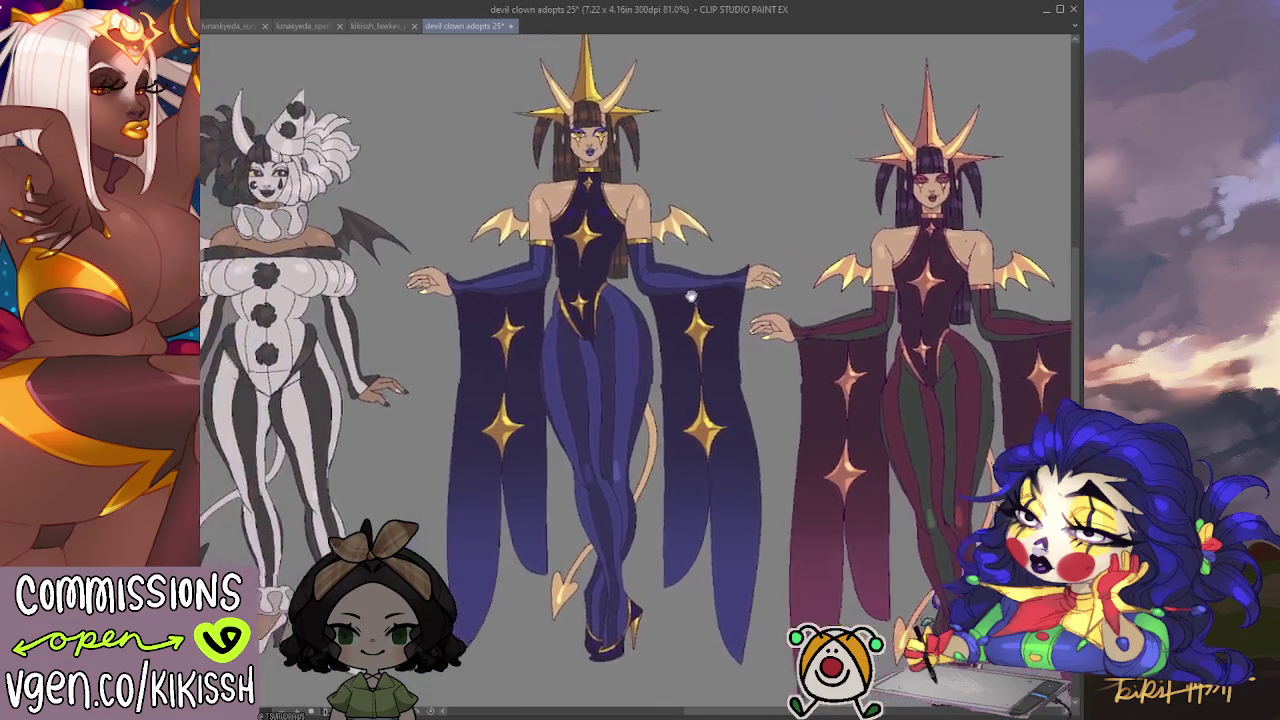
scroll(620, 310, "down", 1)
scroll(548, 322, "up", 1)
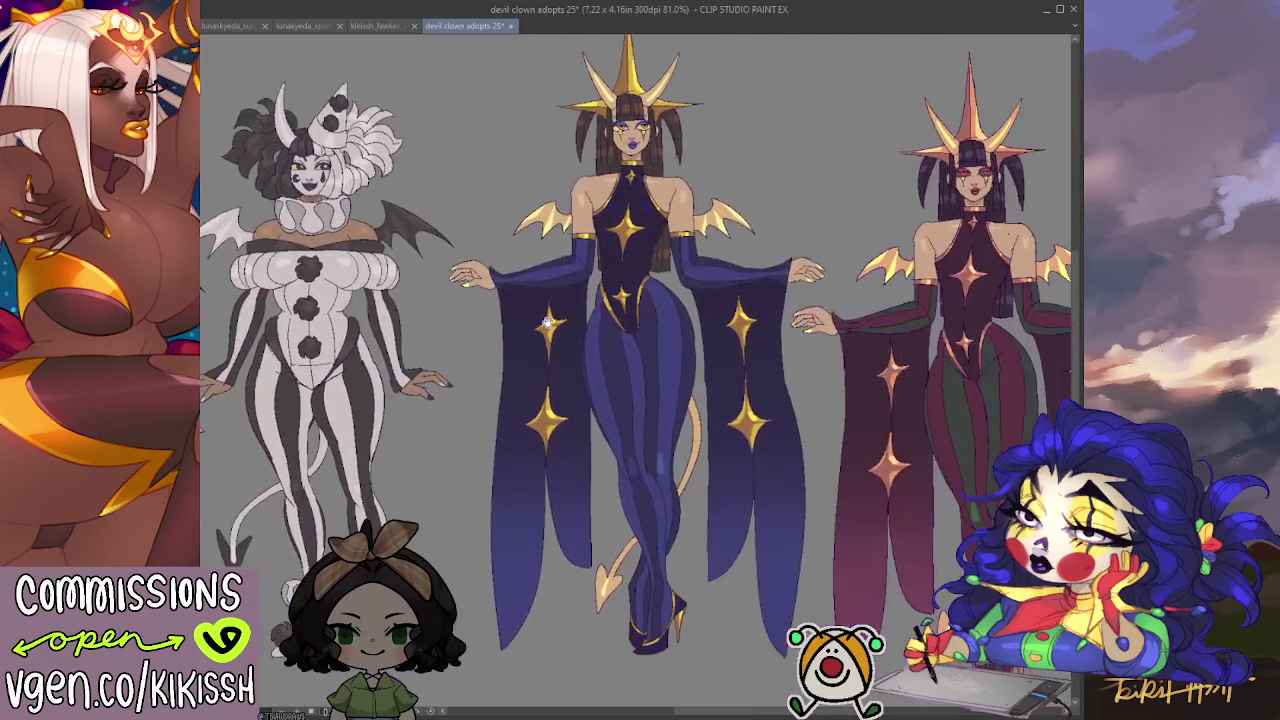
scroll(530, 290, "down", 1)
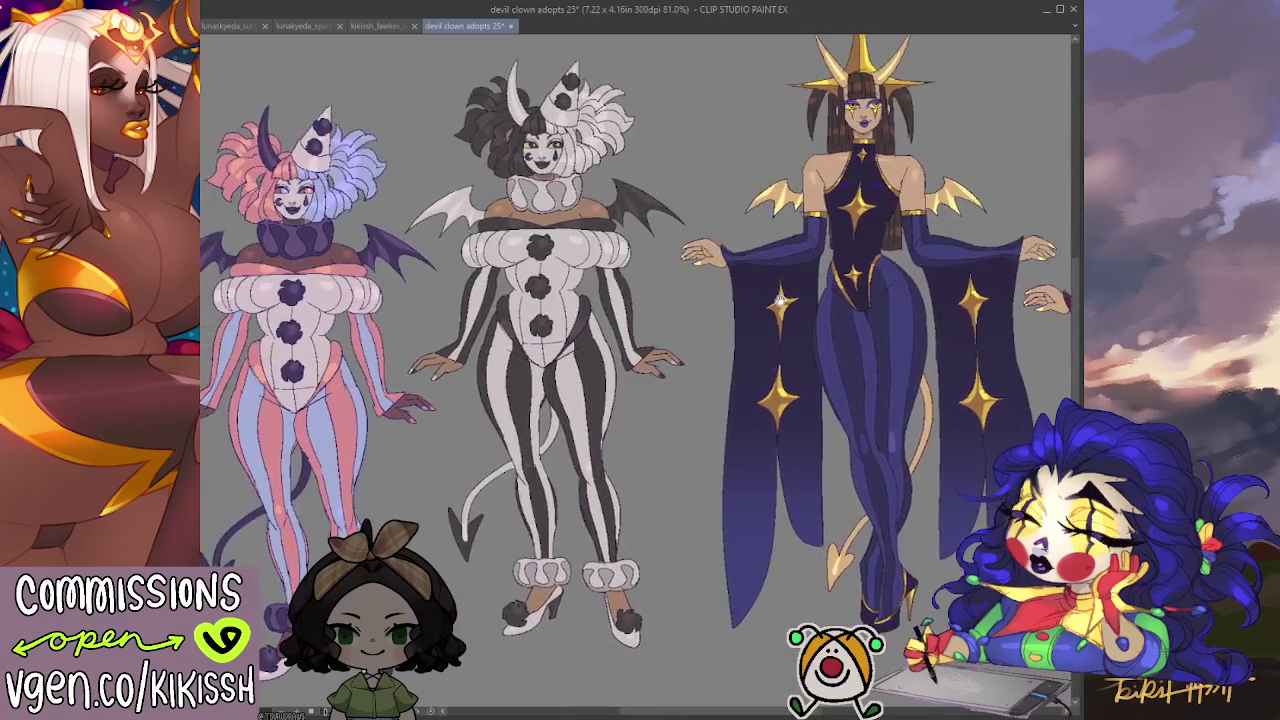
scroll(480, 175, "up", 1)
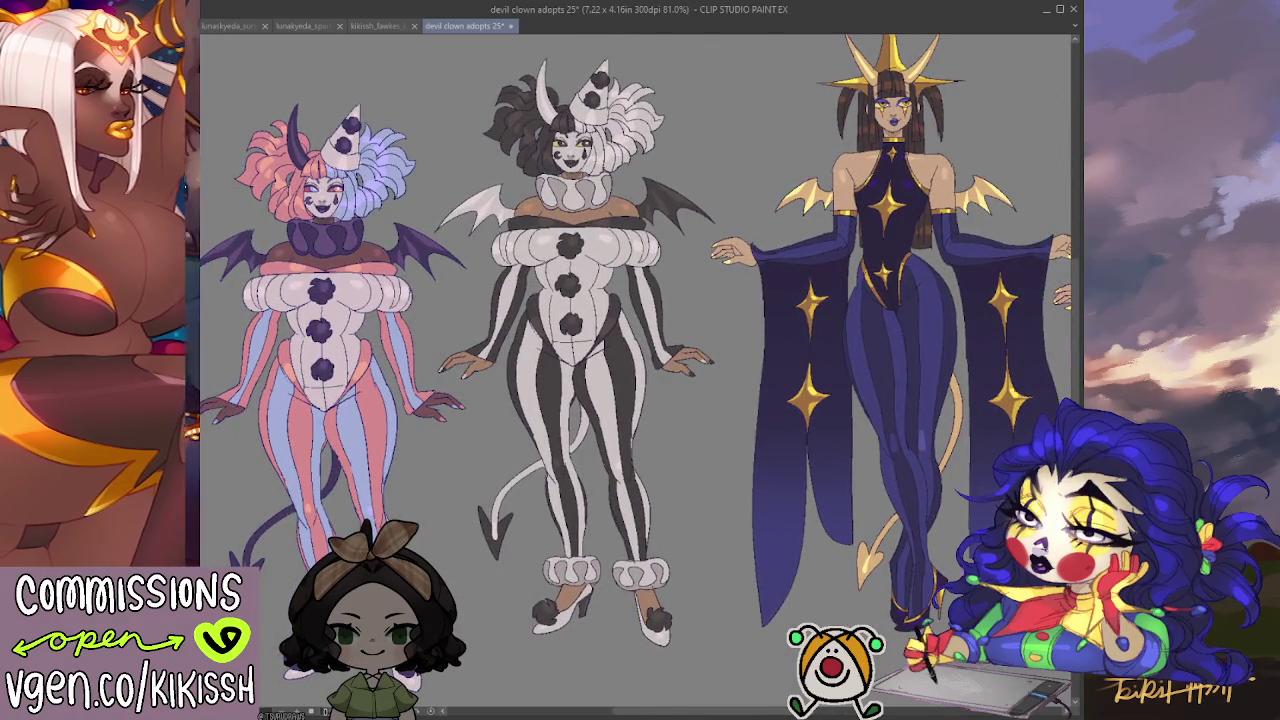
Save the cropped sheet as devil clown adopts 25 and pan across the figures.
key("ctrl+s")
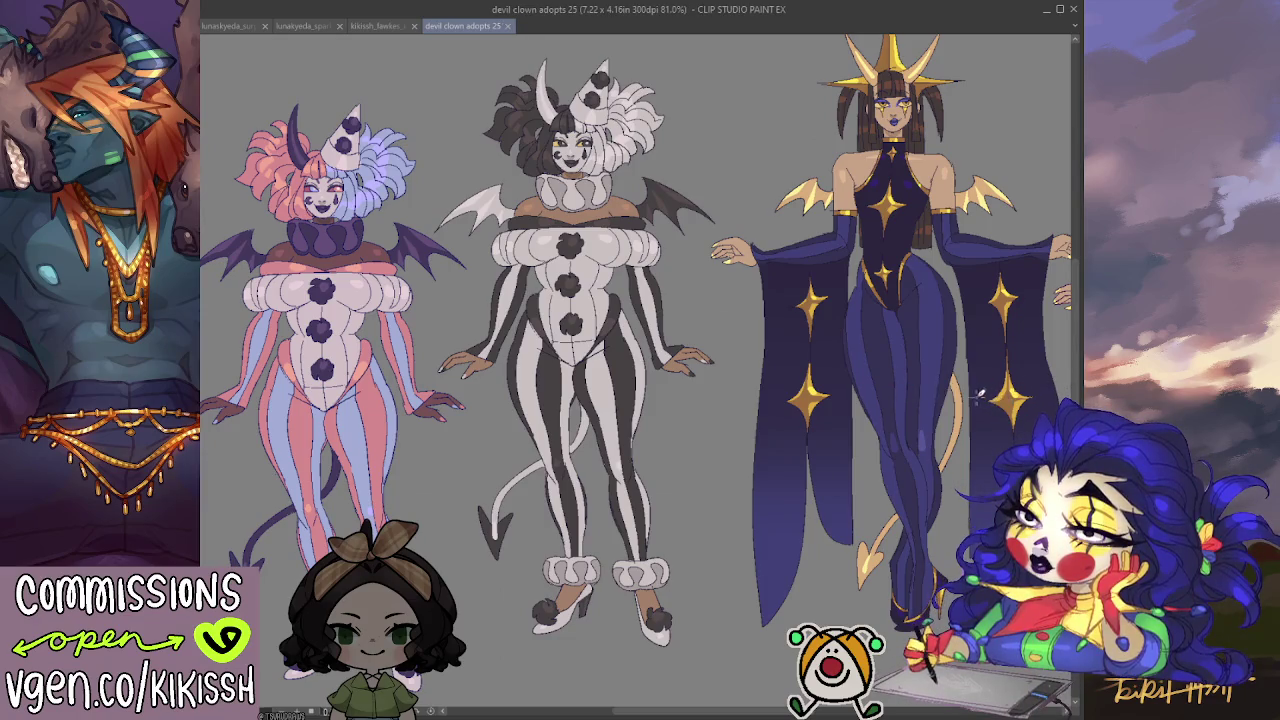
mouse_move(903, 390)
left_mouse_down()
mouse_move(754, 405)
mouse_move(829, 381)
mouse_move(1050, 388)
left_mouse_up()
left_click_drag(548, 400, 648, 403)
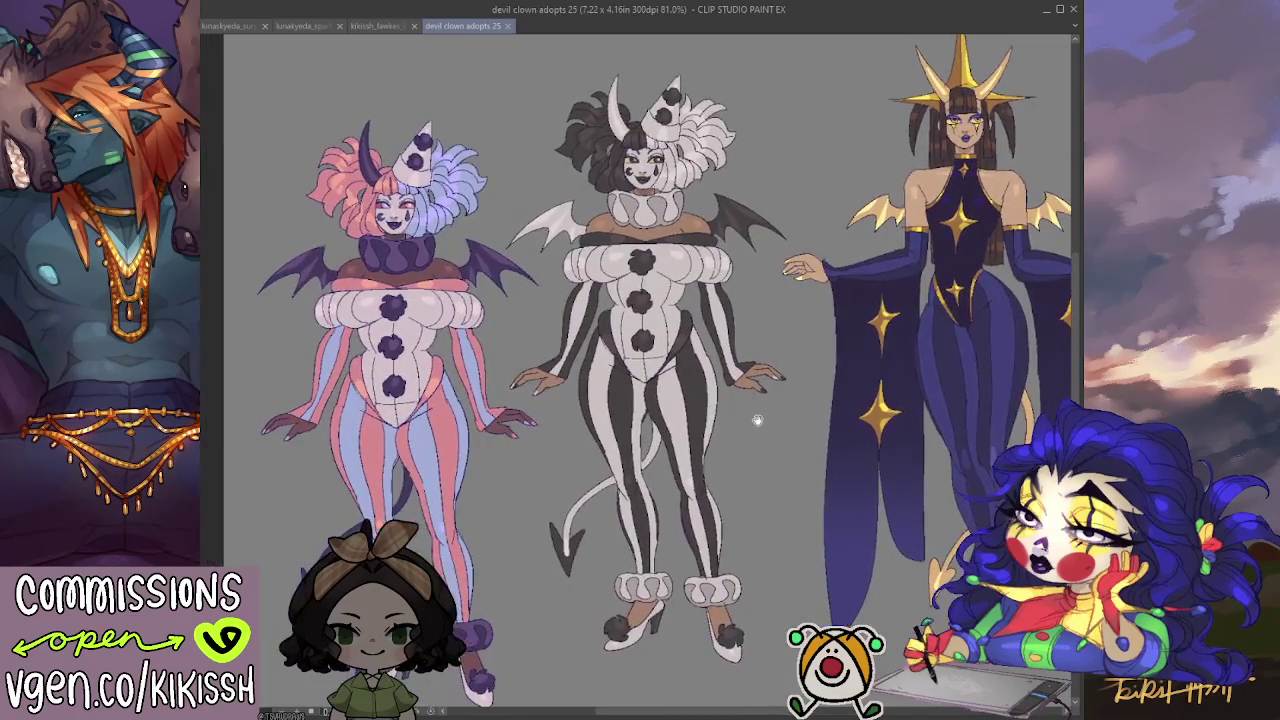
left_click_drag(616, 351, 596, 389)
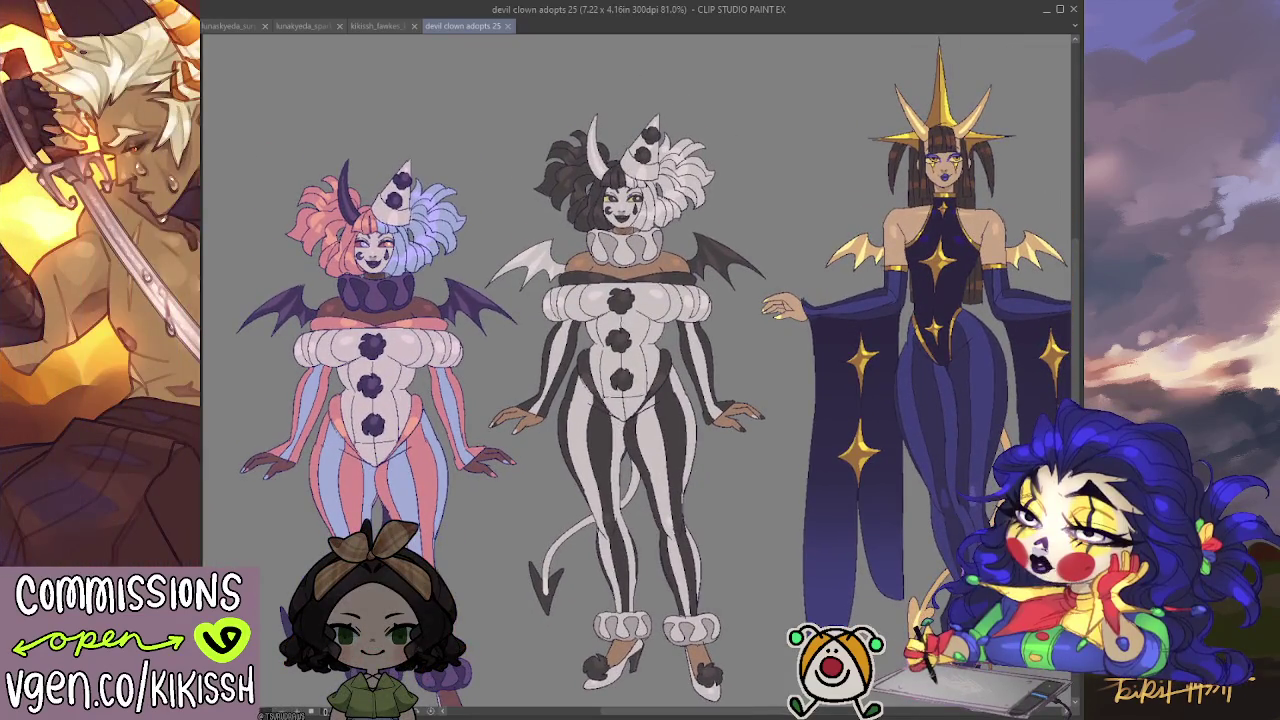
scroll(538, 333, "up", 3)
Zoom in on the black-and-white clown and pan around to inspect it.
left_click_drag(612, 254, 647, 314)
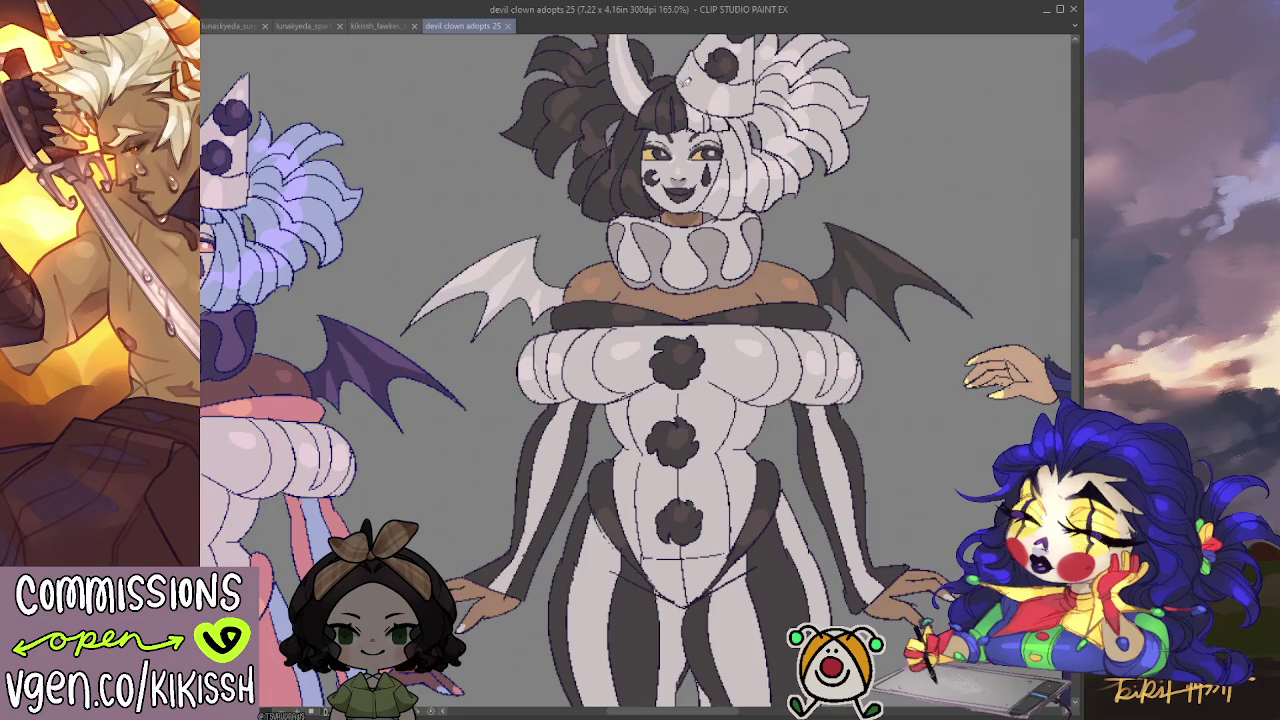
left_click(607, 301)
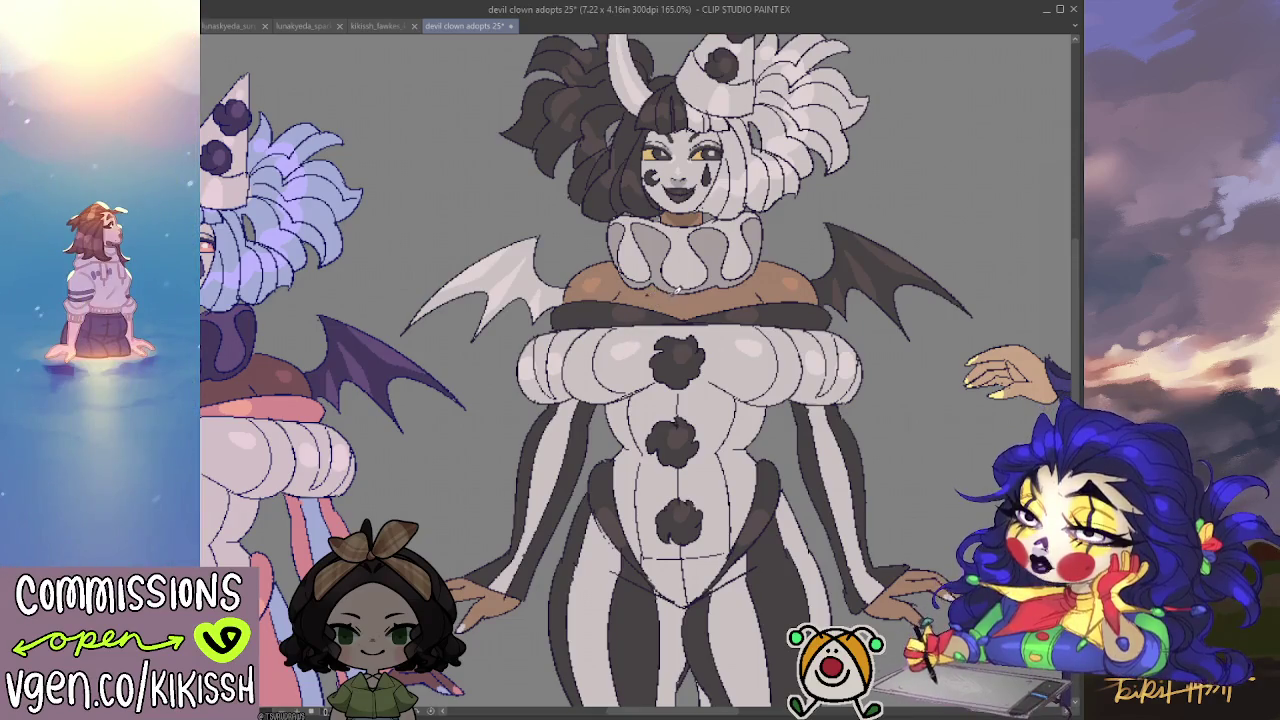
left_click_drag(718, 228, 710, 260)
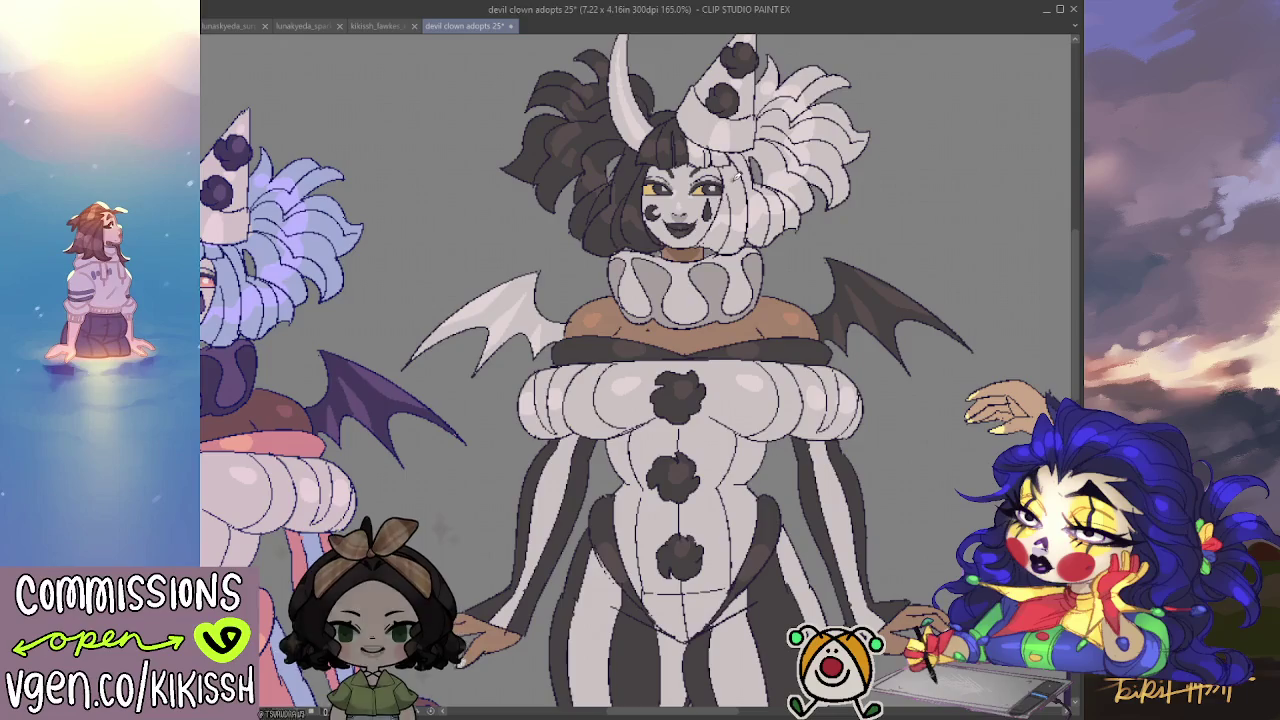
scroll(700, 230, "down", 1)
scroll(783, 322, "down", 1)
scroll(783, 322, "down", 1)
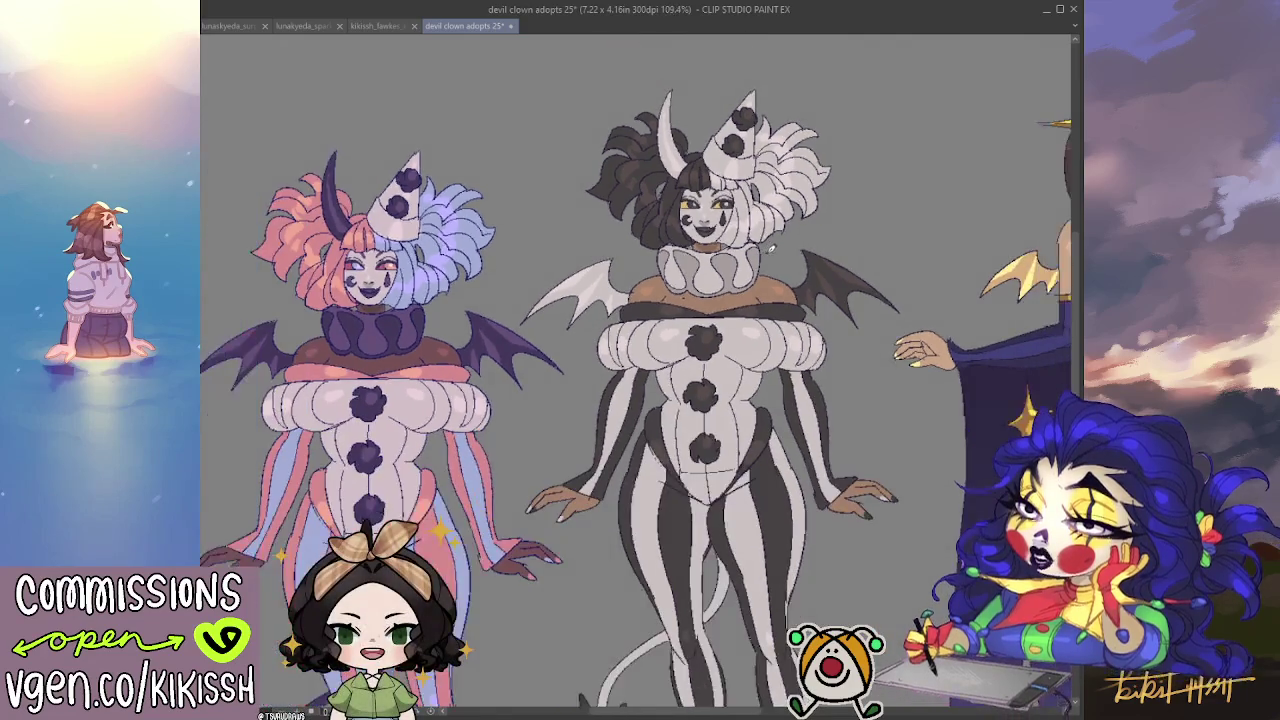
scroll(783, 322, "down", 1)
scroll(783, 322, "down", 1)
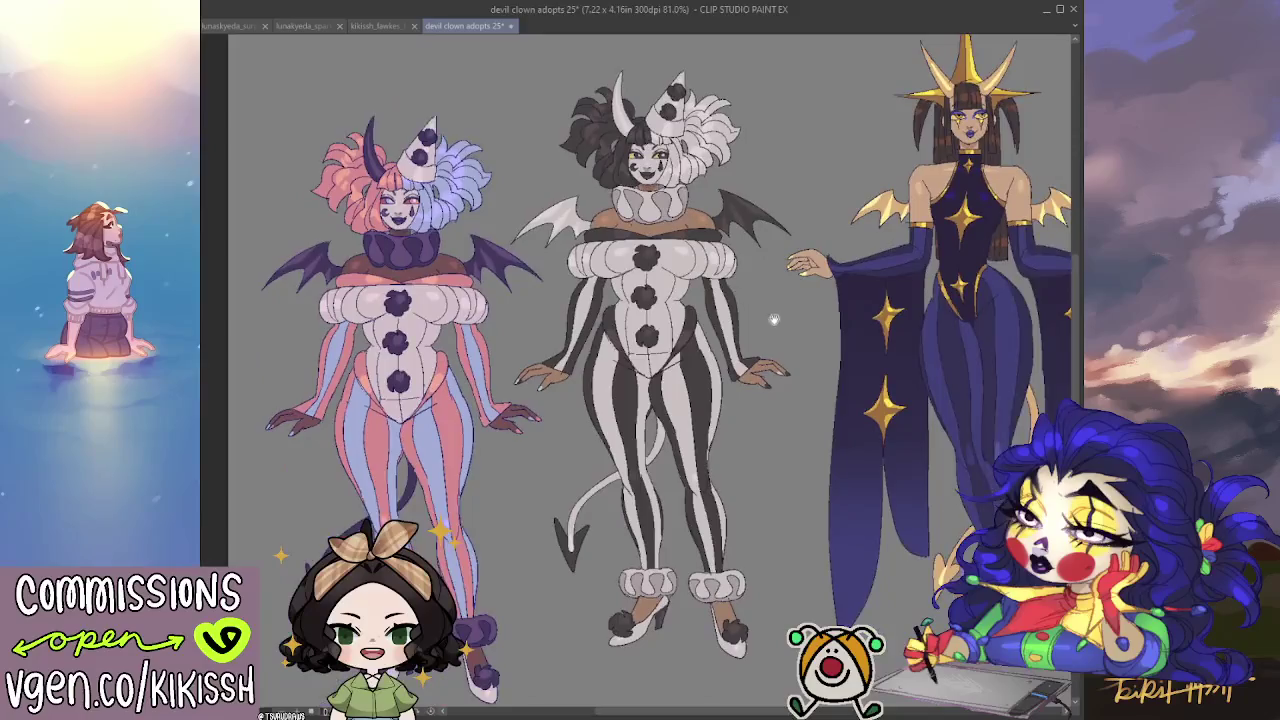
scroll(733, 320, "down", 1)
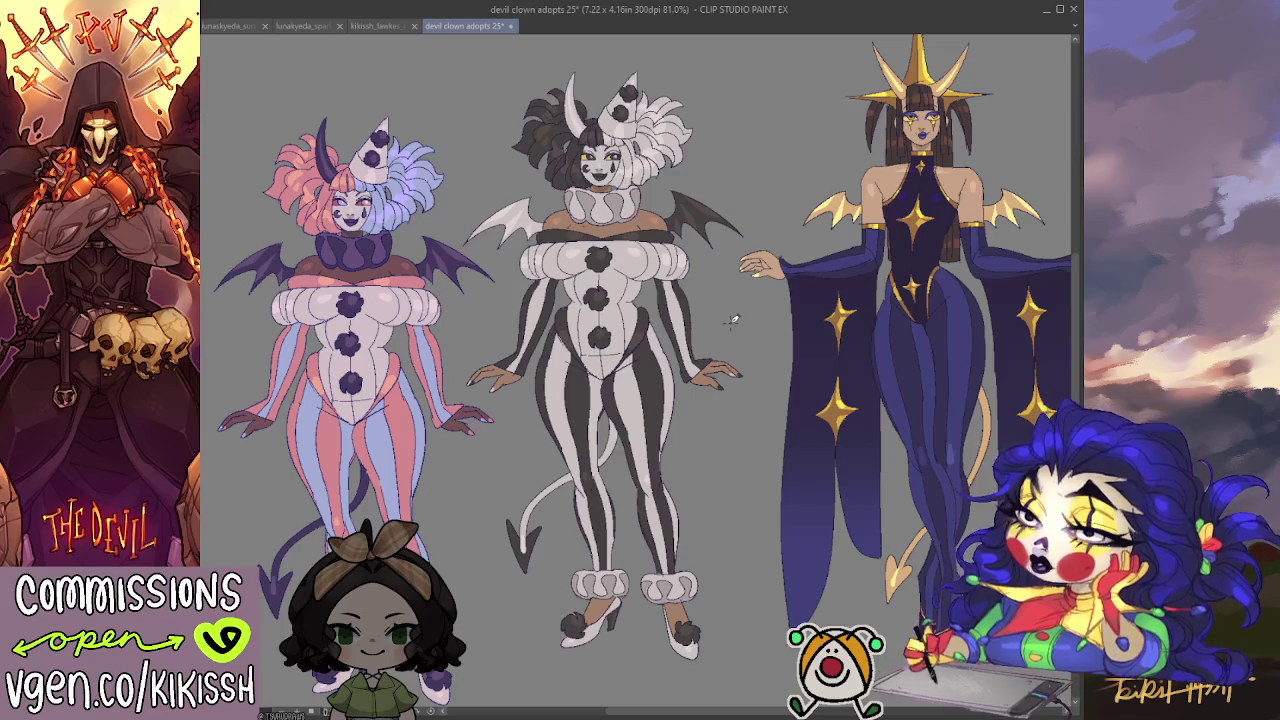
mouse_move(727, 714)
left_mouse_down()
mouse_move(836, 712)
mouse_move(600, 712)
mouse_move(842, 712)
mouse_move(700, 712)
left_mouse_up()
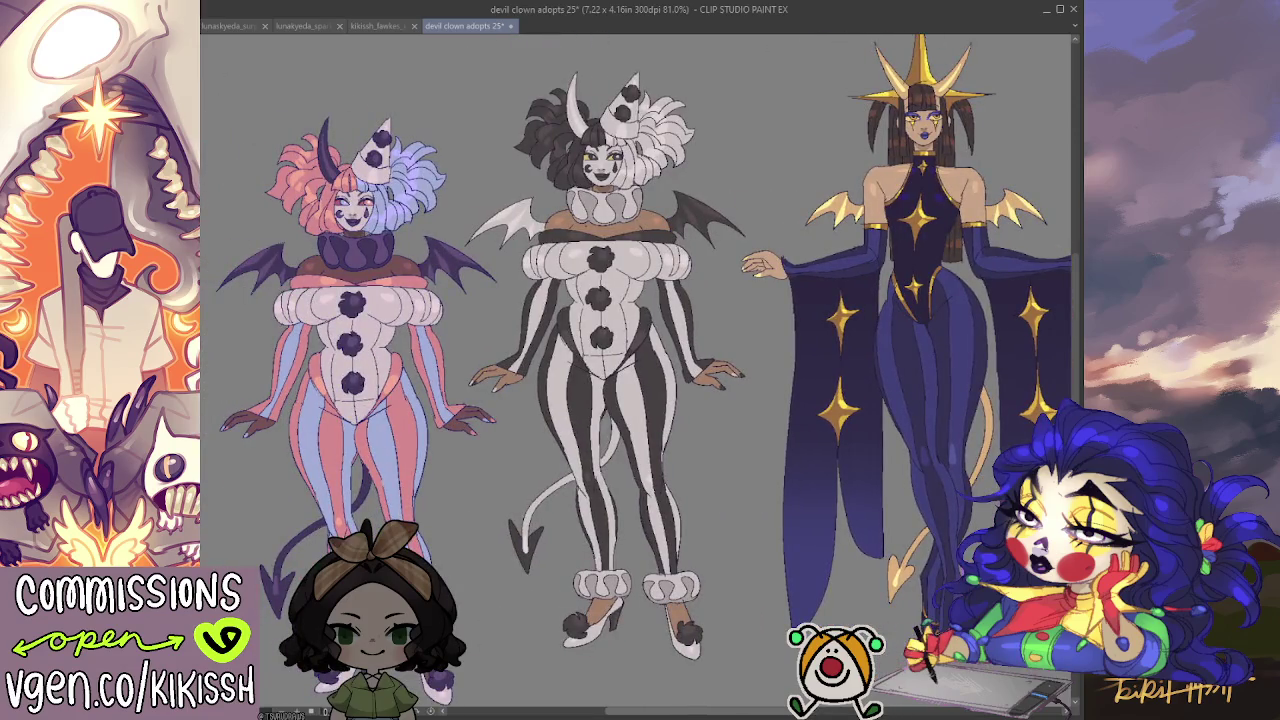